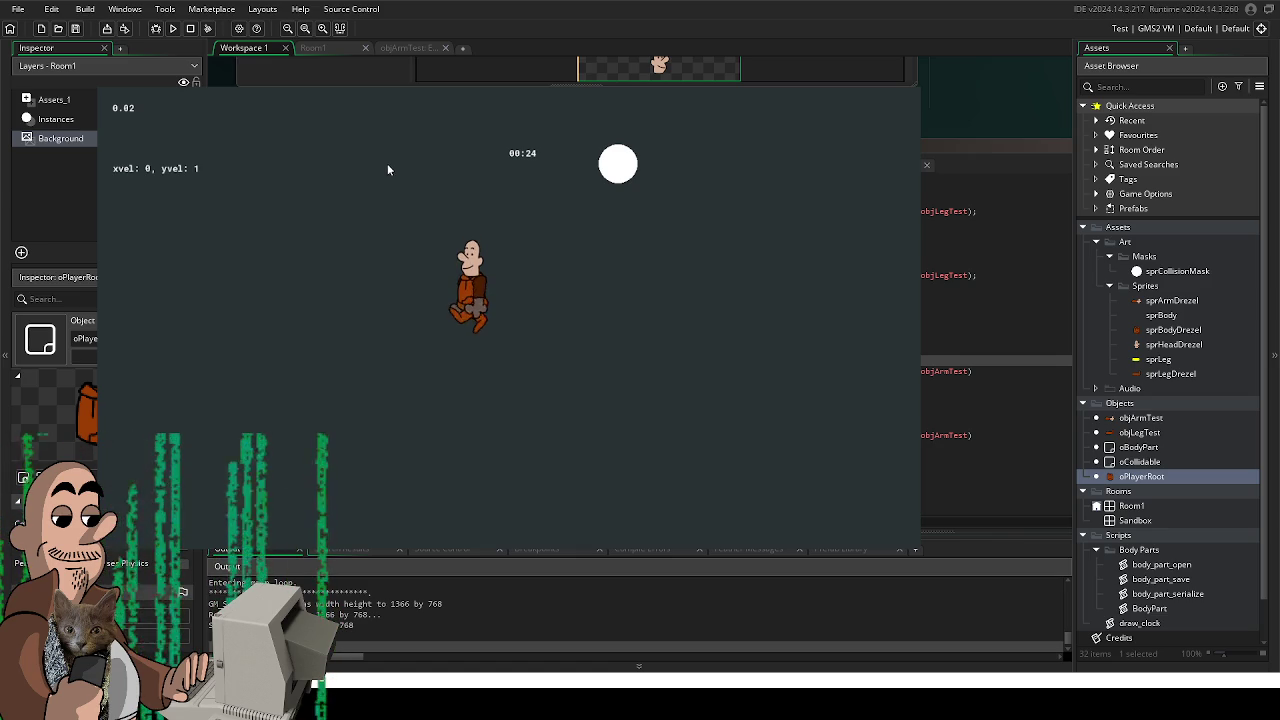
Walk the jointed character around the room with the W, A, S, D keys, then end the test run
{"action": "key", "text": "s"}
{"action": "key", "text": "a"}
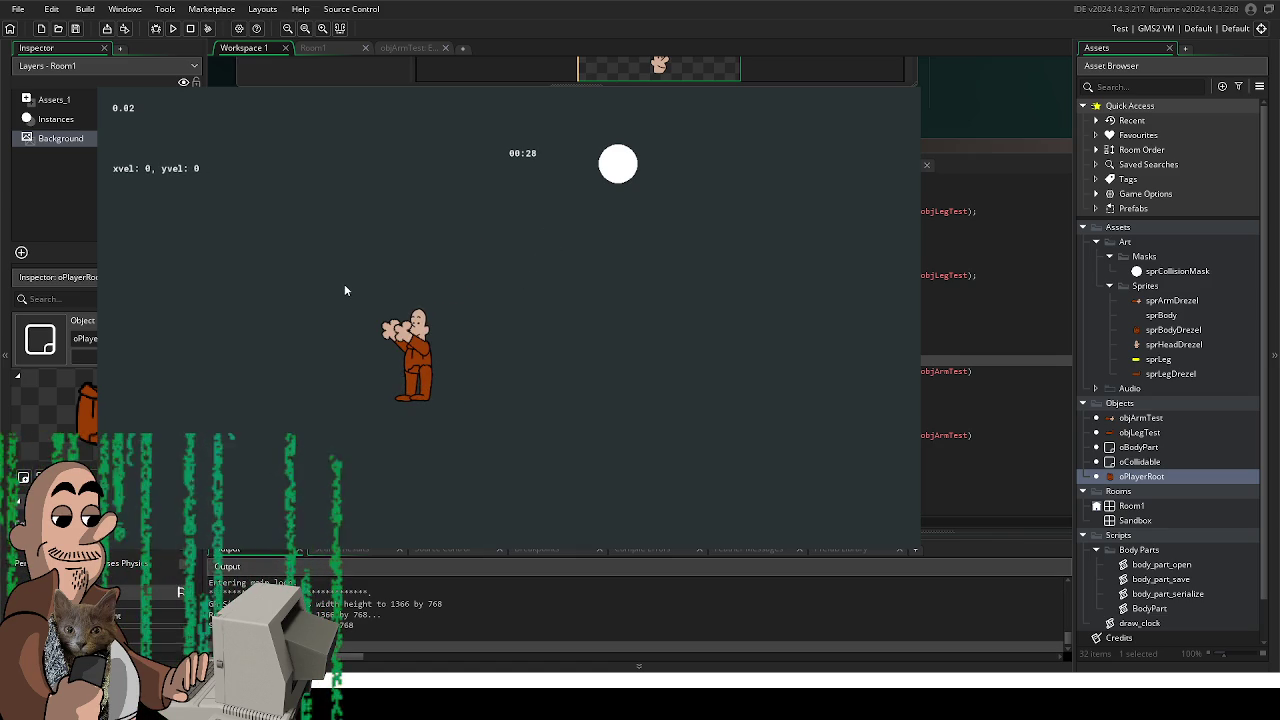
{"action": "key", "text": "w"}
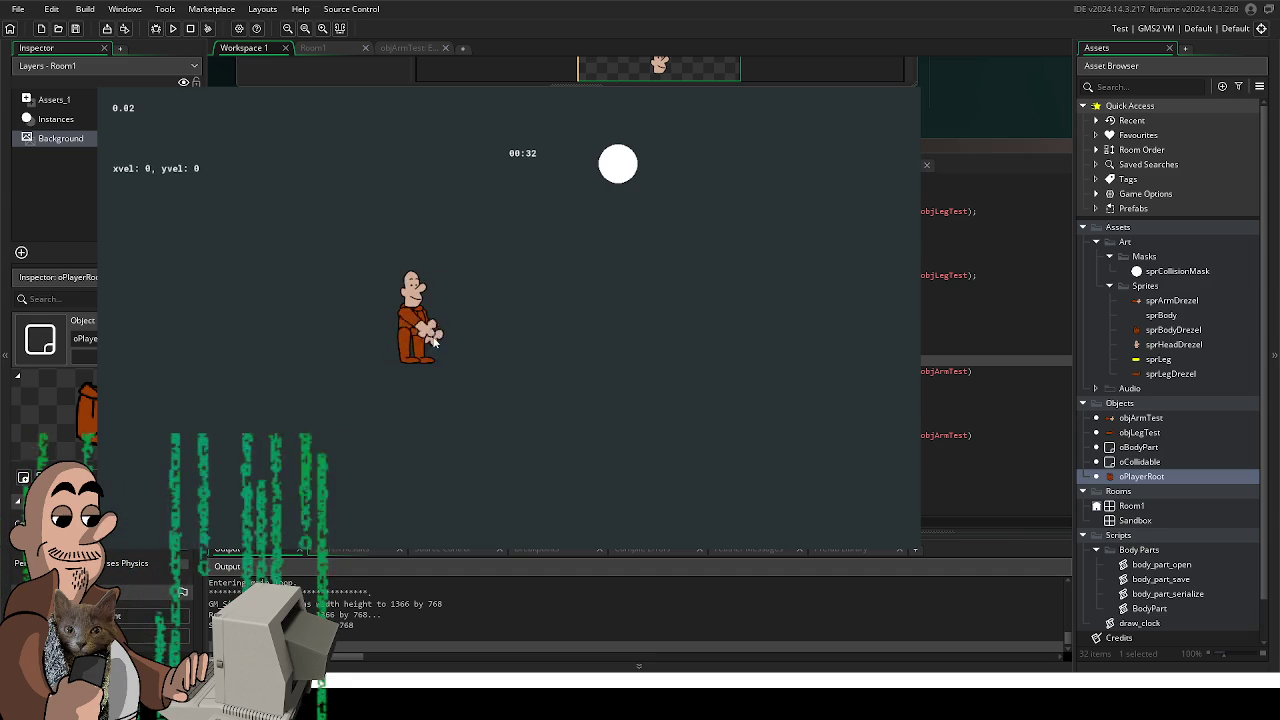
{"action": "key", "text": "a"}
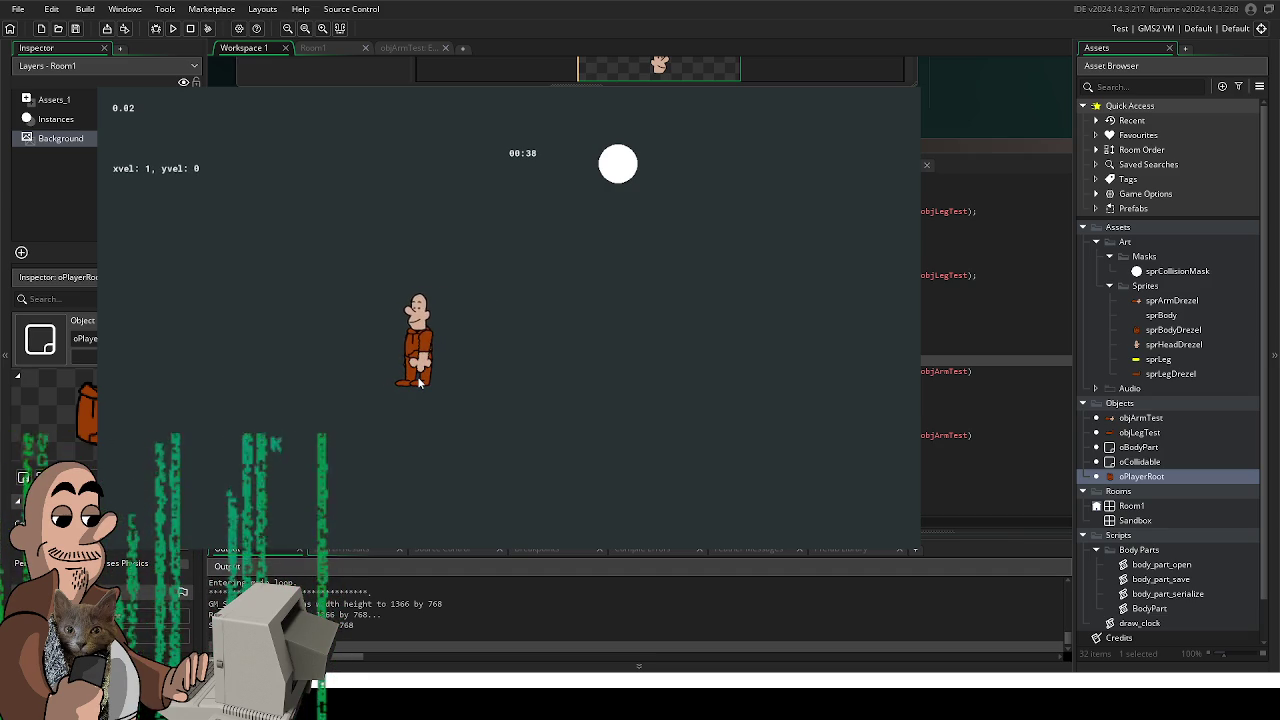
{"action": "key", "text": "a"}
{"action": "key", "text": "s"}
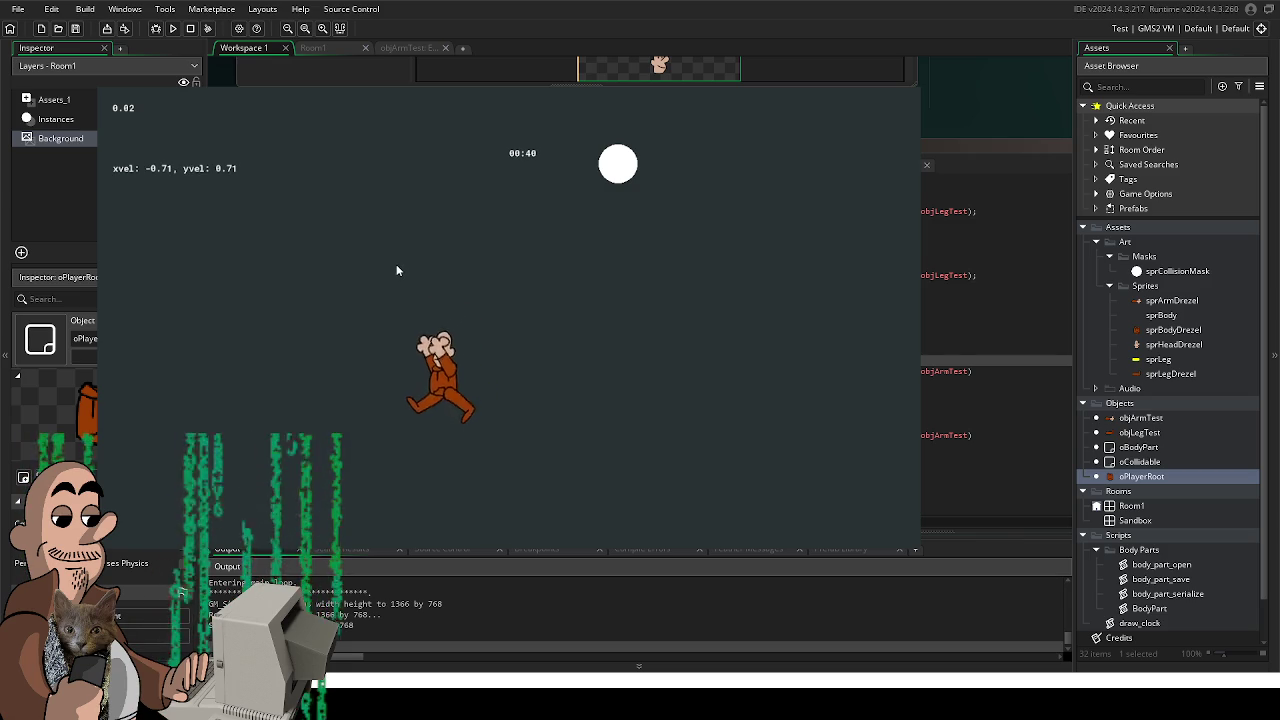
{"action": "key", "text": "w"}
{"action": "key", "text": "a"}
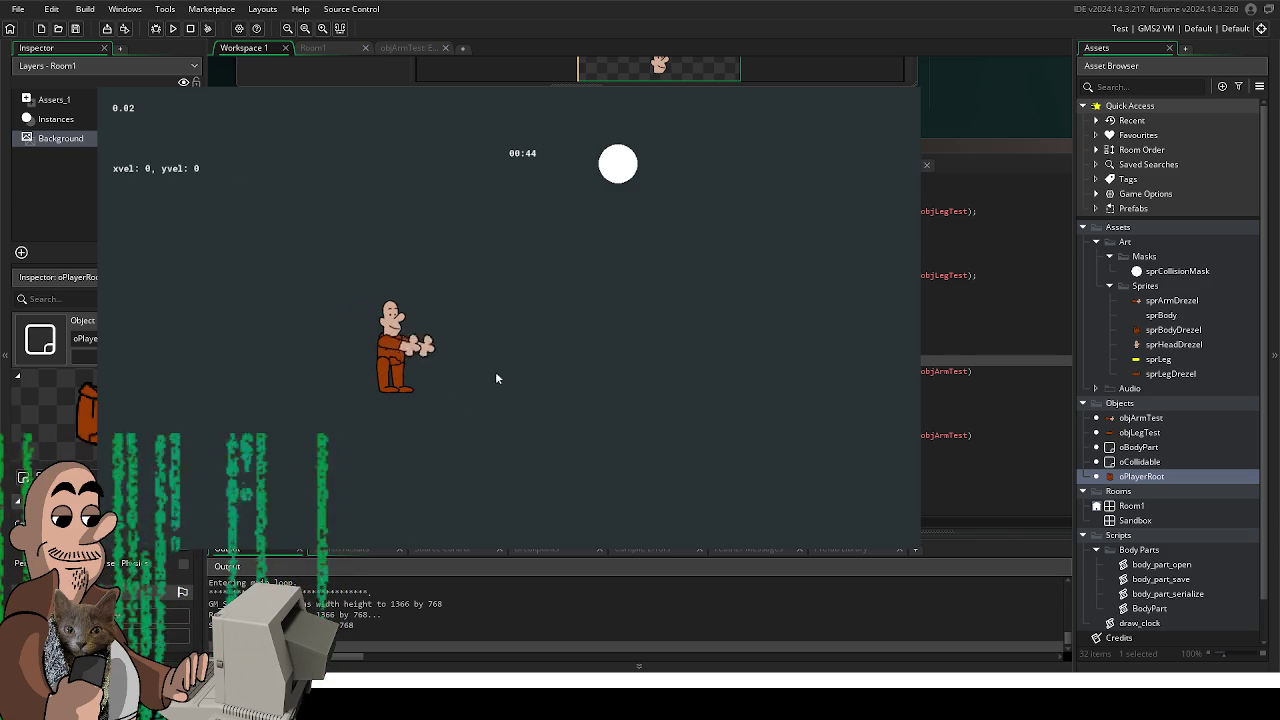
{"action": "key", "text": "d"}
{"action": "key", "text": "w"}
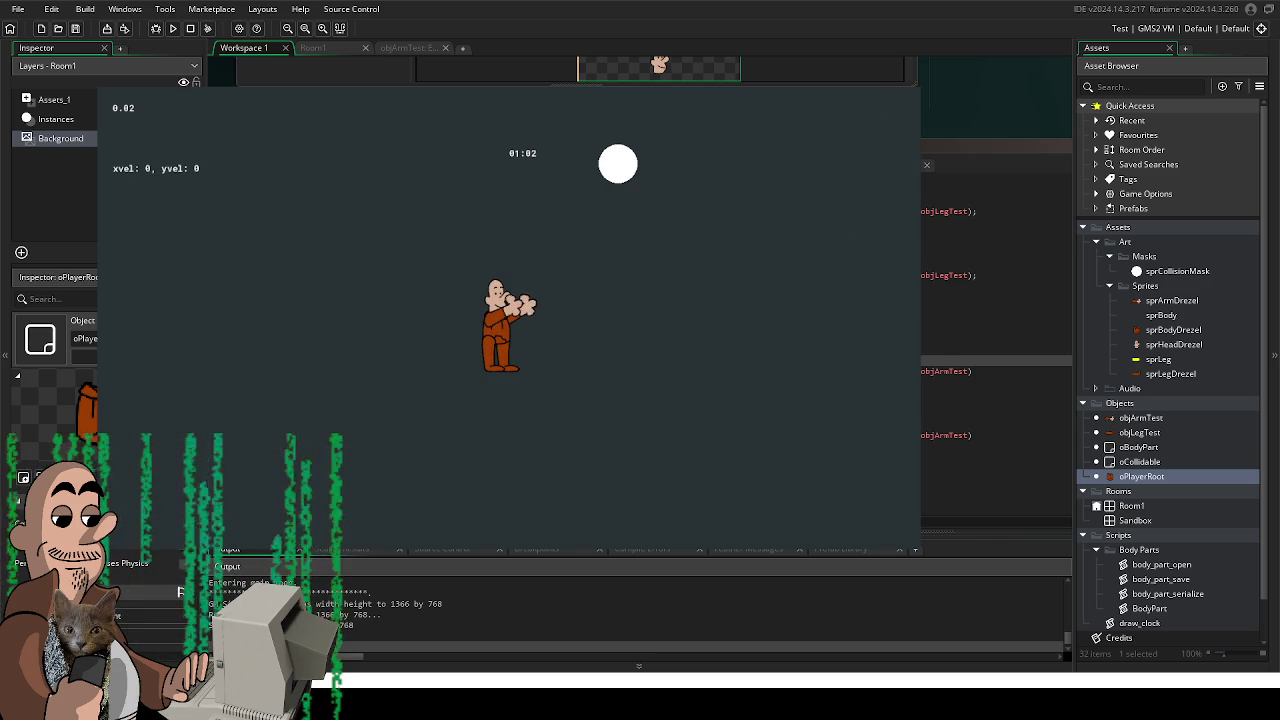
{"action": "key", "text": "Escape"}
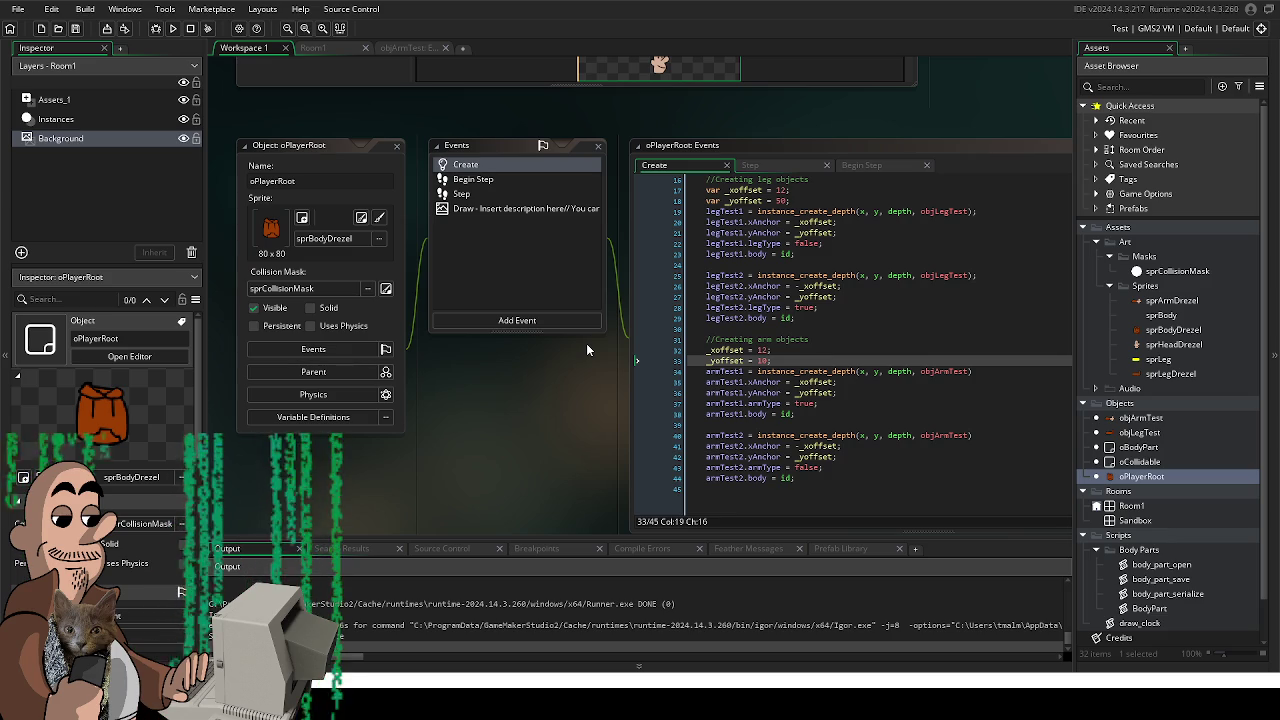
Open objArmTest and its Key Up - Alt code, then close the code tab back to Workspace 1
{"action": "left_click_drag", "start_coordinate": [585, 421], "coordinate": [490, 444]}
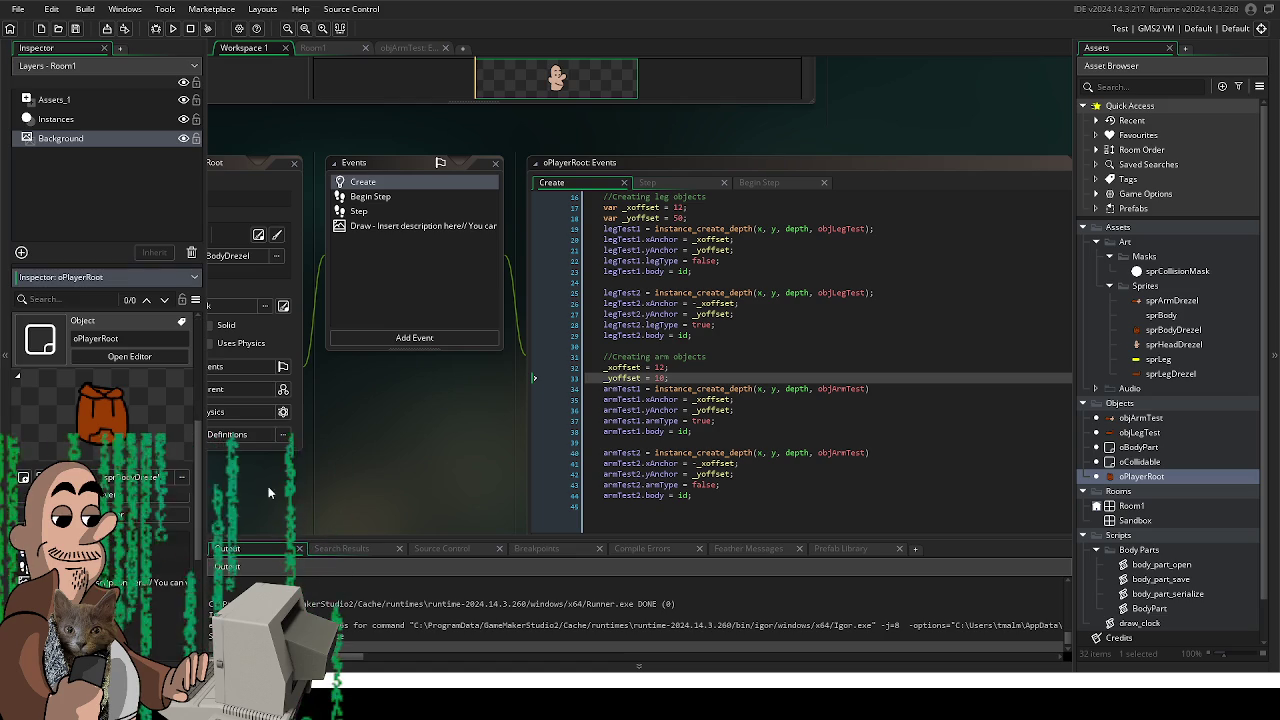
{"action": "mouse_move", "coordinate": [485, 438]}
{"action": "left_mouse_down"}
{"action": "mouse_move", "coordinate": [438, 418]}
{"action": "mouse_move", "coordinate": [507, 484]}
{"action": "left_mouse_up"}
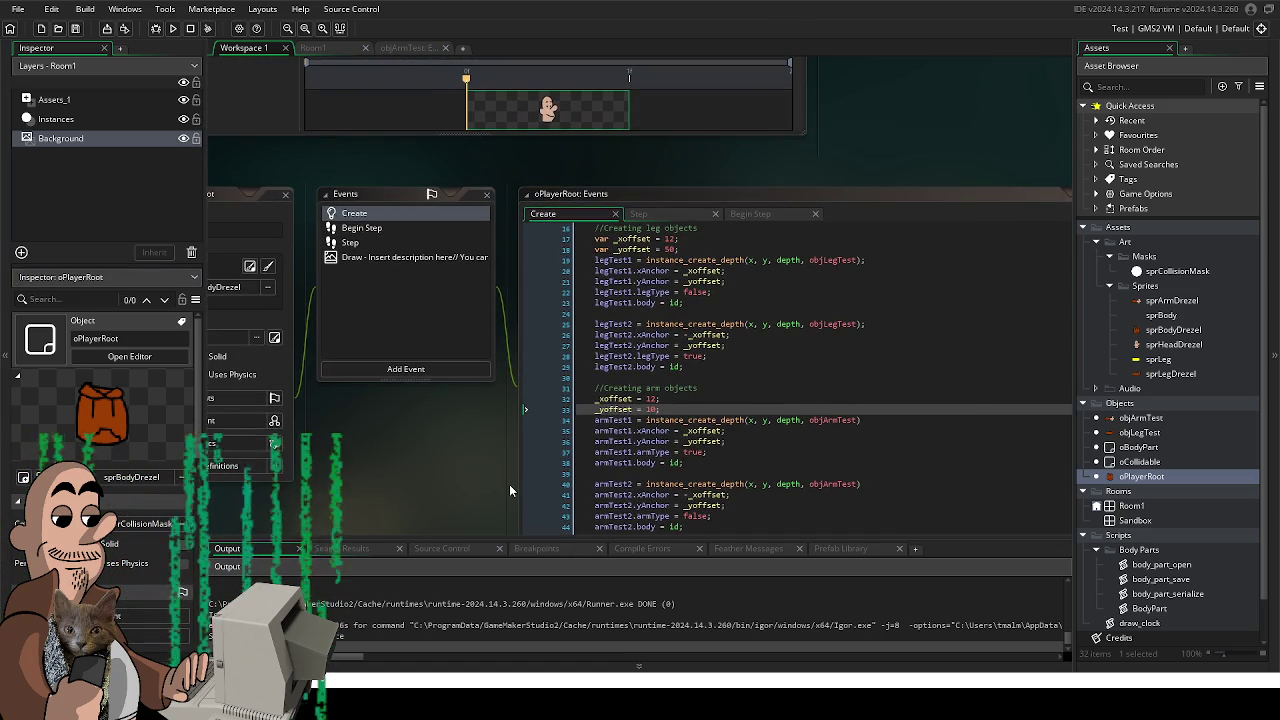
{"action": "left_click_drag", "start_coordinate": [470, 445], "coordinate": [463, 390]}
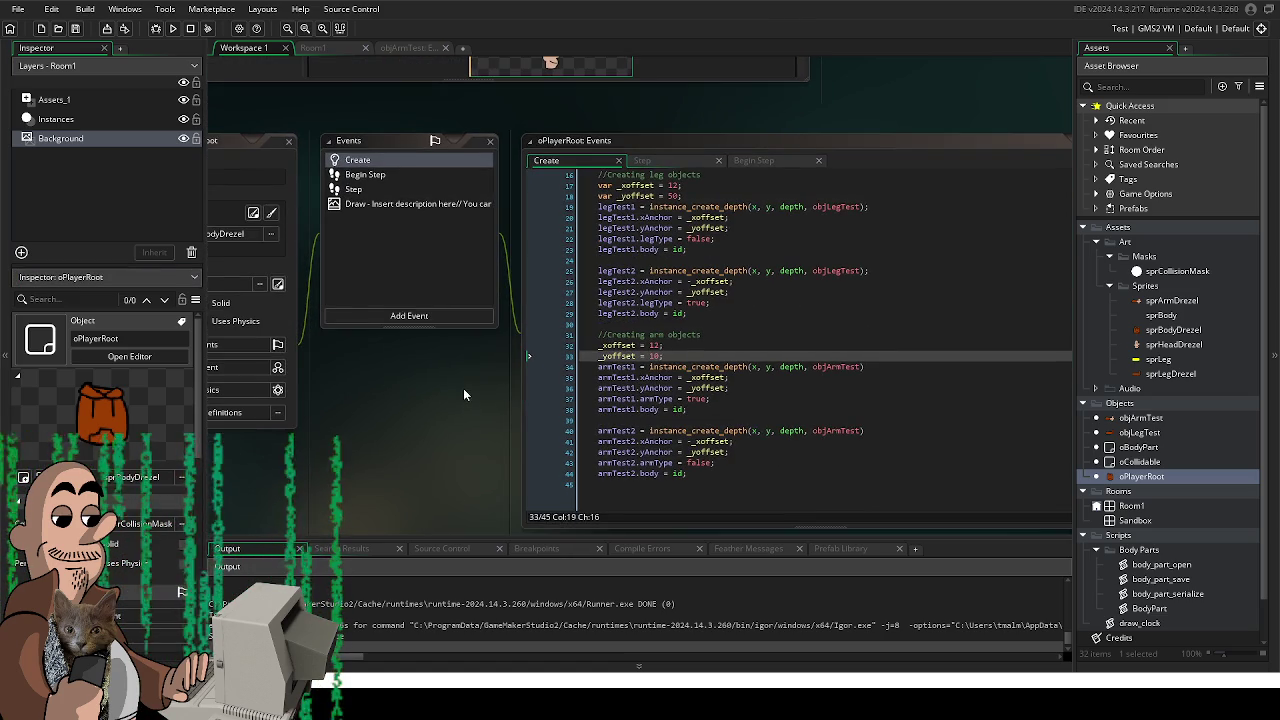
{"action": "double_click", "coordinate": [1138, 419]}
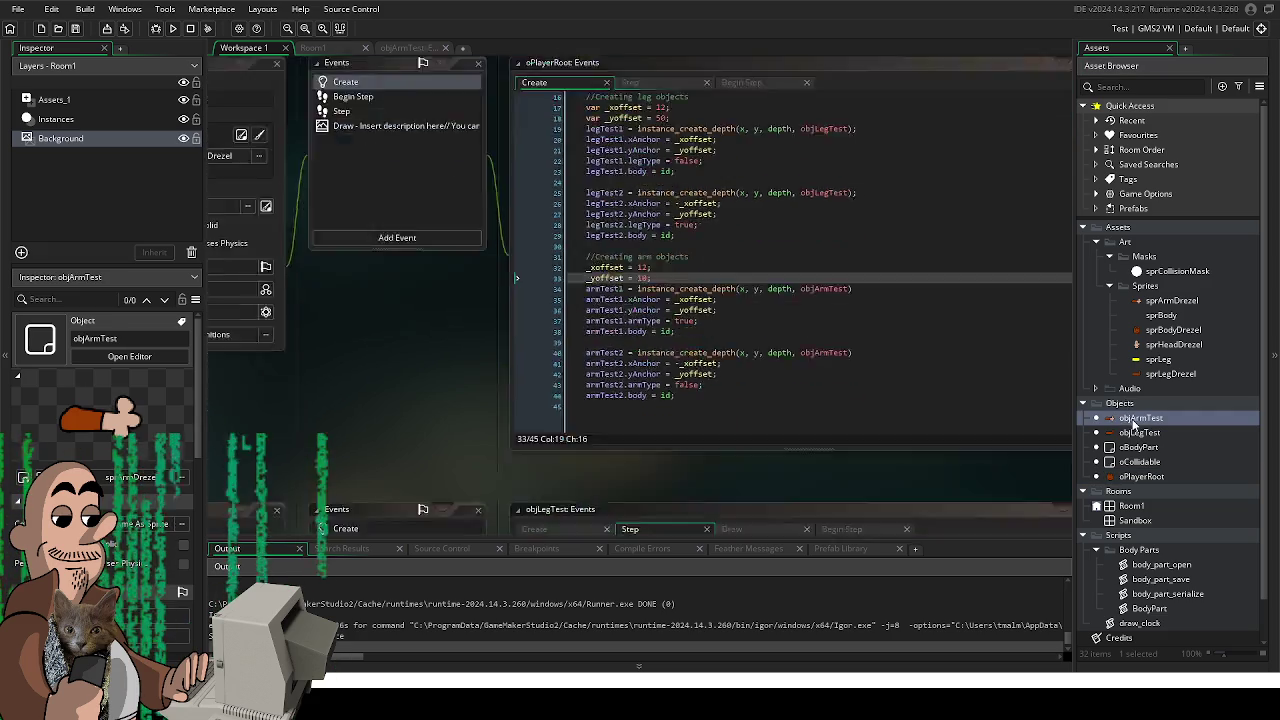
{"action": "double_click", "coordinate": [455, 141]}
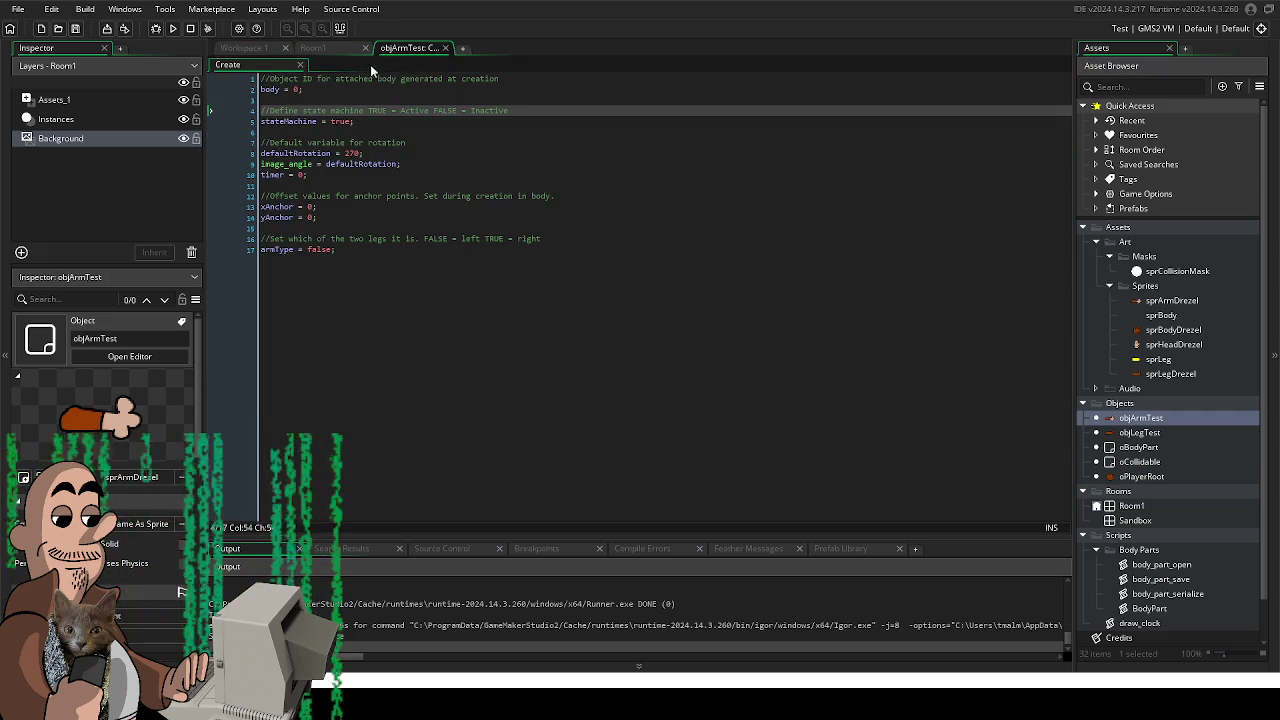
{"action": "left_click", "coordinate": [445, 48]}
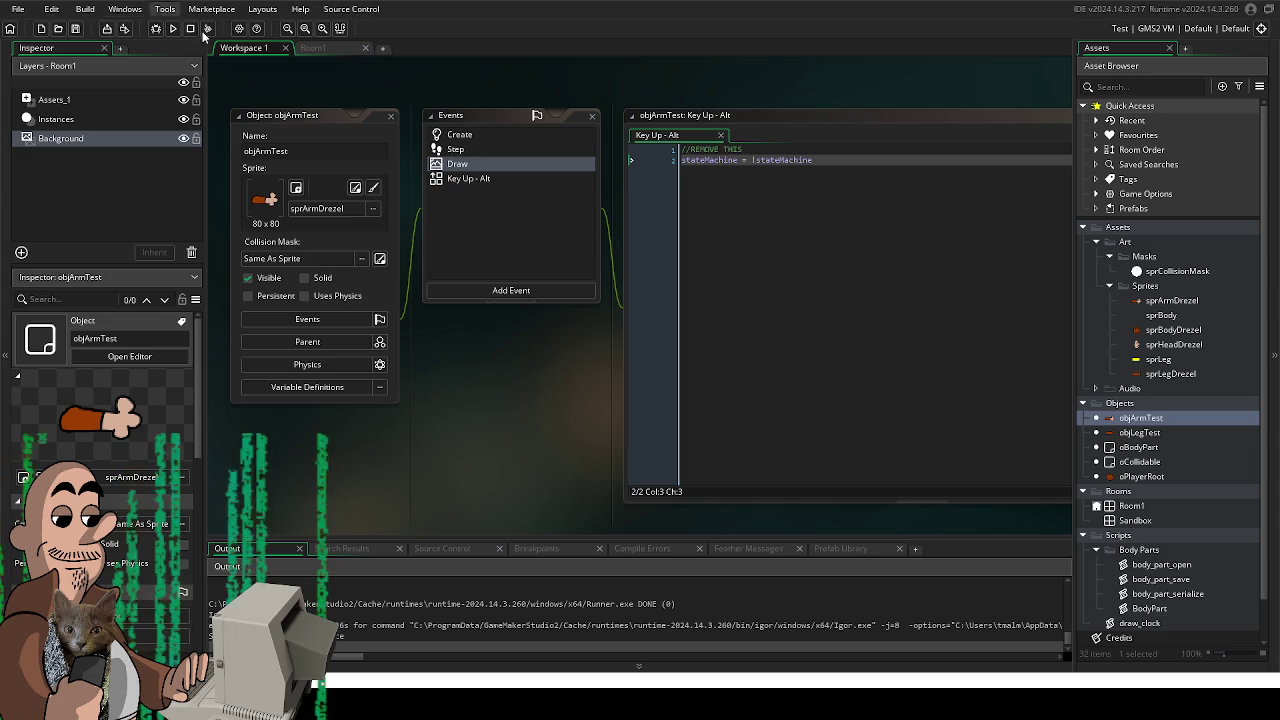
{"action": "left_click_drag", "start_coordinate": [612, 393], "coordinate": [547, 382]}
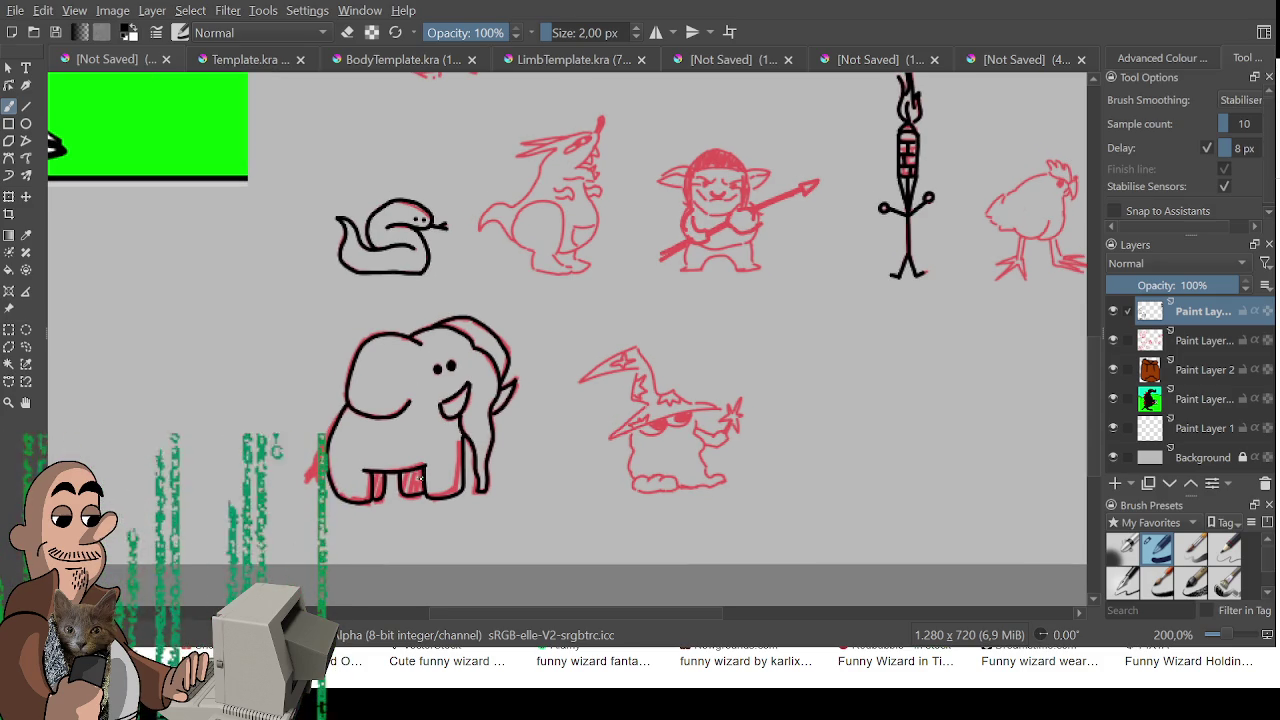
Zoom in on the elephant and ink its tail in black over the red rough
{"action": "scroll", "coordinate": [465, 469], "scroll_direction": "up", "scroll_amount": 2}
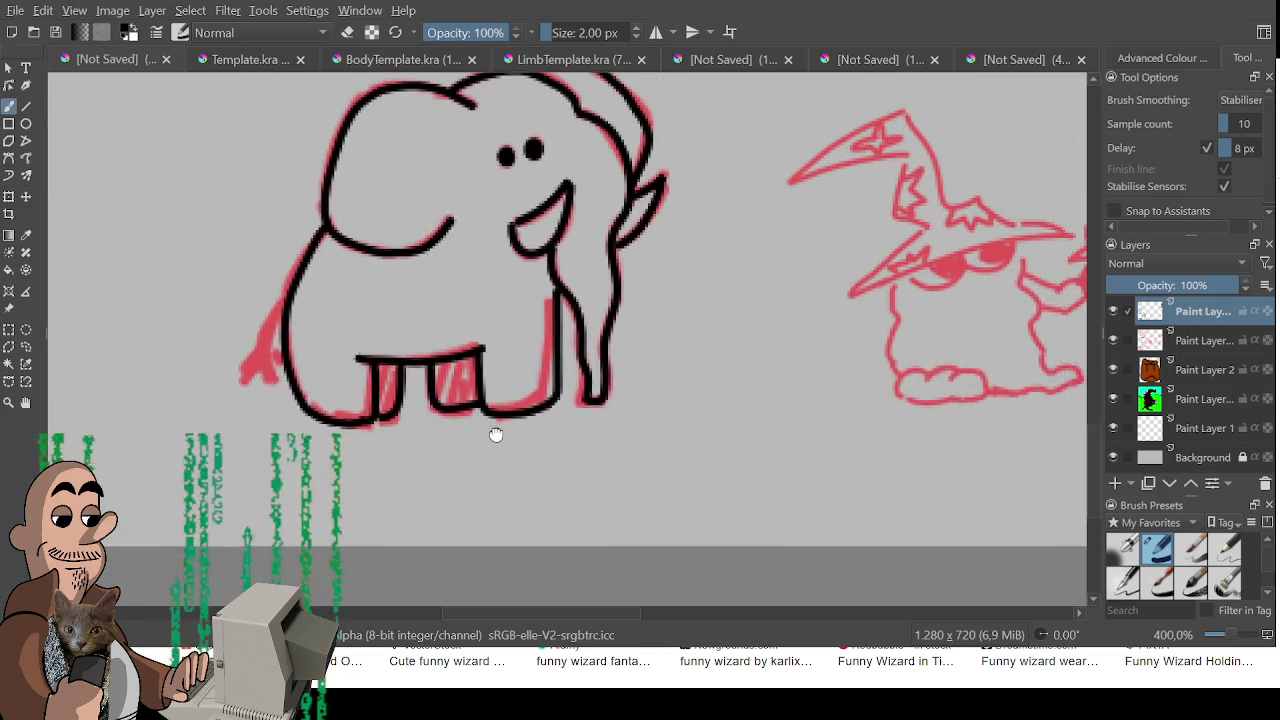
{"action": "mouse_move", "coordinate": [297, 344]}
{"action": "left_mouse_down"}
{"action": "mouse_move", "coordinate": [262, 400]}
{"action": "mouse_move", "coordinate": [275, 412]}
{"action": "left_mouse_up"}
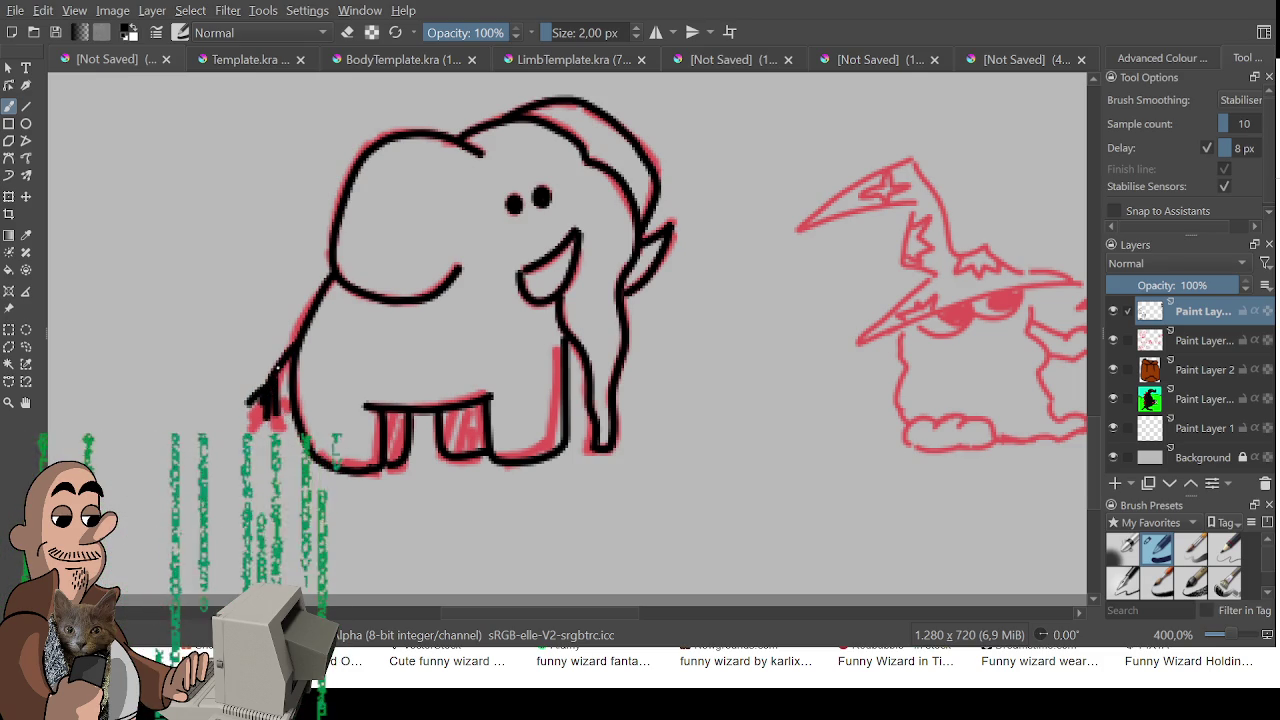
{"action": "scroll", "coordinate": [268, 372], "scroll_direction": "down", "scroll_amount": 2}
Zoom out and pan across the sketch sheet toward the chicken
{"action": "left_click_drag", "start_coordinate": [268, 372], "coordinate": [272, 512]}
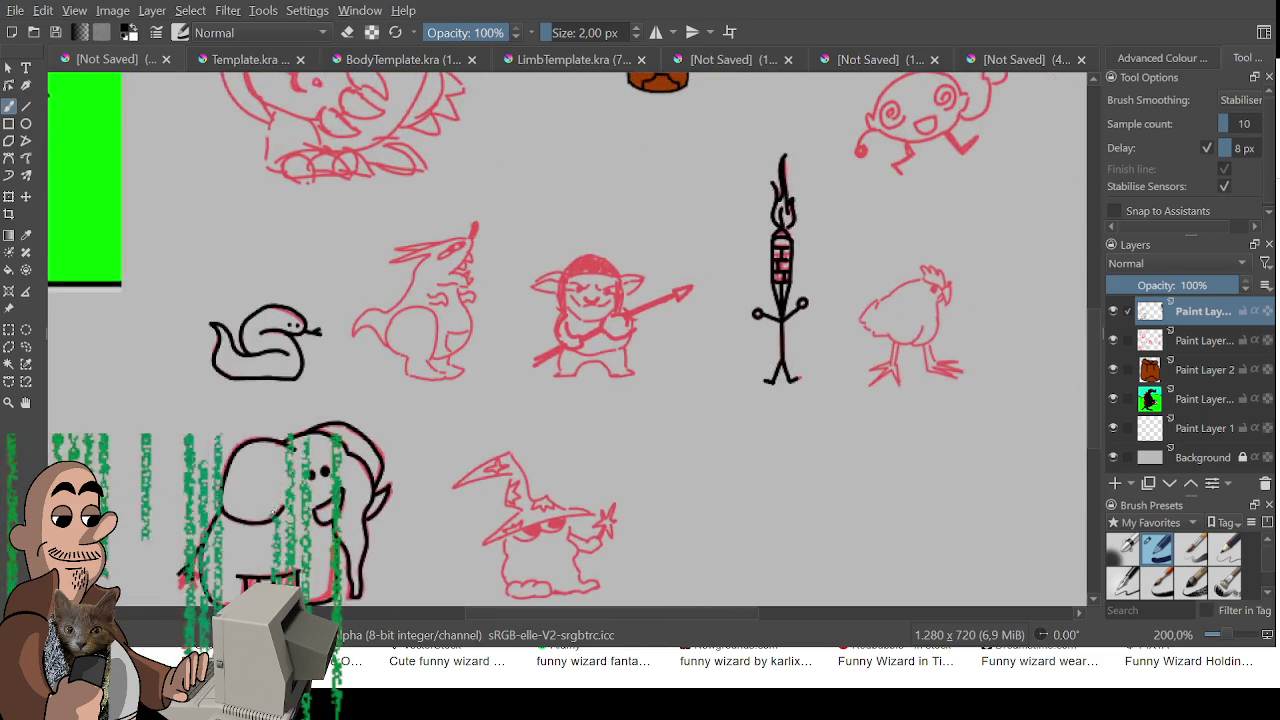
{"action": "scroll", "coordinate": [272, 512], "scroll_direction": "down", "scroll_amount": 1}
{"action": "left_click_drag", "start_coordinate": [290, 470], "coordinate": [411, 403]}
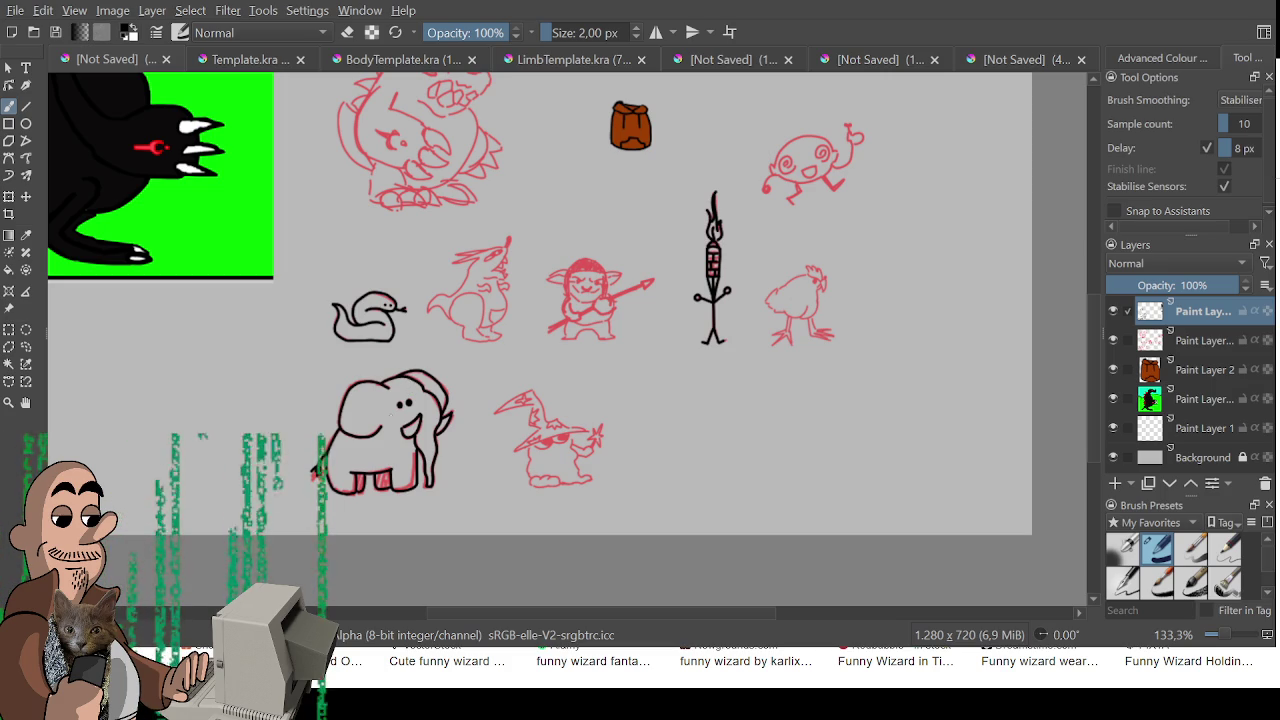
{"action": "scroll", "coordinate": [387, 414], "scroll_direction": "down", "scroll_amount": 2}
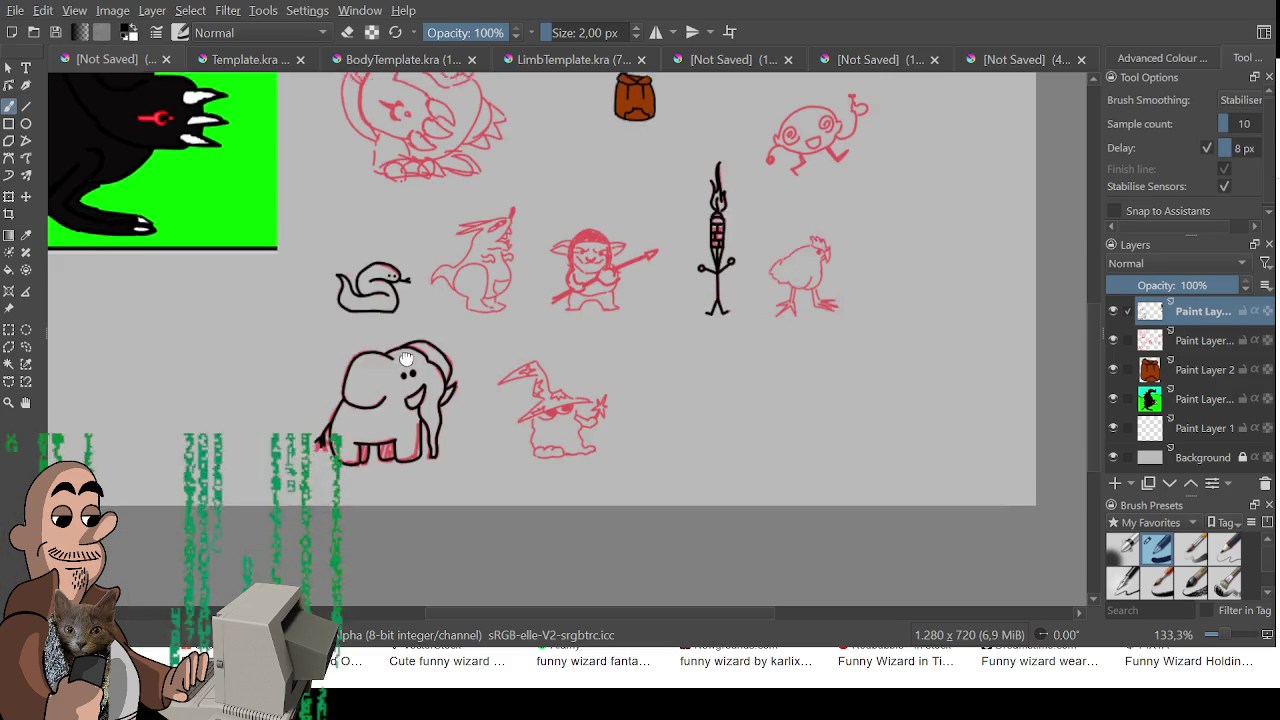
{"action": "scroll", "coordinate": [400, 400], "scroll_direction": "down", "scroll_amount": 1}
{"action": "scroll", "coordinate": [430, 370], "scroll_direction": "down", "scroll_amount": 2}
{"action": "scroll", "coordinate": [459, 335], "scroll_direction": "up", "scroll_amount": 1}
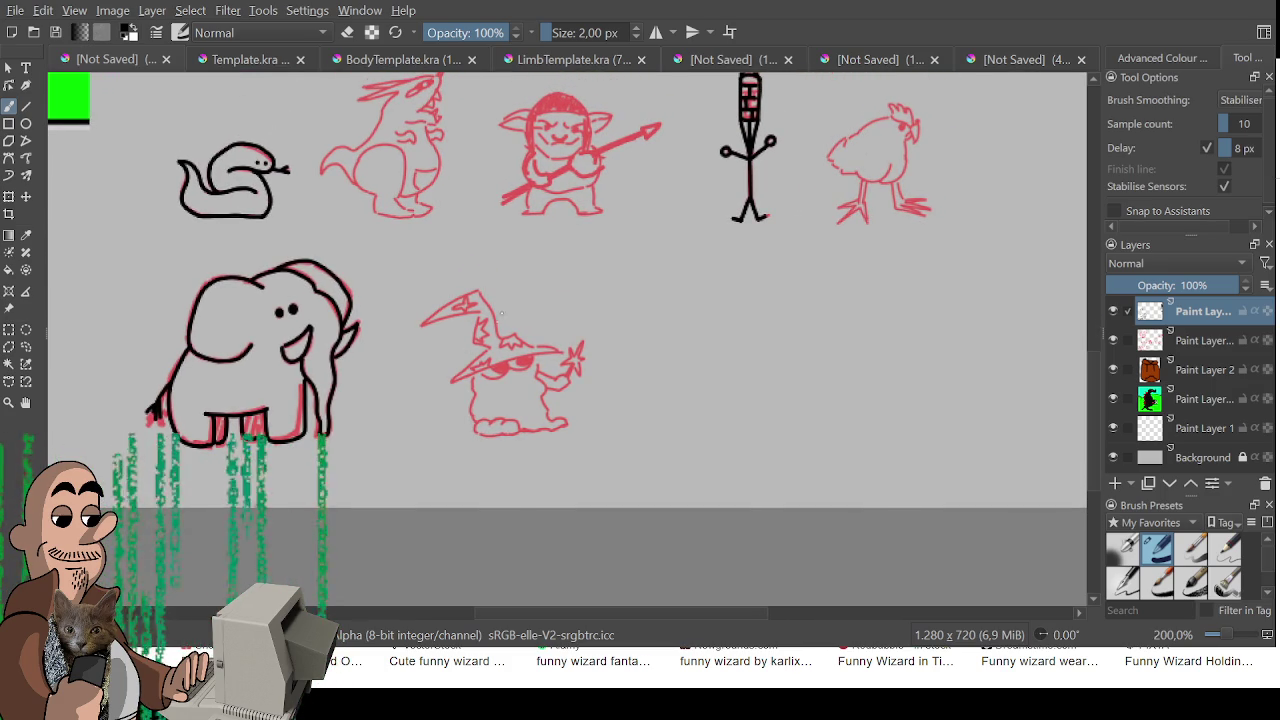
{"action": "scroll", "coordinate": [501, 314], "scroll_direction": "down", "scroll_amount": 2}
{"action": "scroll", "coordinate": [323, 331], "scroll_direction": "up", "scroll_amount": 3}
{"action": "scroll", "coordinate": [527, 336], "scroll_direction": "up", "scroll_amount": 2}
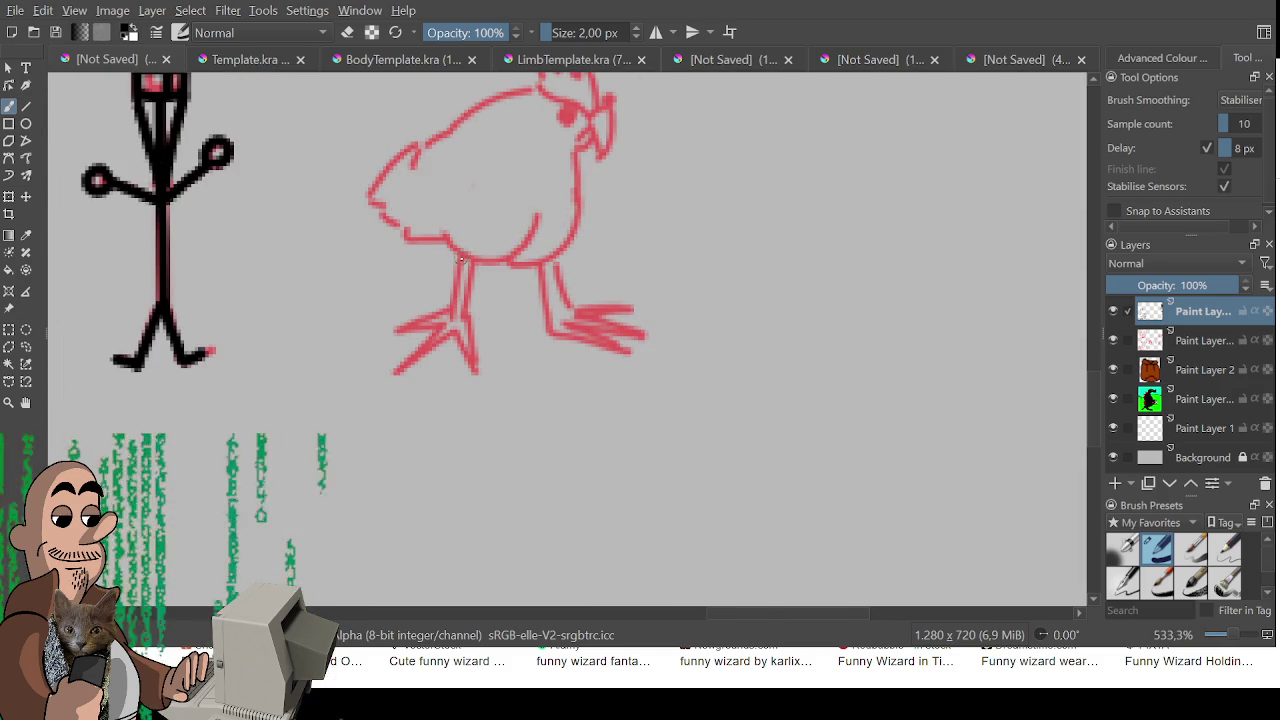
Ink the chicken's left leg and a toe in black, undoing misplaced strokes
{"action": "left_click_drag", "start_coordinate": [461, 259], "coordinate": [400, 342]}
{"action": "key", "text": "ctrl+z"}
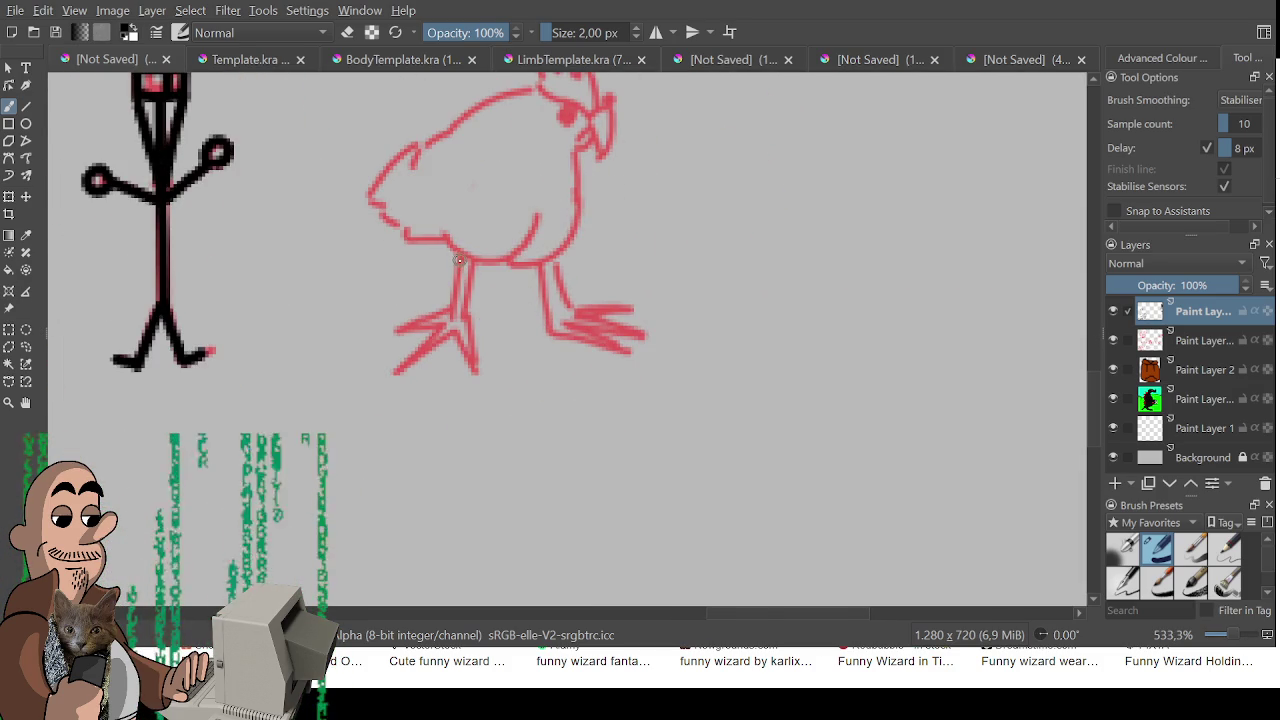
{"action": "left_click_drag", "start_coordinate": [459, 260], "coordinate": [455, 304]}
{"action": "mouse_move", "coordinate": [389, 337]}
{"action": "left_mouse_down"}
{"action": "mouse_move", "coordinate": [455, 304]}
{"action": "mouse_move", "coordinate": [392, 382]}
{"action": "mouse_move", "coordinate": [455, 332]}
{"action": "mouse_move", "coordinate": [480, 331]}
{"action": "mouse_move", "coordinate": [481, 392]}
{"action": "mouse_move", "coordinate": [469, 258]}
{"action": "mouse_move", "coordinate": [547, 340]}
{"action": "left_mouse_up"}
{"action": "key", "text": "ctrl+z"}
Ink the chicken's right leg and a toe on its right foot, retrying bad strokes
{"action": "left_click_drag", "start_coordinate": [553, 250], "coordinate": [563, 305]}
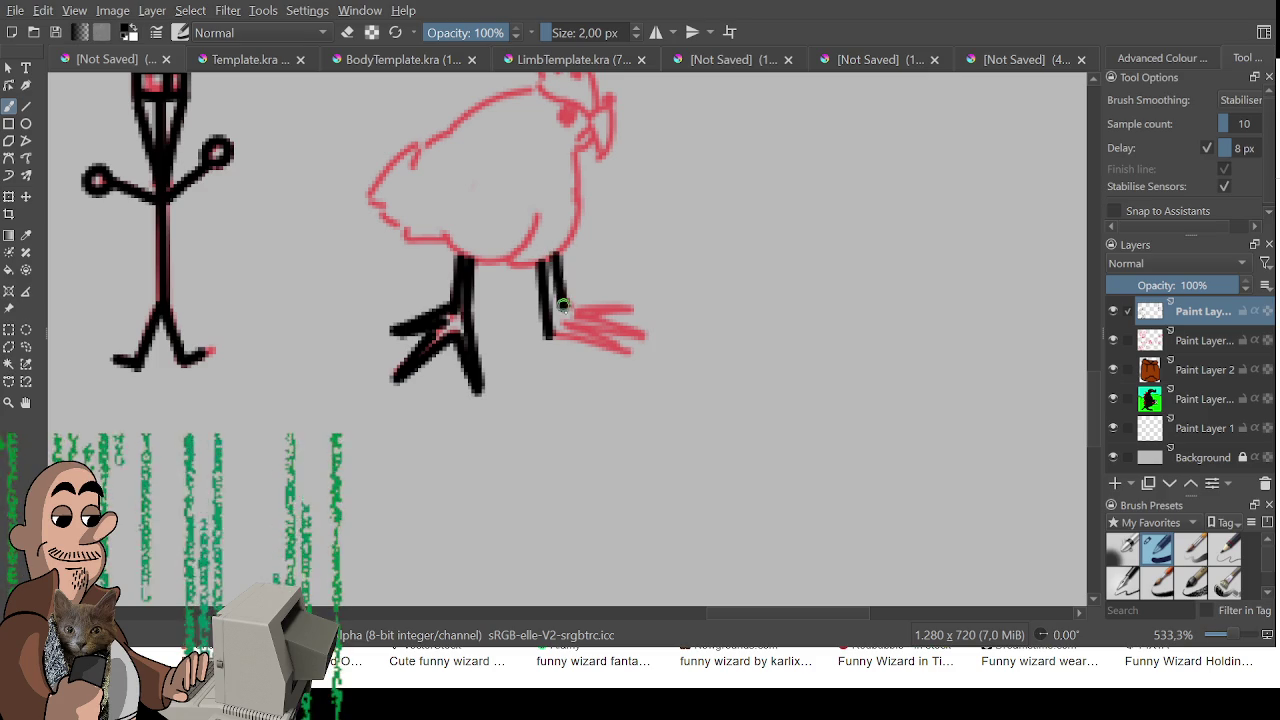
{"action": "key", "text": "ctrl+z"}
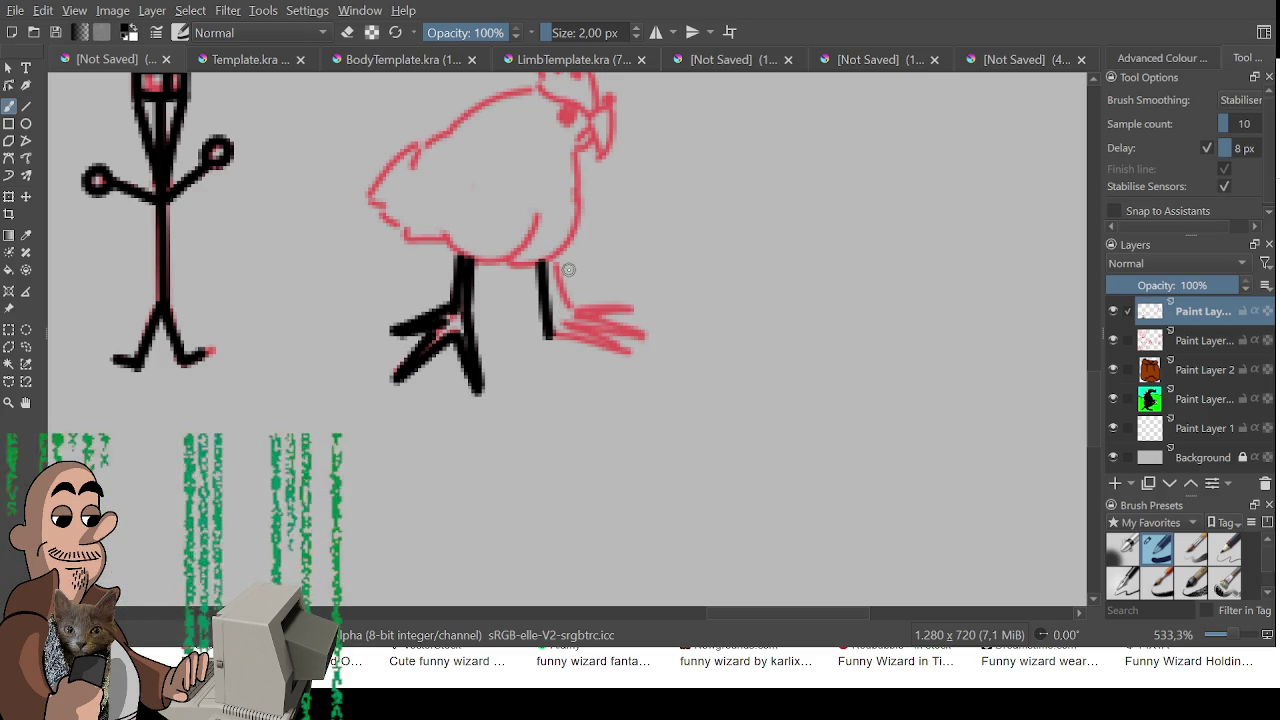
{"action": "mouse_move", "coordinate": [551, 259]}
{"action": "left_mouse_down"}
{"action": "mouse_move", "coordinate": [573, 310]}
{"action": "mouse_move", "coordinate": [654, 310]}
{"action": "left_mouse_up"}
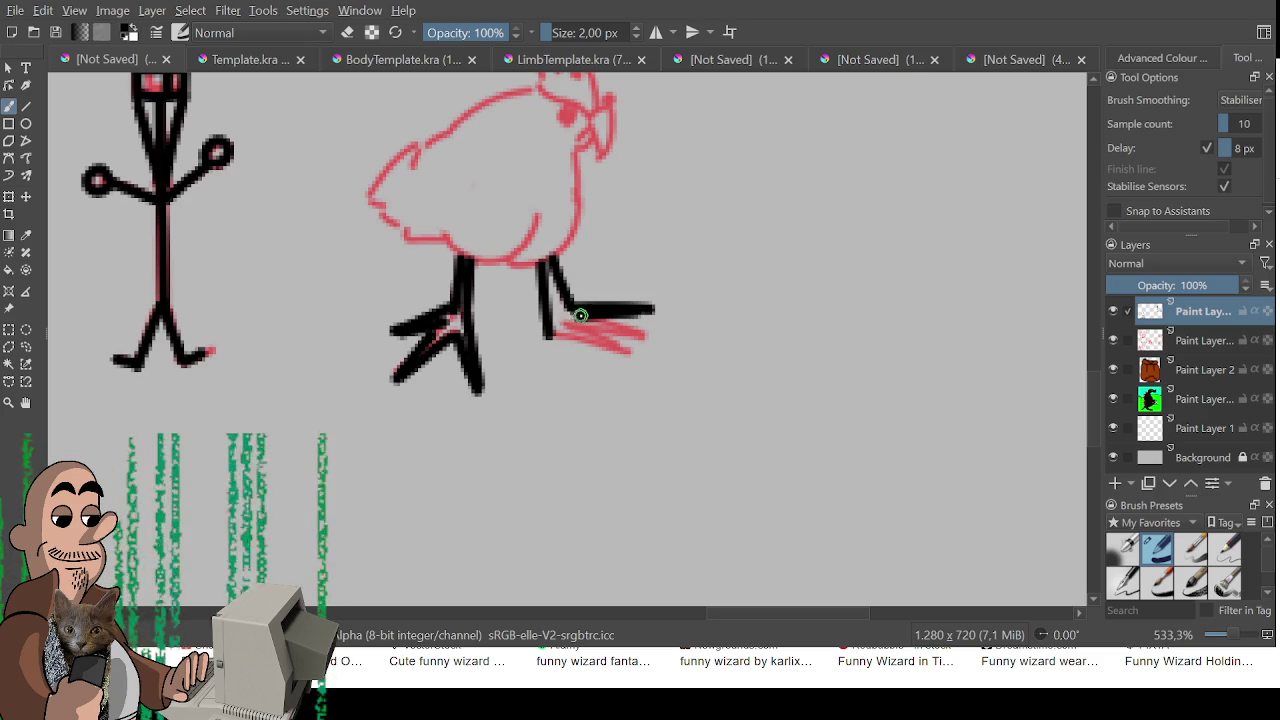
{"action": "left_click_drag", "start_coordinate": [552, 333], "coordinate": [628, 372]}
{"action": "key", "text": "ctrl+z"}
{"action": "mouse_move", "coordinate": [545, 333]}
{"action": "left_mouse_down"}
{"action": "mouse_move", "coordinate": [626, 370]}
{"action": "mouse_move", "coordinate": [598, 351]}
{"action": "mouse_move", "coordinate": [680, 346]}
{"action": "left_mouse_up"}
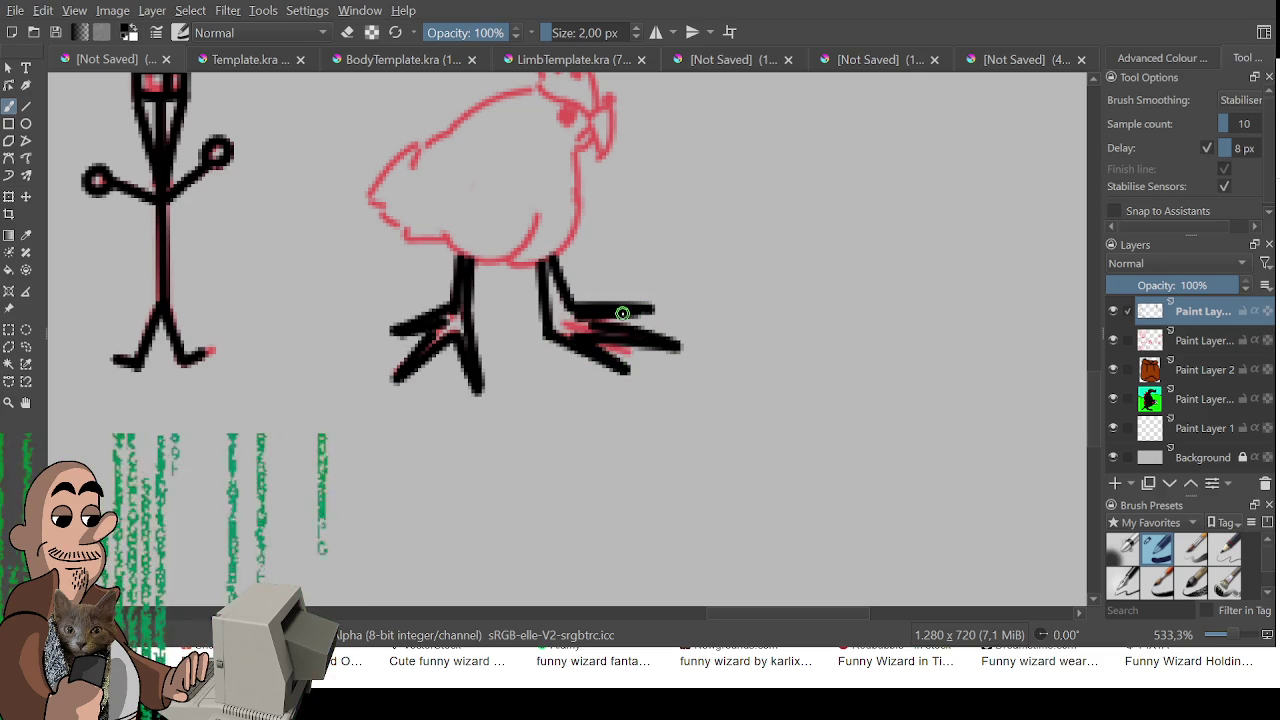
Scroll and pan the canvas to frame the stick figure and chicken, zooming in on the chicken
{"action": "scroll", "coordinate": [622, 313], "scroll_direction": "down", "scroll_amount": 2}
{"action": "scroll", "coordinate": [560, 340], "scroll_direction": "down", "scroll_amount": 3}
{"action": "scroll", "coordinate": [520, 360], "scroll_direction": "up", "scroll_amount": 3}
{"action": "scroll", "coordinate": [485, 381], "scroll_direction": "up", "scroll_amount": 1}
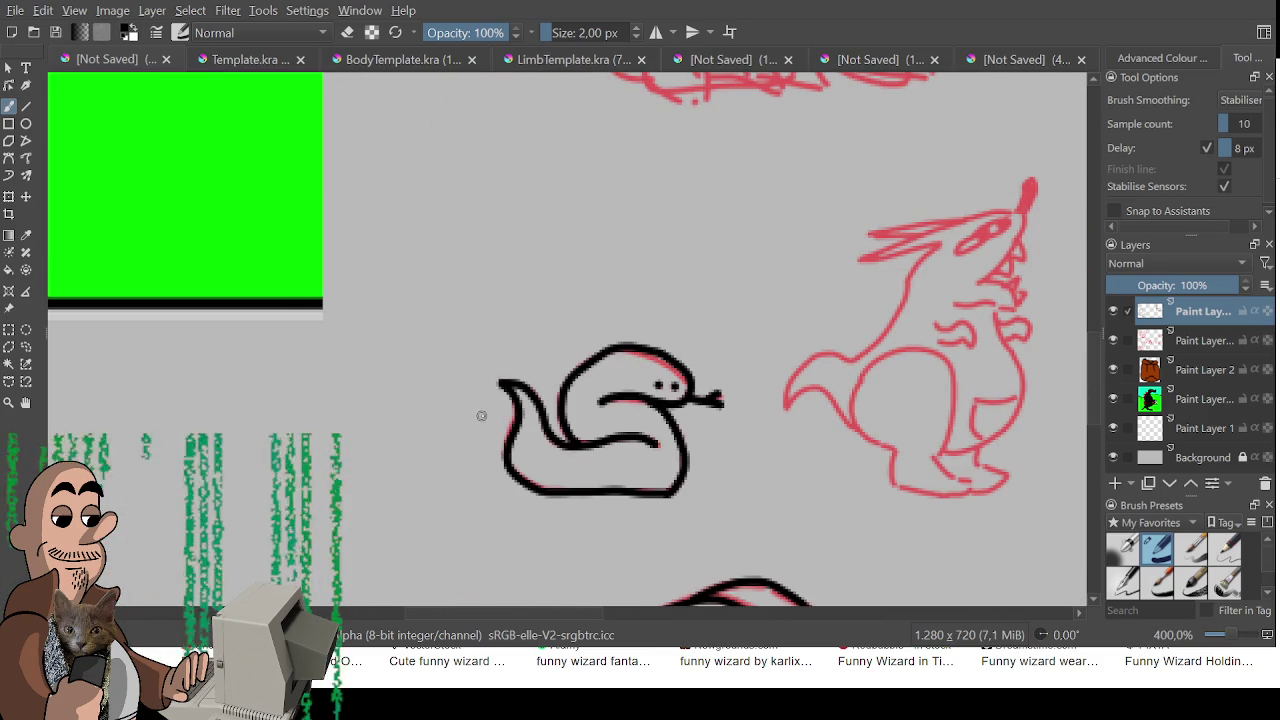
{"action": "scroll", "coordinate": [600, 430], "scroll_direction": "right", "scroll_amount": 2}
{"action": "scroll", "coordinate": [670, 440], "scroll_direction": "down", "scroll_amount": 2}
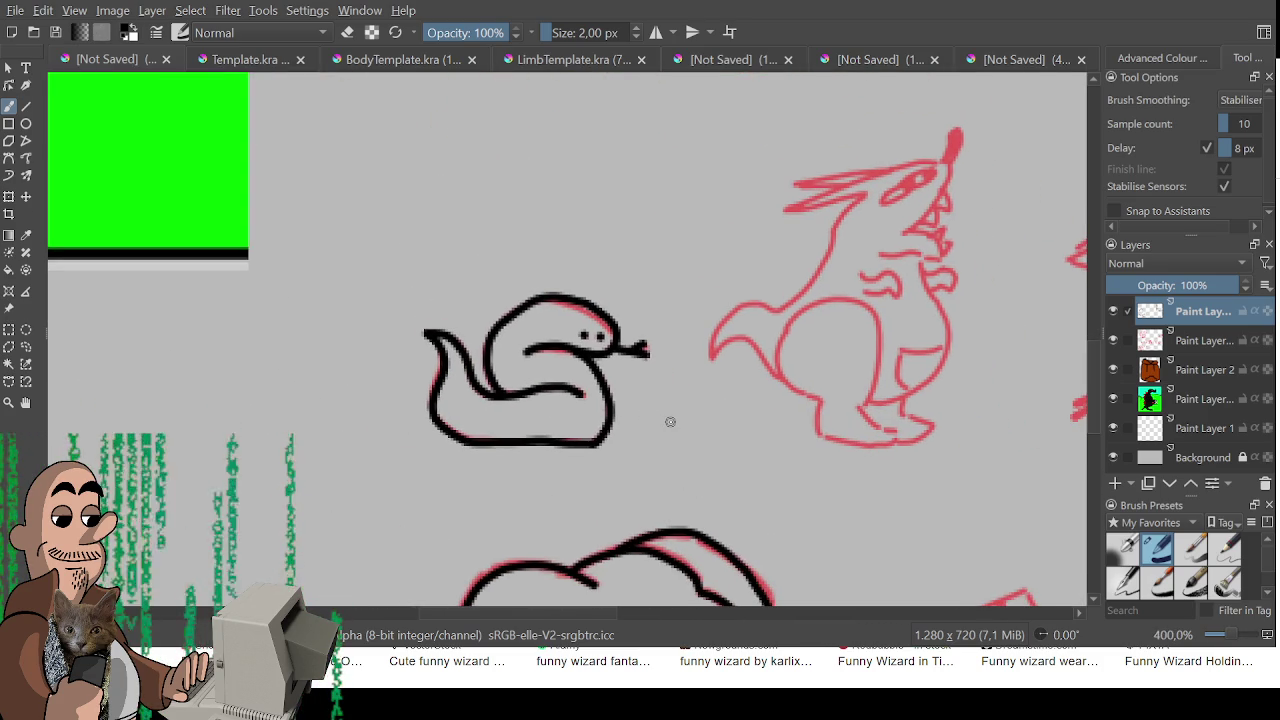
{"action": "scroll", "coordinate": [671, 421], "scroll_direction": "right", "scroll_amount": 2}
{"action": "scroll", "coordinate": [671, 421], "scroll_direction": "up", "scroll_amount": 1}
{"action": "scroll", "coordinate": [600, 489], "scroll_direction": "up", "scroll_amount": 1}
{"action": "scroll", "coordinate": [727, 497], "scroll_direction": "right", "scroll_amount": 1}
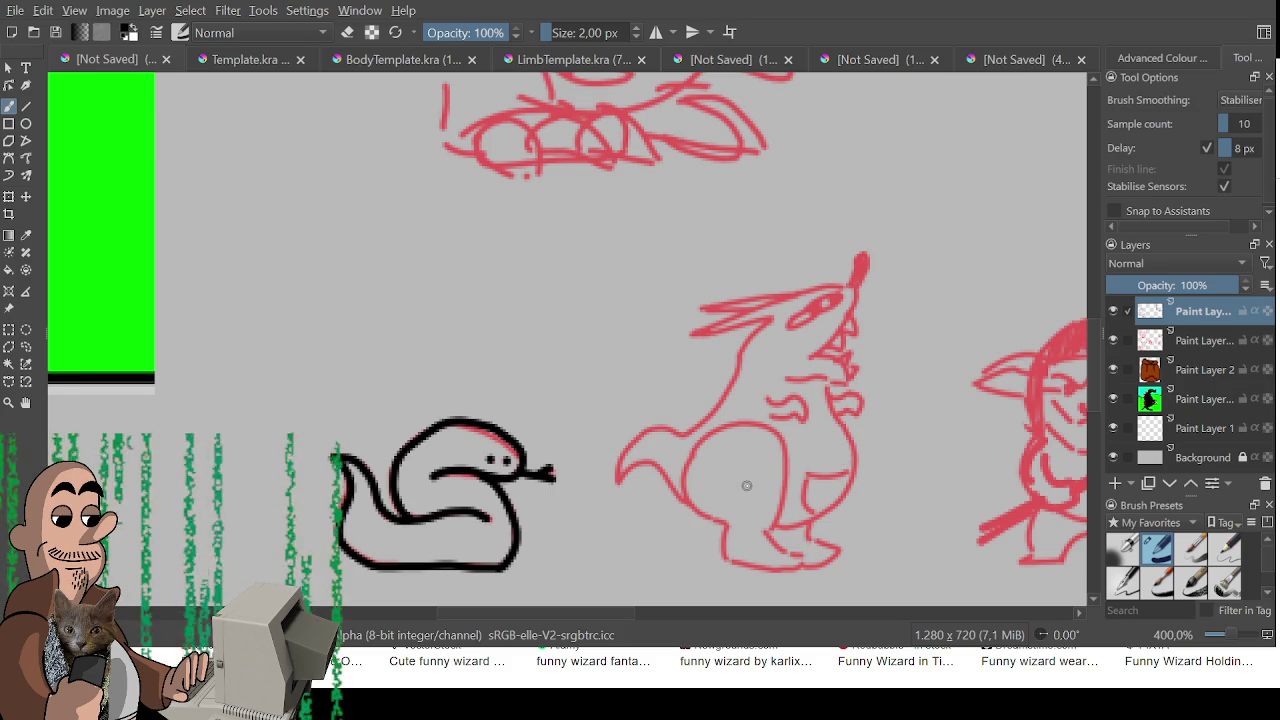
{"action": "scroll", "coordinate": [770, 478], "scroll_direction": "down", "scroll_amount": 1}
{"action": "scroll", "coordinate": [760, 480], "scroll_direction": "down", "scroll_amount": 1}
{"action": "left_click_drag", "start_coordinate": [746, 483], "coordinate": [729, 471]}
{"action": "scroll", "coordinate": [723, 471], "scroll_direction": "down", "scroll_amount": 1}
{"action": "mouse_move", "coordinate": [574, 457]}
{"action": "left_mouse_down"}
{"action": "mouse_move", "coordinate": [684, 477]}
{"action": "mouse_move", "coordinate": [597, 283]}
{"action": "mouse_move", "coordinate": [531, 393]}
{"action": "left_mouse_up"}
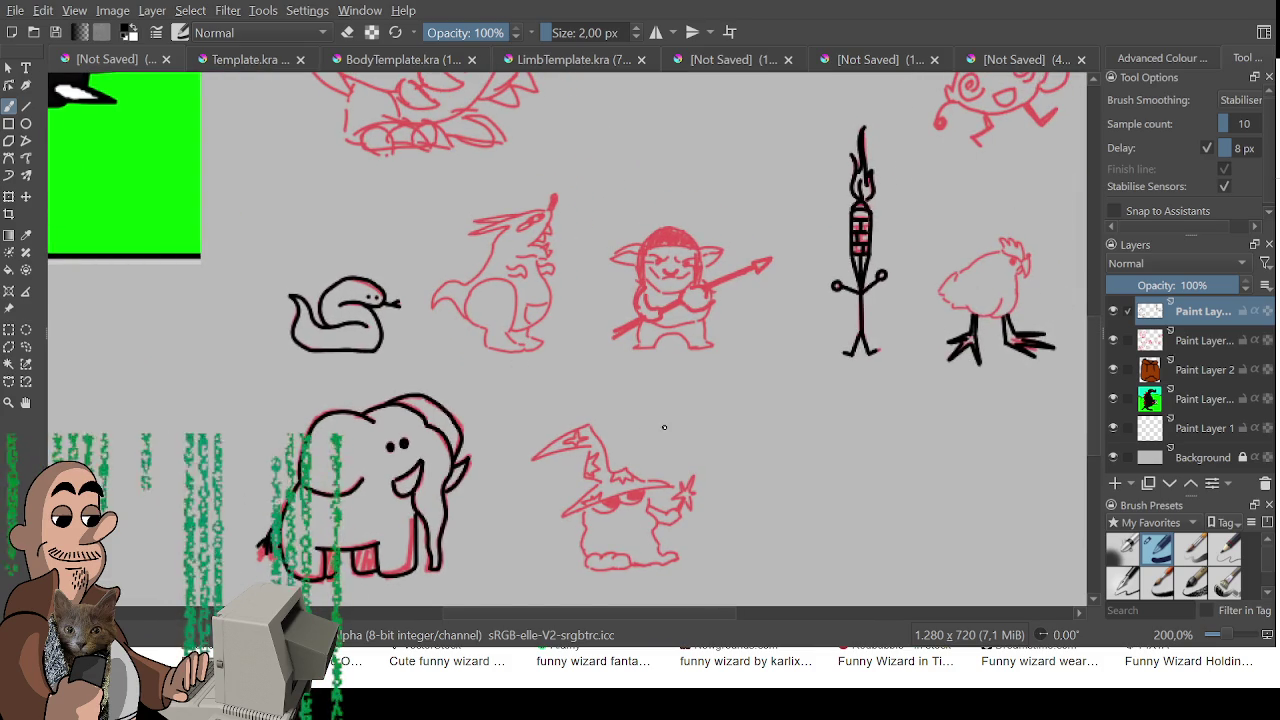
{"action": "left_click_drag", "start_coordinate": [663, 427], "coordinate": [551, 449]}
{"action": "scroll", "coordinate": [551, 449], "scroll_direction": "down", "scroll_amount": 2}
{"action": "scroll", "coordinate": [634, 449], "scroll_direction": "up", "scroll_amount": 2}
{"action": "left_click_drag", "start_coordinate": [634, 449], "coordinate": [299, 493]}
{"action": "scroll", "coordinate": [551, 399], "scroll_direction": "up", "scroll_amount": 1}
{"action": "scroll", "coordinate": [551, 399], "scroll_direction": "up", "scroll_amount": 2}
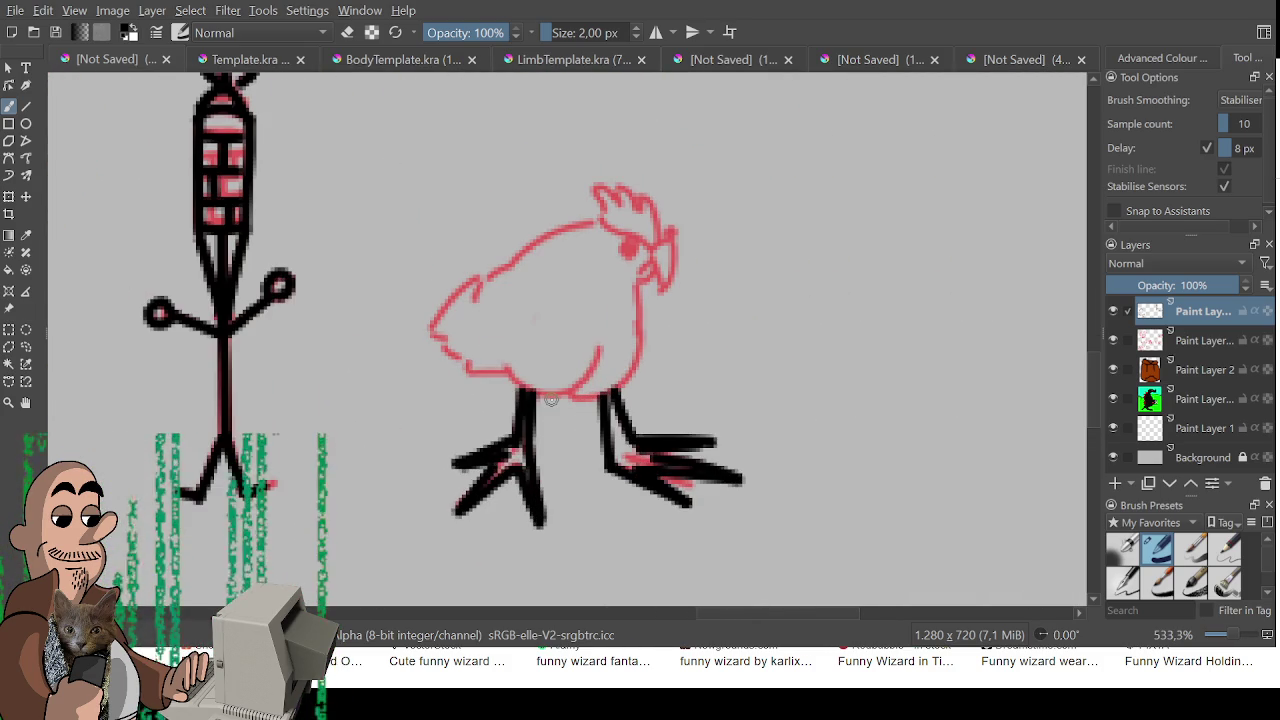
Ink the chicken's belly front, right side and back in black, redoing the side stroke
{"action": "mouse_move", "coordinate": [480, 277]}
{"action": "left_mouse_down"}
{"action": "mouse_move", "coordinate": [458, 365]}
{"action": "mouse_move", "coordinate": [576, 386]}
{"action": "mouse_move", "coordinate": [601, 348]}
{"action": "left_mouse_up"}
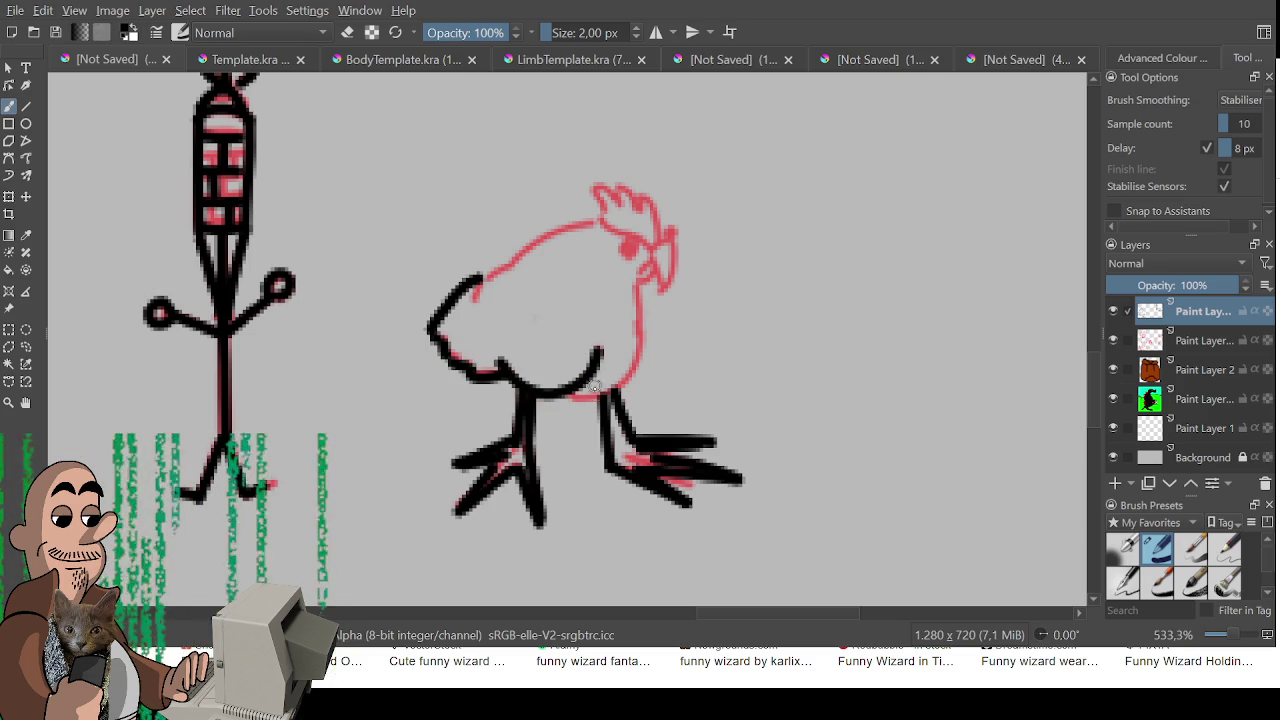
{"action": "mouse_move", "coordinate": [571, 395]}
{"action": "left_mouse_down"}
{"action": "mouse_move", "coordinate": [625, 385]}
{"action": "mouse_move", "coordinate": [630, 297]}
{"action": "left_mouse_up"}
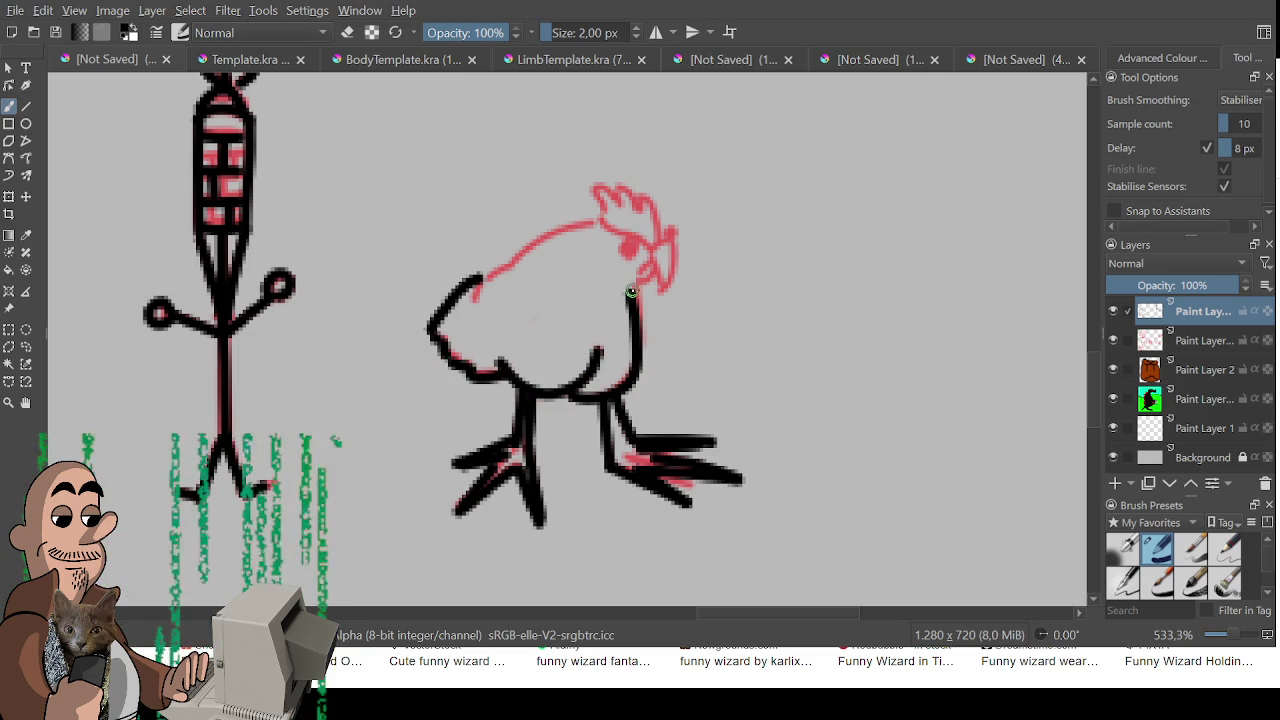
{"action": "key", "text": "ctrl+z"}
{"action": "left_click_drag", "start_coordinate": [624, 383], "coordinate": [568, 398]}
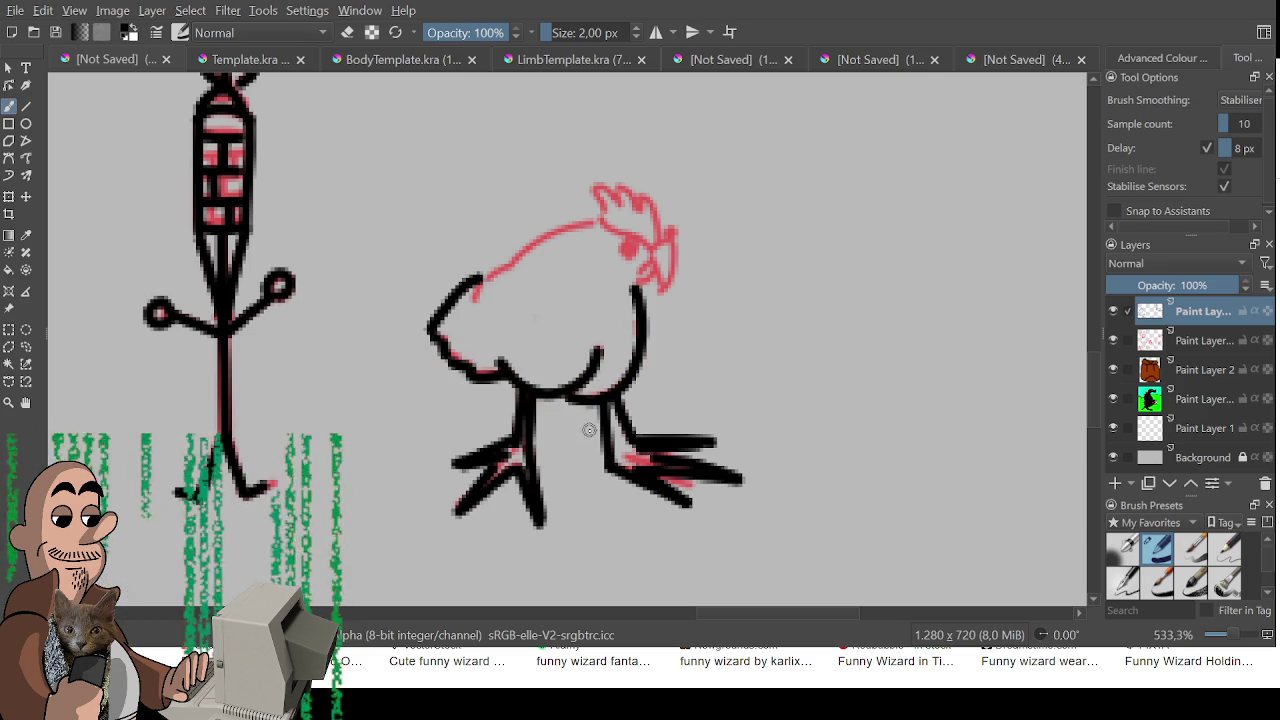
{"action": "left_click_drag", "start_coordinate": [475, 297], "coordinate": [601, 218]}
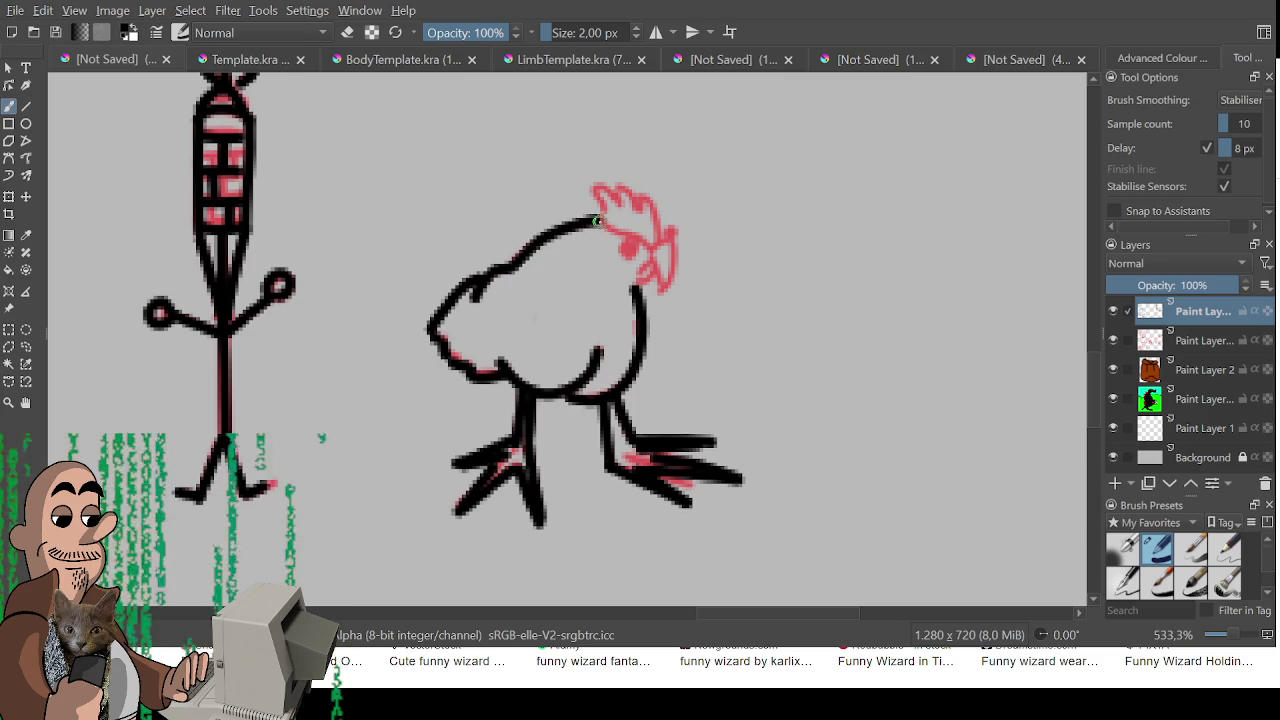
Adjust the view and ink the comb on top of the chicken's head
{"action": "scroll", "coordinate": [593, 265], "scroll_direction": "down", "scroll_amount": 2}
{"action": "scroll", "coordinate": [560, 300], "scroll_direction": "down", "scroll_amount": 2}
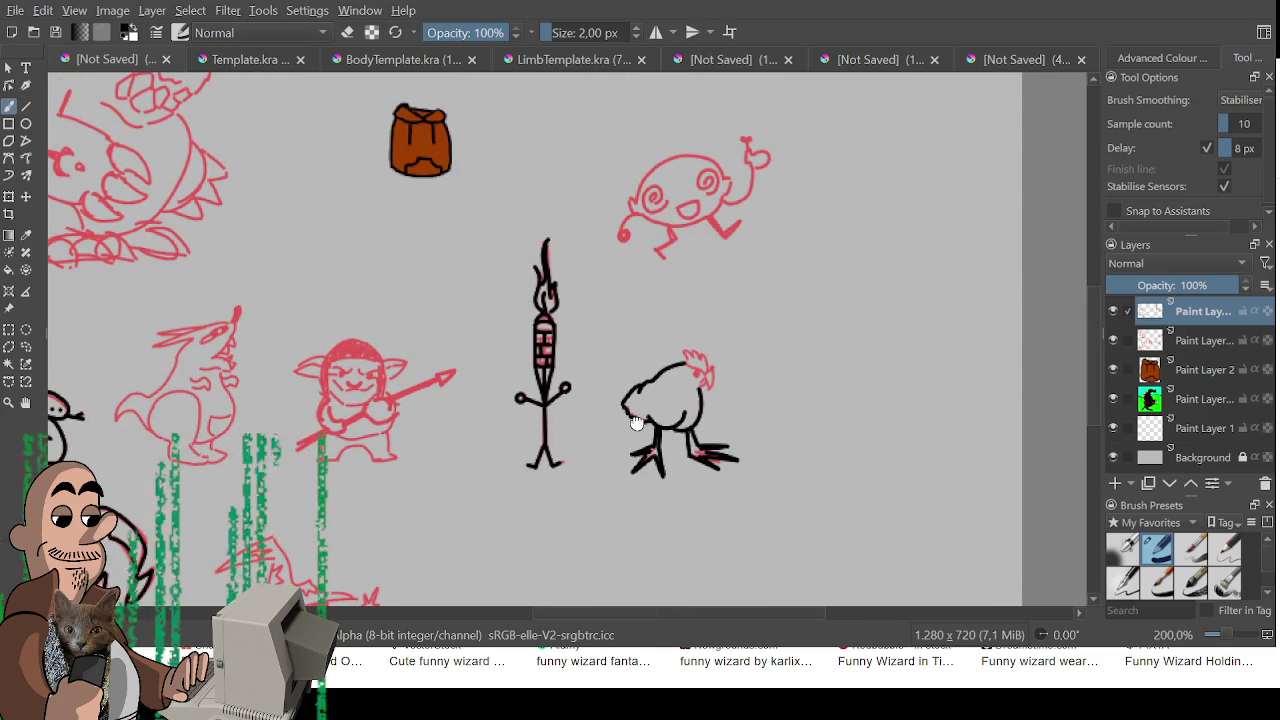
{"action": "mouse_move", "coordinate": [565, 387]}
{"action": "left_mouse_down"}
{"action": "mouse_move", "coordinate": [687, 467]}
{"action": "mouse_move", "coordinate": [737, 246]}
{"action": "mouse_move", "coordinate": [680, 363]}
{"action": "mouse_move", "coordinate": [591, 450]}
{"action": "left_mouse_up"}
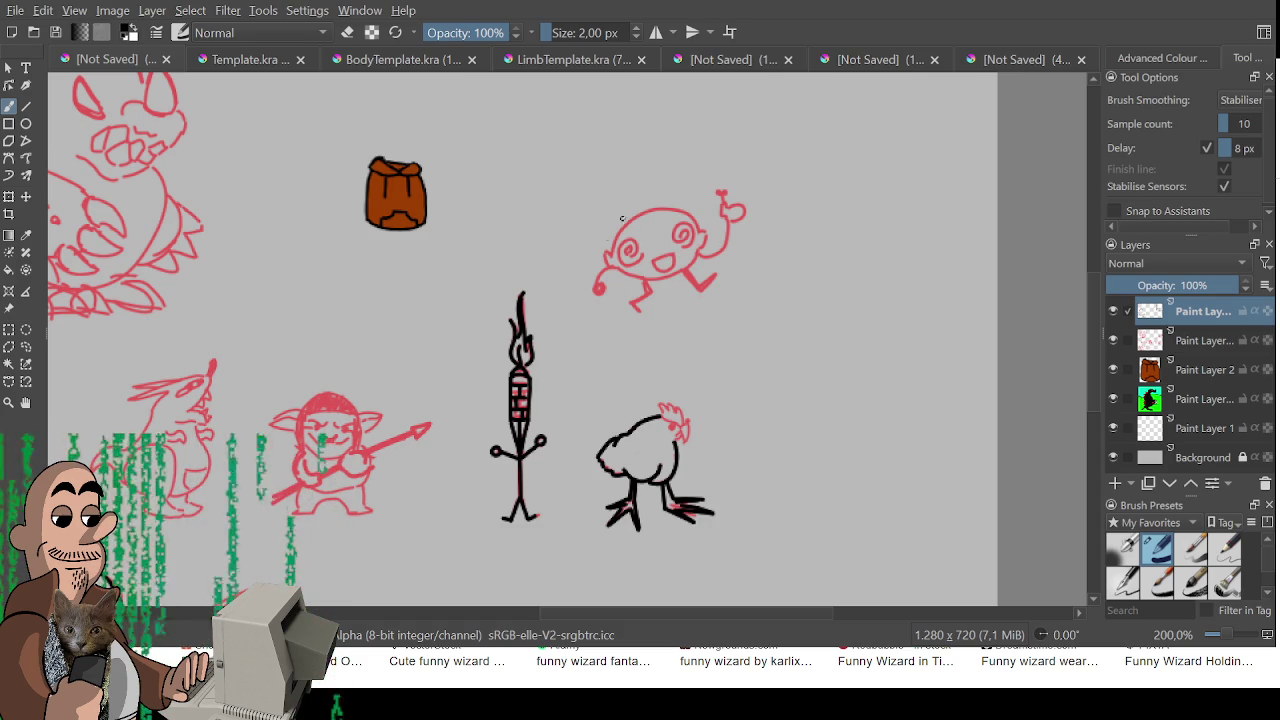
{"action": "scroll", "coordinate": [651, 371], "scroll_direction": "up", "scroll_amount": 2}
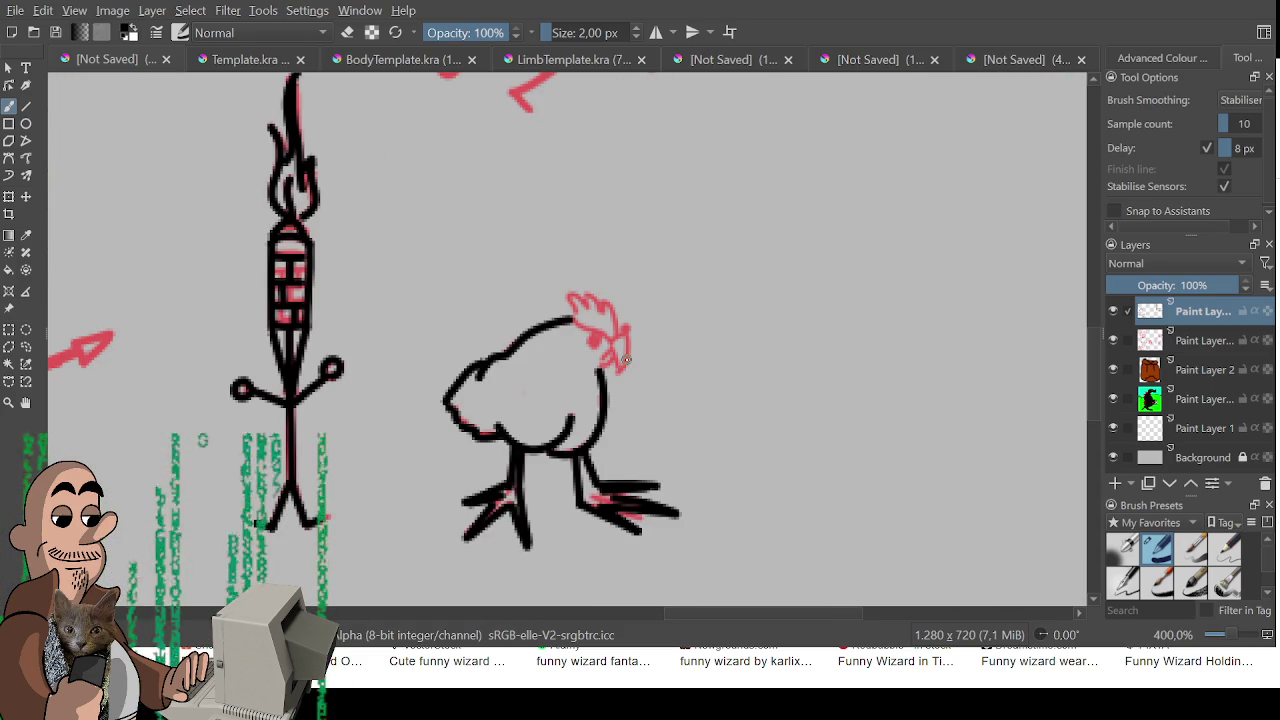
{"action": "mouse_move", "coordinate": [570, 312]}
{"action": "left_mouse_down"}
{"action": "mouse_move", "coordinate": [566, 298]}
{"action": "mouse_move", "coordinate": [590, 302]}
{"action": "mouse_move", "coordinate": [583, 287]}
{"action": "mouse_move", "coordinate": [608, 296]}
{"action": "mouse_move", "coordinate": [612, 338]}
{"action": "mouse_move", "coordinate": [576, 326]}
{"action": "mouse_move", "coordinate": [615, 375]}
{"action": "mouse_move", "coordinate": [630, 358]}
{"action": "mouse_move", "coordinate": [624, 330]}
{"action": "mouse_move", "coordinate": [612, 364]}
{"action": "left_mouse_up"}
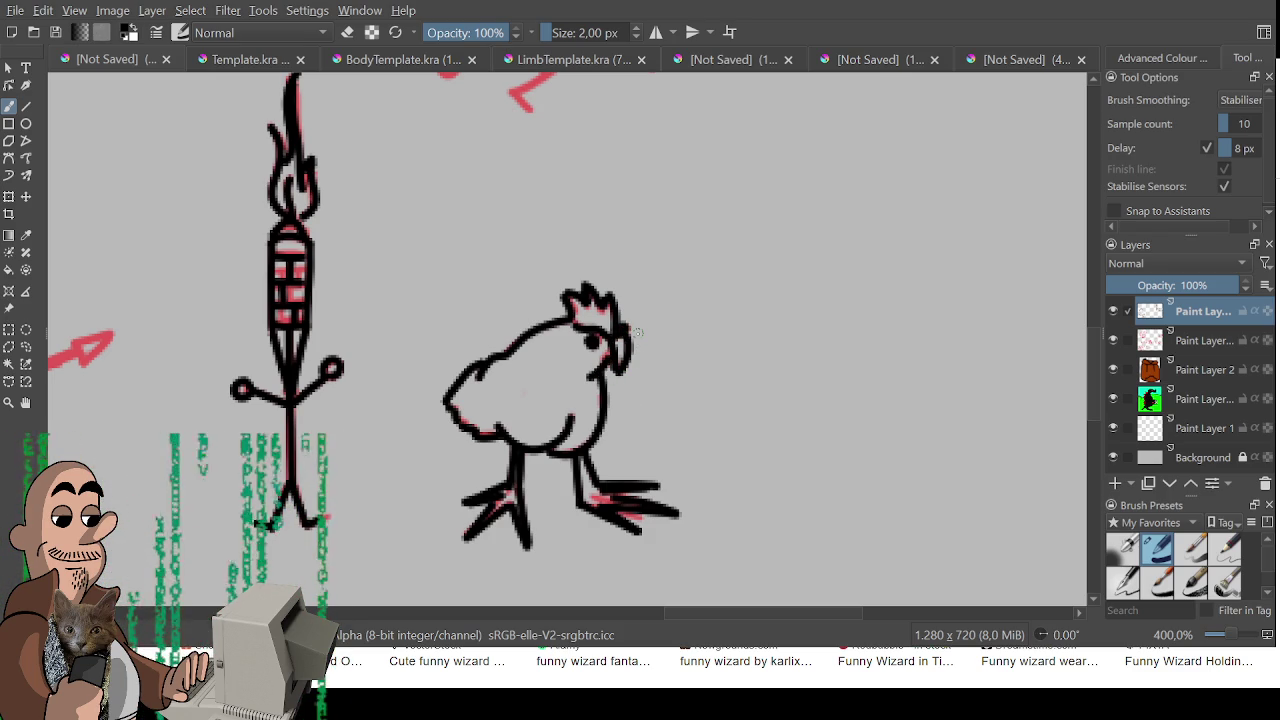
Zoom out and pan to bring the snake, elephant and wizard into view
{"action": "scroll", "coordinate": [637, 332], "scroll_direction": "down", "scroll_amount": 2}
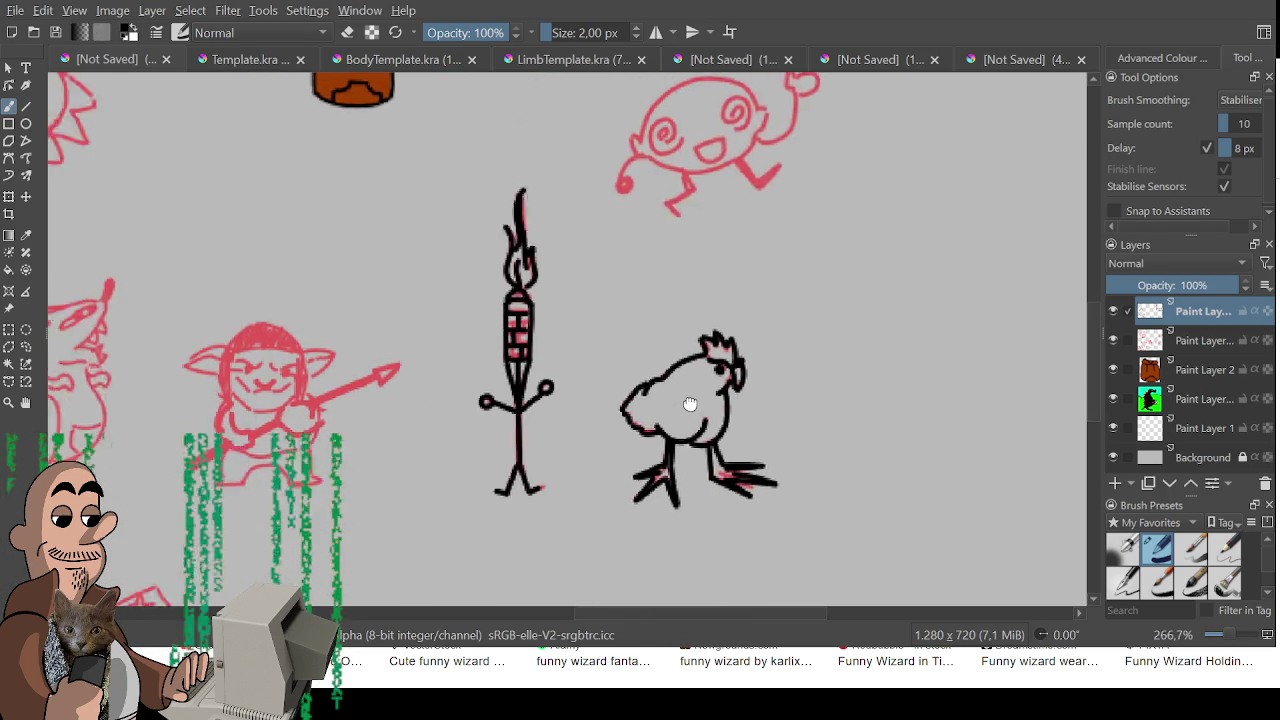
{"action": "scroll", "coordinate": [700, 410], "scroll_direction": "up", "scroll_amount": 1}
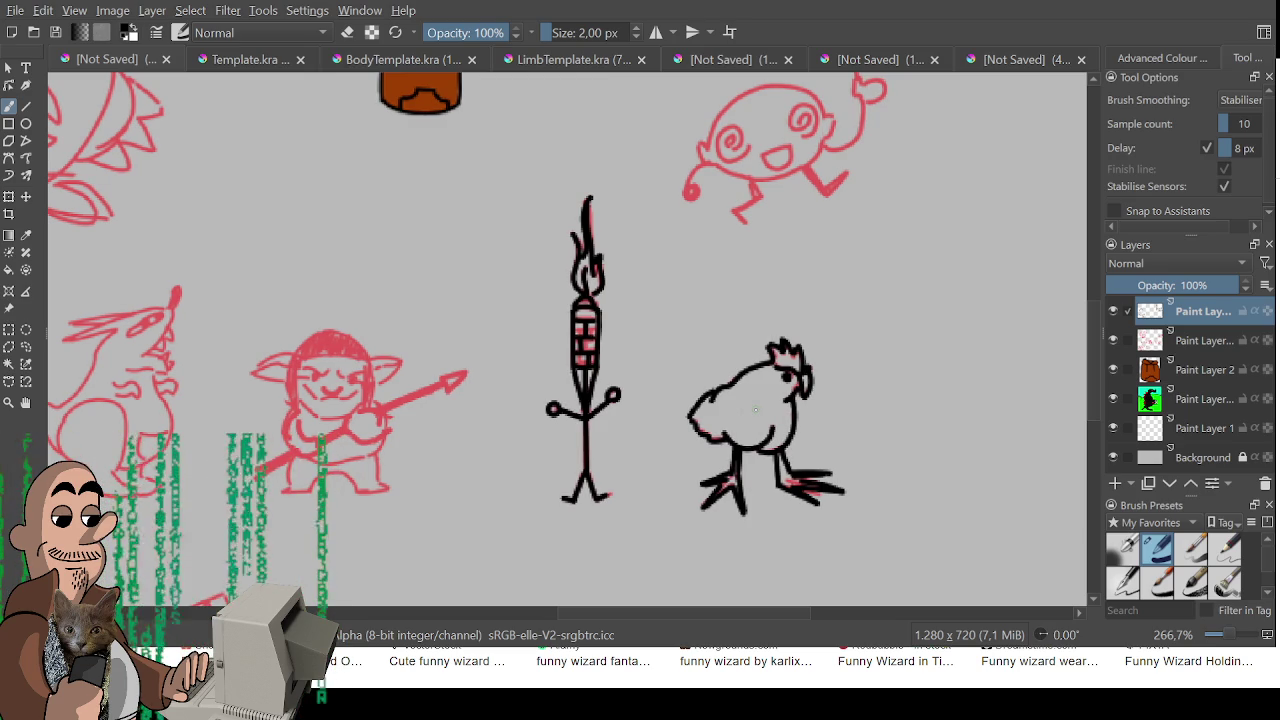
{"action": "scroll", "coordinate": [640, 360], "scroll_direction": "down", "scroll_amount": 1}
{"action": "mouse_move", "coordinate": [498, 413]}
{"action": "left_mouse_down"}
{"action": "mouse_move", "coordinate": [730, 364]}
{"action": "mouse_move", "coordinate": [660, 150]}
{"action": "left_mouse_up"}
{"action": "scroll", "coordinate": [660, 150], "scroll_direction": "up", "scroll_amount": 1}
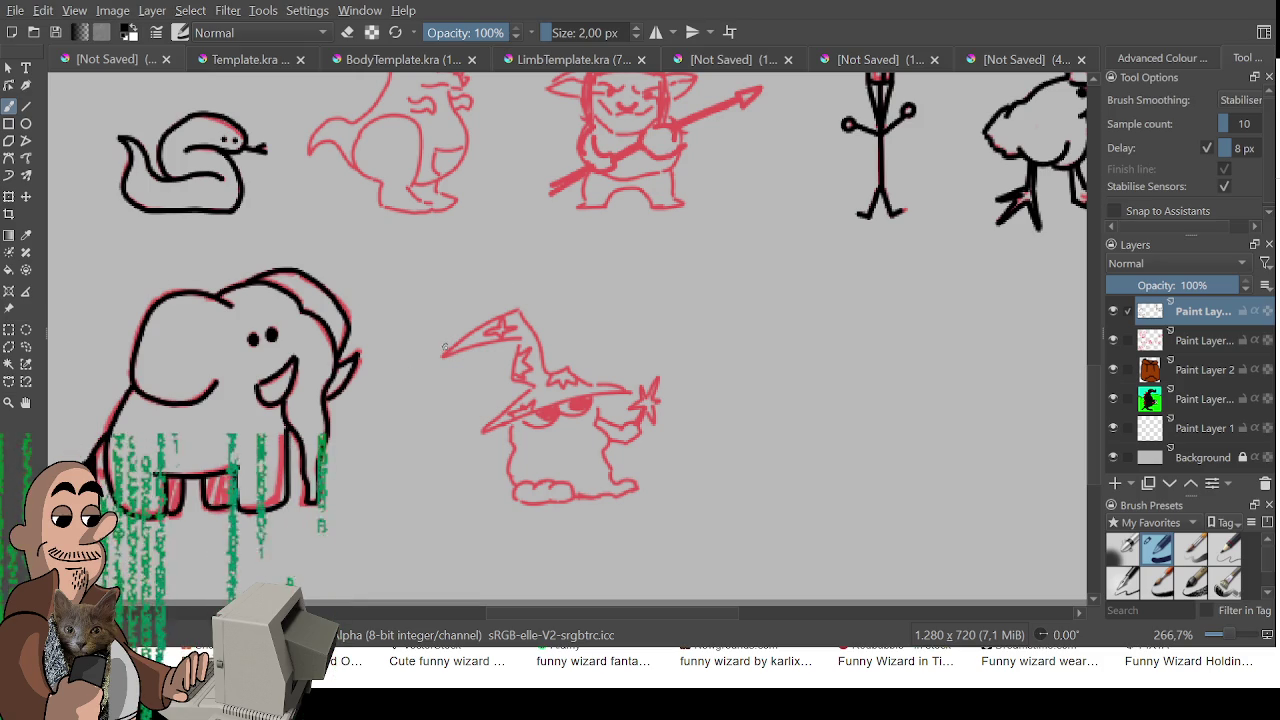
Trace the wizard hat's left and right edges, lower brim and the eye beneath it in black
{"action": "left_click_drag", "start_coordinate": [444, 354], "coordinate": [522, 312]}
{"action": "key", "text": "ctrl+z"}
{"action": "left_click_drag", "start_coordinate": [442, 356], "coordinate": [505, 312]}
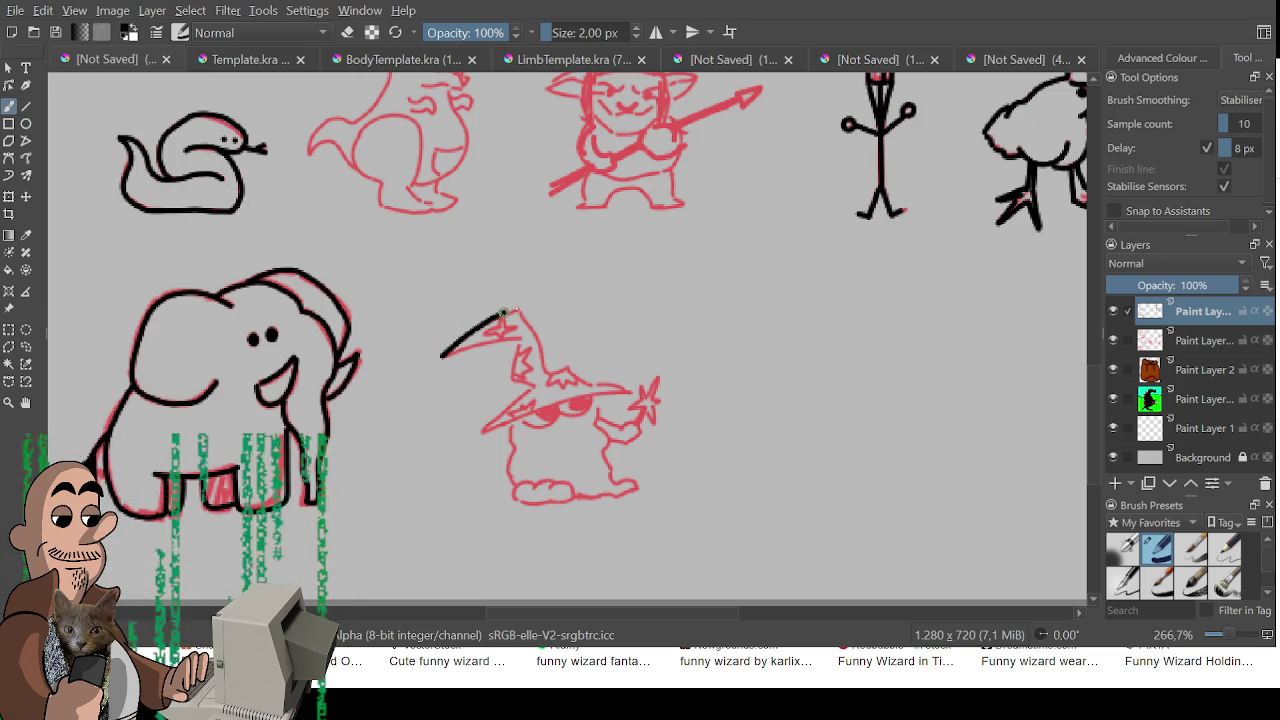
{"action": "mouse_move", "coordinate": [445, 355]}
{"action": "left_mouse_down"}
{"action": "mouse_move", "coordinate": [517, 342]}
{"action": "mouse_move", "coordinate": [513, 380]}
{"action": "mouse_move", "coordinate": [535, 390]}
{"action": "mouse_move", "coordinate": [482, 428]}
{"action": "mouse_move", "coordinate": [630, 392]}
{"action": "left_mouse_up"}
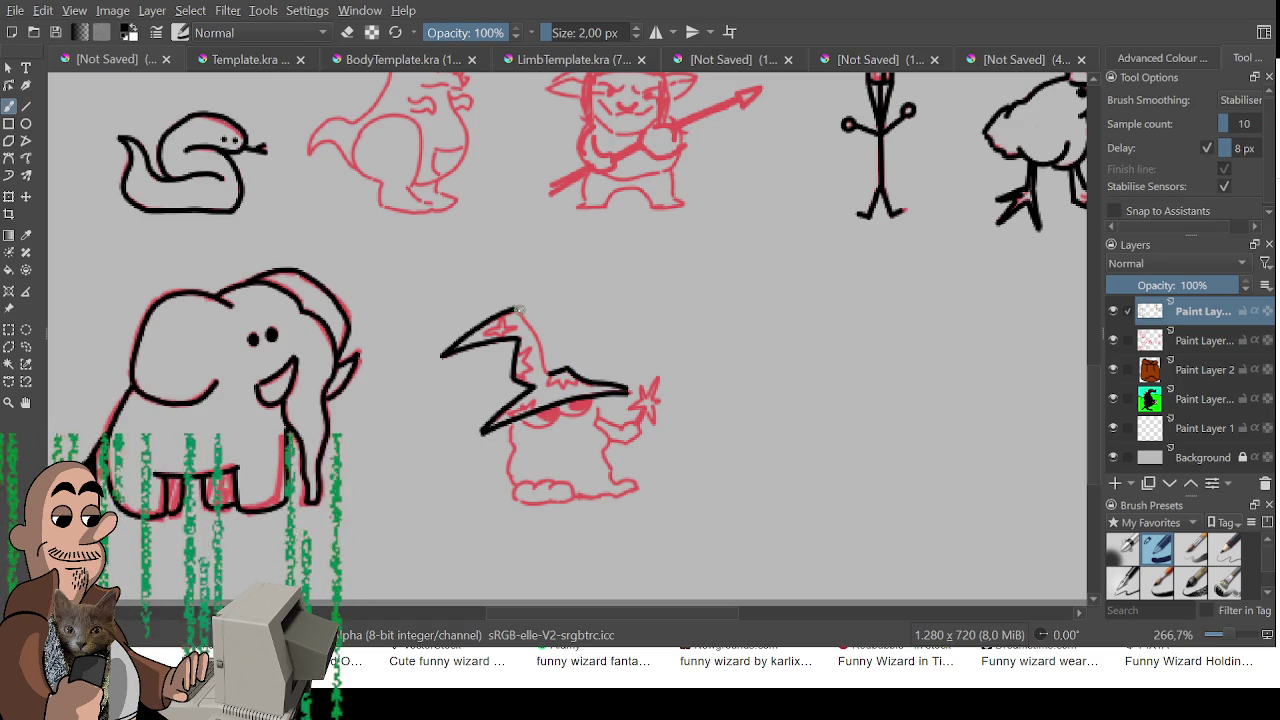
{"action": "left_click_drag", "start_coordinate": [522, 318], "coordinate": [557, 376]}
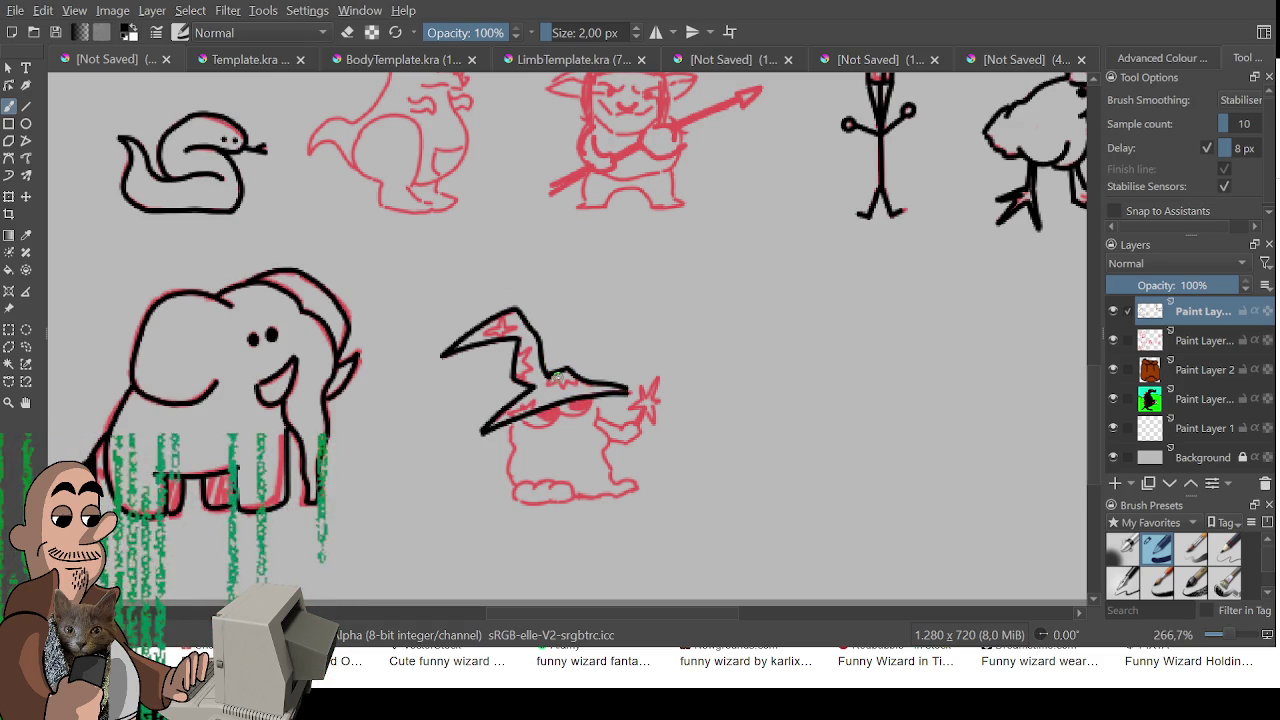
{"action": "mouse_move", "coordinate": [520, 420]}
{"action": "left_mouse_down"}
{"action": "mouse_move", "coordinate": [548, 424]}
{"action": "mouse_move", "coordinate": [534, 420]}
{"action": "mouse_move", "coordinate": [593, 400]}
{"action": "mouse_move", "coordinate": [575, 404]}
{"action": "left_mouse_up"}
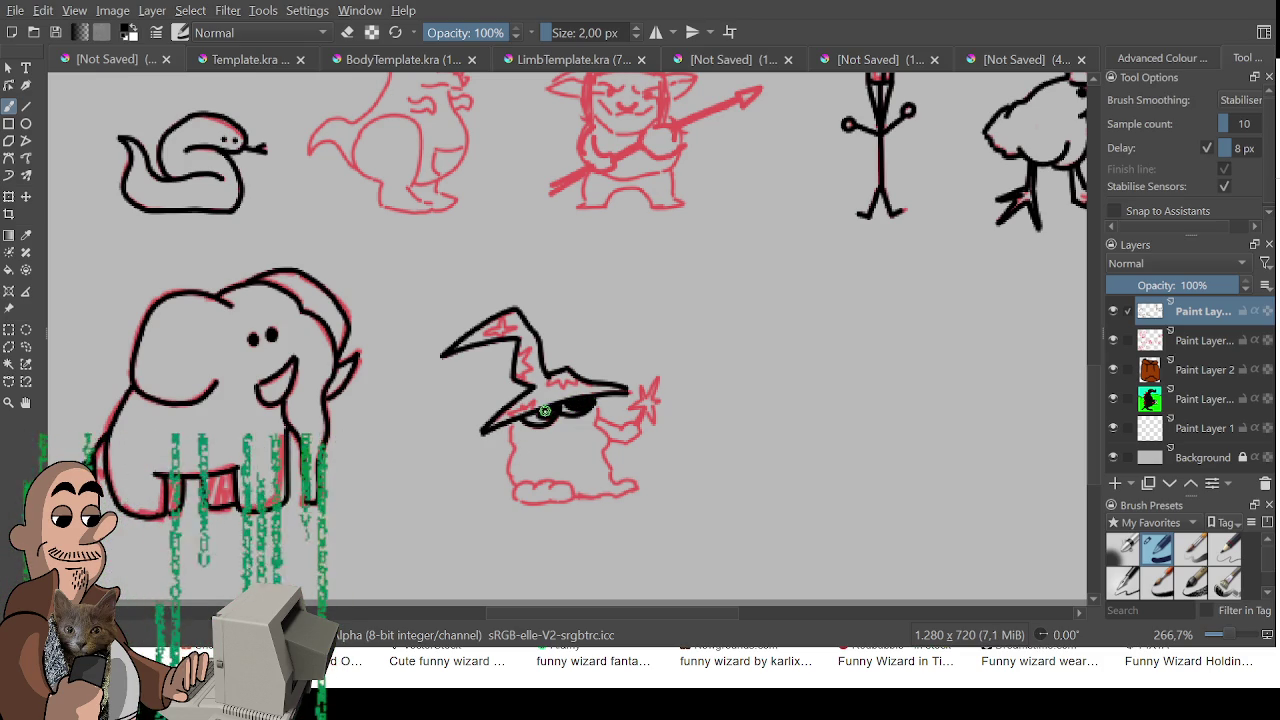
Ink the wizard's body edges and rounded feet in black, redoing the bottom-left foot
{"action": "mouse_move", "coordinate": [596, 402]}
{"action": "left_mouse_down"}
{"action": "mouse_move", "coordinate": [613, 428]}
{"action": "mouse_move", "coordinate": [605, 455]}
{"action": "mouse_move", "coordinate": [636, 483]}
{"action": "left_mouse_up"}
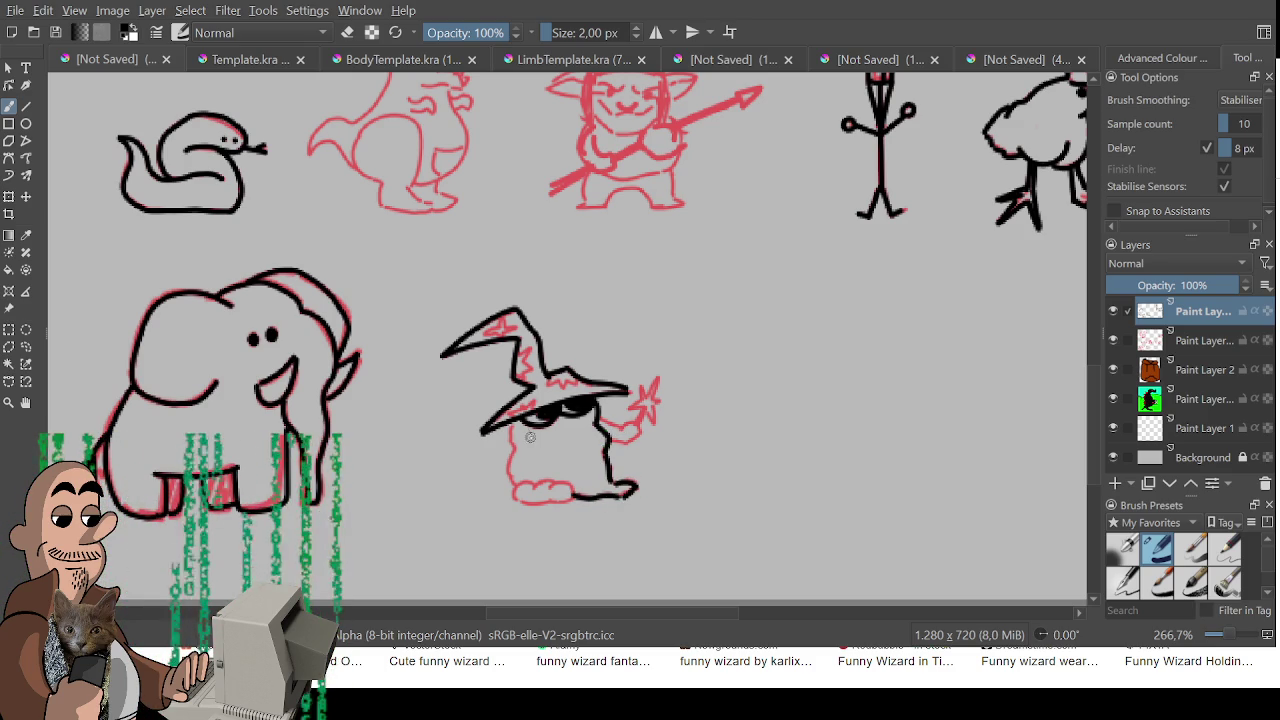
{"action": "mouse_move", "coordinate": [512, 418]}
{"action": "left_mouse_down"}
{"action": "mouse_move", "coordinate": [510, 492]}
{"action": "mouse_move", "coordinate": [521, 497]}
{"action": "left_mouse_up"}
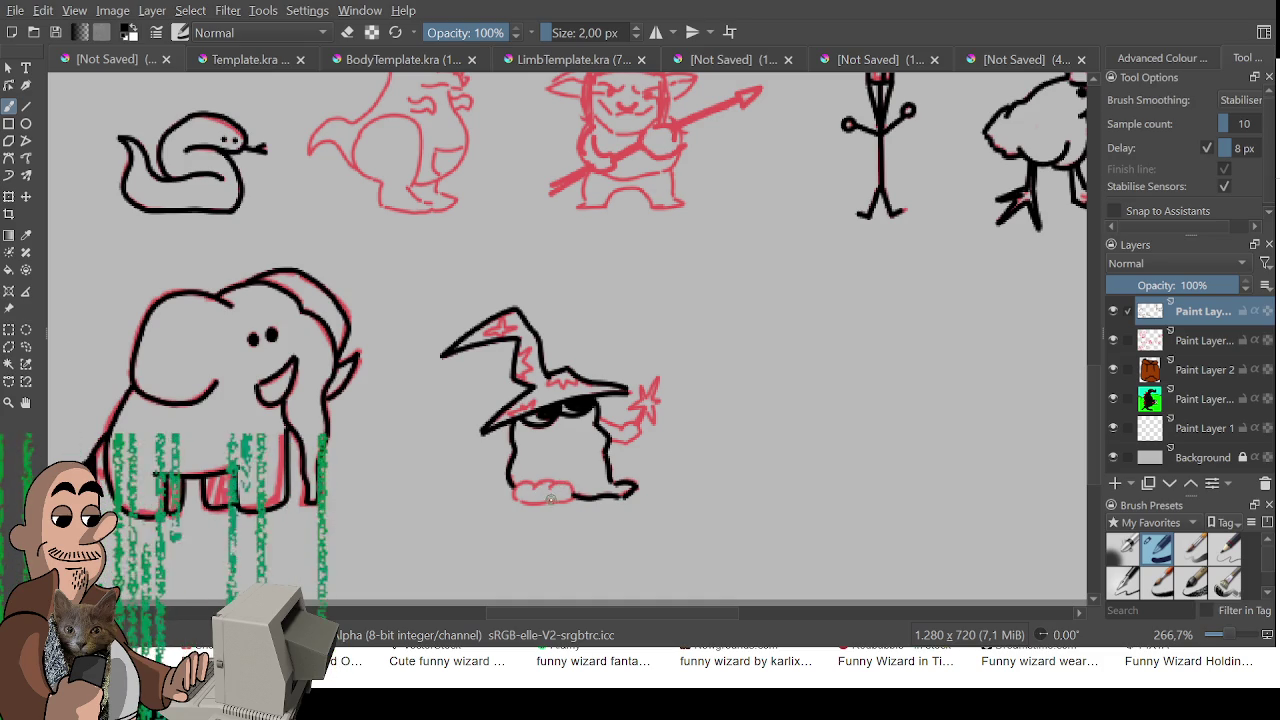
{"action": "left_click_drag", "start_coordinate": [570, 491], "coordinate": [557, 495]}
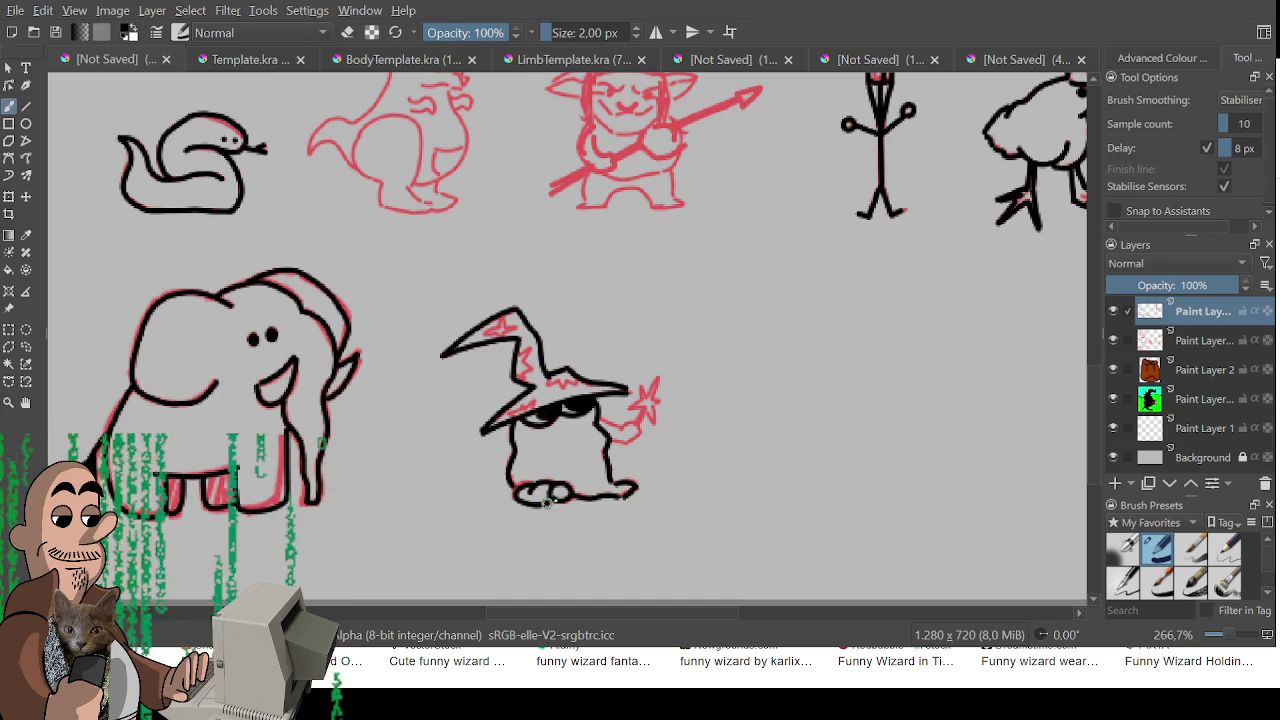
{"action": "left_click_drag", "start_coordinate": [535, 487], "coordinate": [558, 497]}
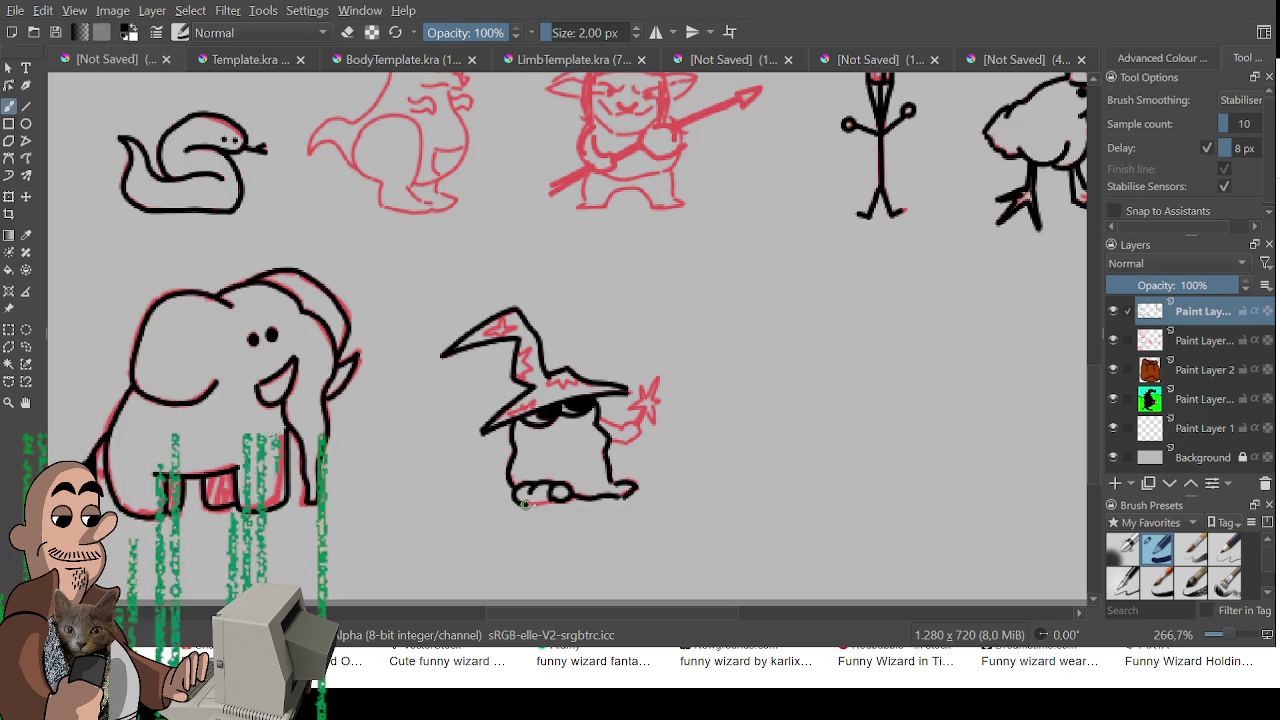
{"action": "key", "text": "ctrl+z"}
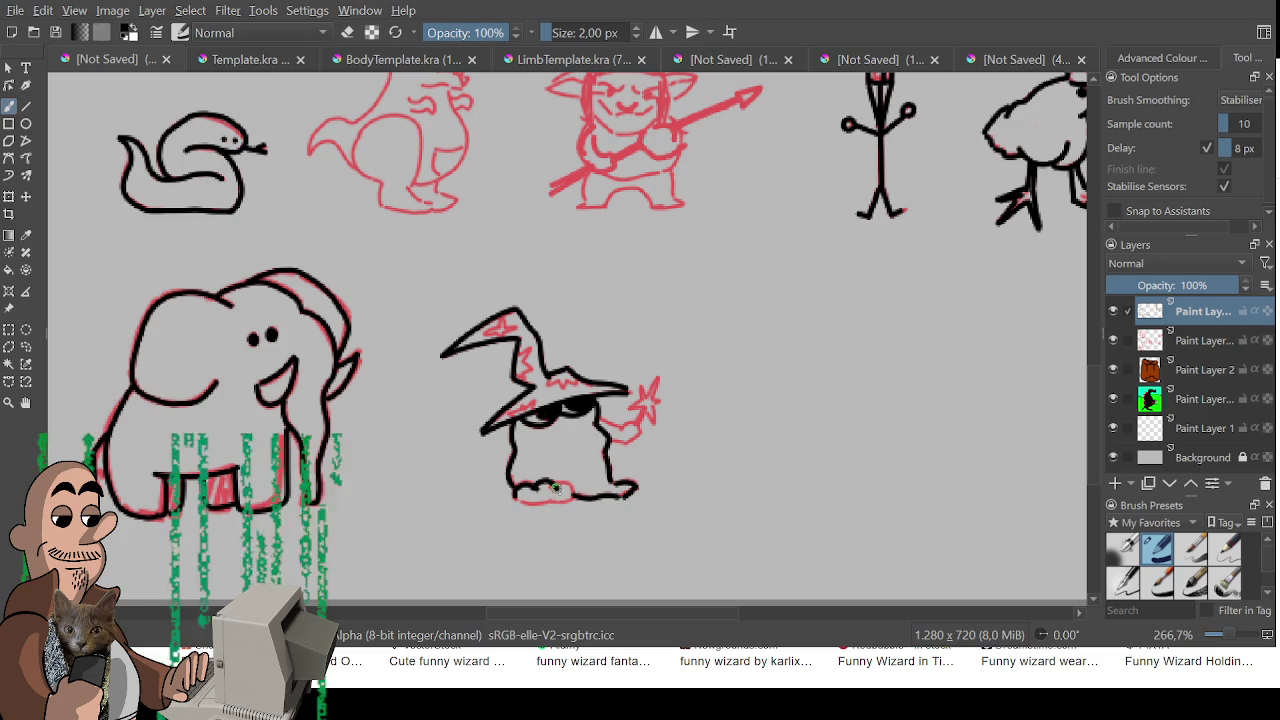
{"action": "left_click_drag", "start_coordinate": [512, 492], "coordinate": [586, 497]}
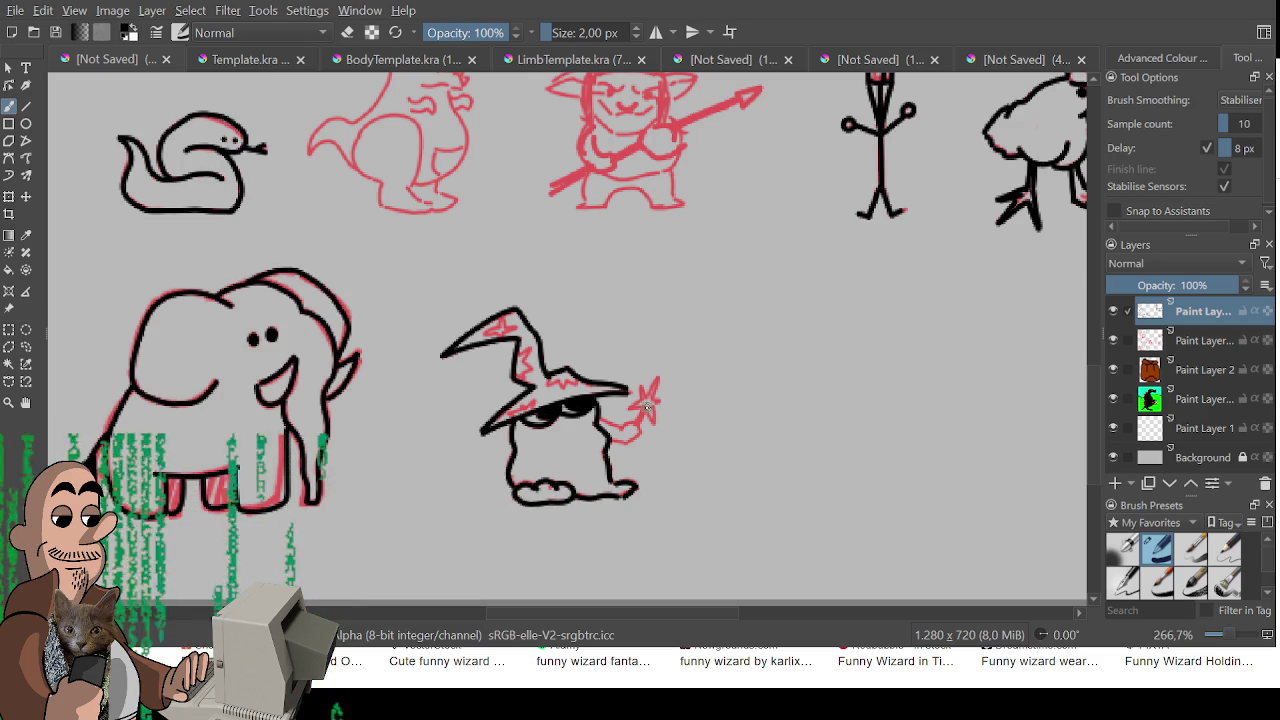
Ink the wizard's hand and the wand reaching up to the star
{"action": "mouse_move", "coordinate": [600, 424]}
{"action": "left_mouse_down"}
{"action": "mouse_move", "coordinate": [634, 436]}
{"action": "mouse_move", "coordinate": [607, 440]}
{"action": "left_mouse_up"}
{"action": "key", "text": "ctrl+z"}
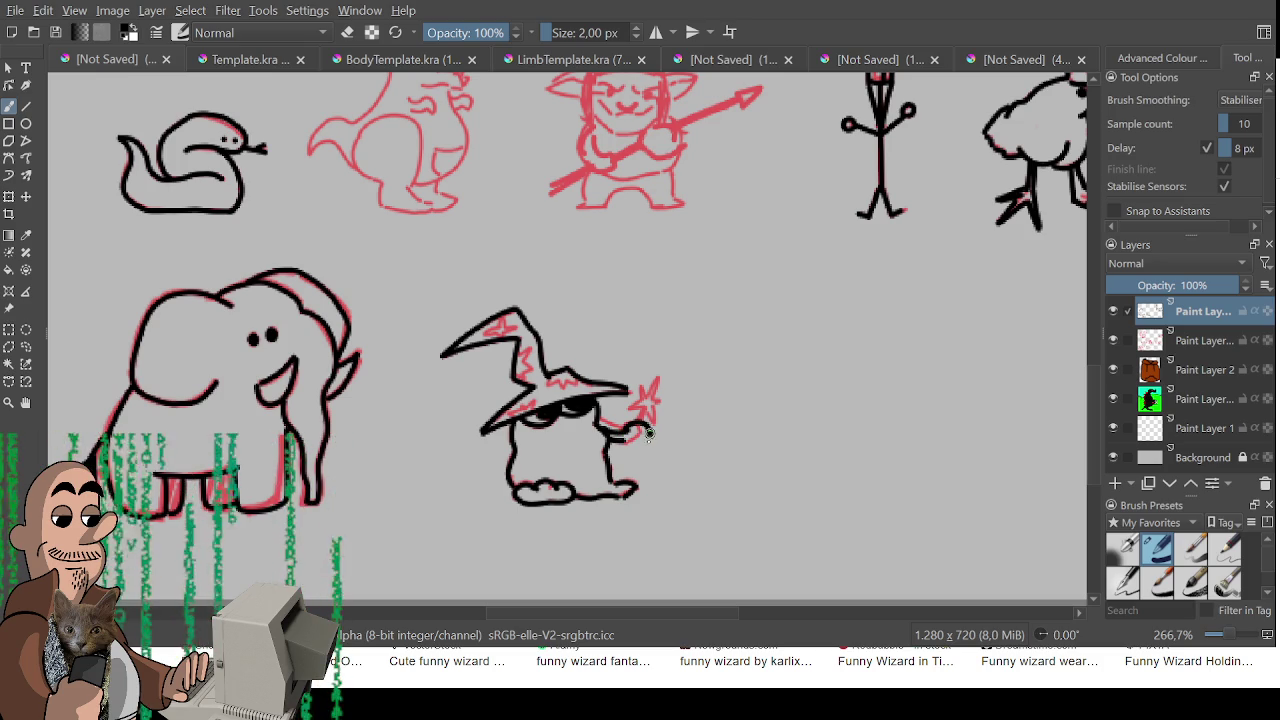
{"action": "mouse_move", "coordinate": [628, 430]}
{"action": "left_mouse_down"}
{"action": "mouse_move", "coordinate": [650, 448]}
{"action": "mouse_move", "coordinate": [622, 440]}
{"action": "left_mouse_up"}
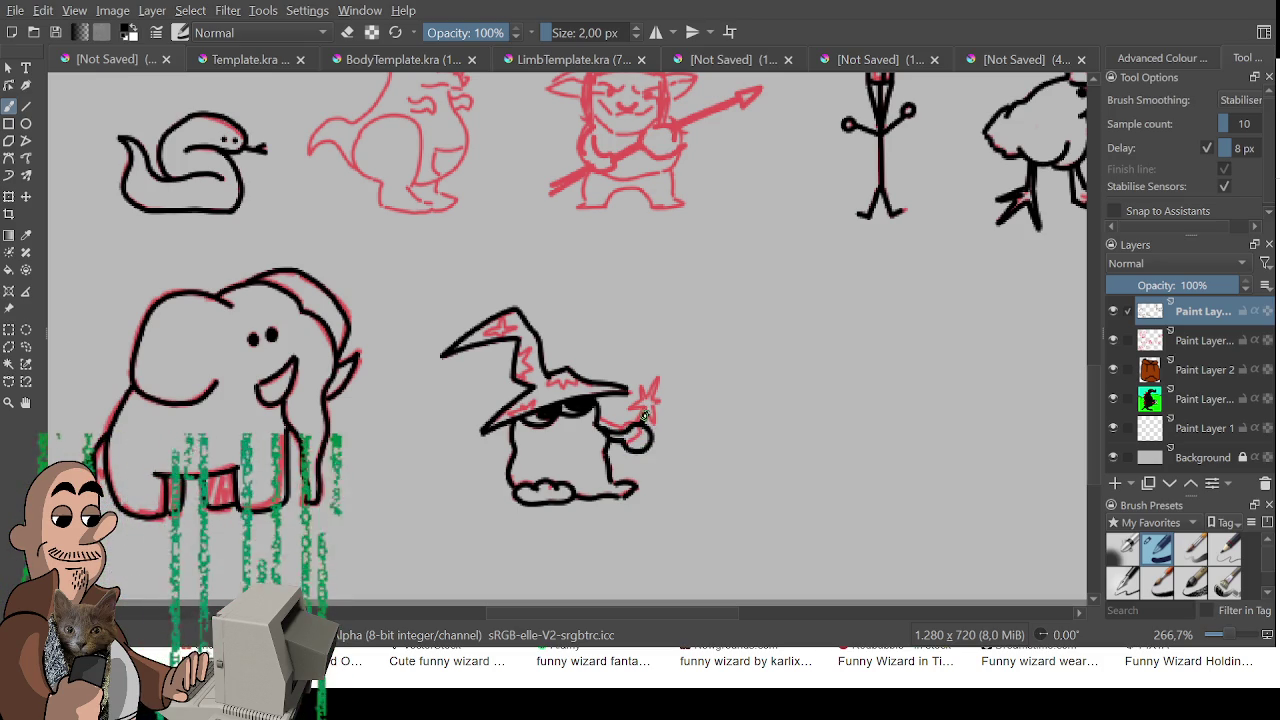
{"action": "mouse_move", "coordinate": [630, 408]}
{"action": "left_mouse_down"}
{"action": "mouse_move", "coordinate": [640, 386]}
{"action": "mouse_move", "coordinate": [656, 410]}
{"action": "mouse_move", "coordinate": [682, 408]}
{"action": "mouse_move", "coordinate": [660, 420]}
{"action": "left_mouse_up"}
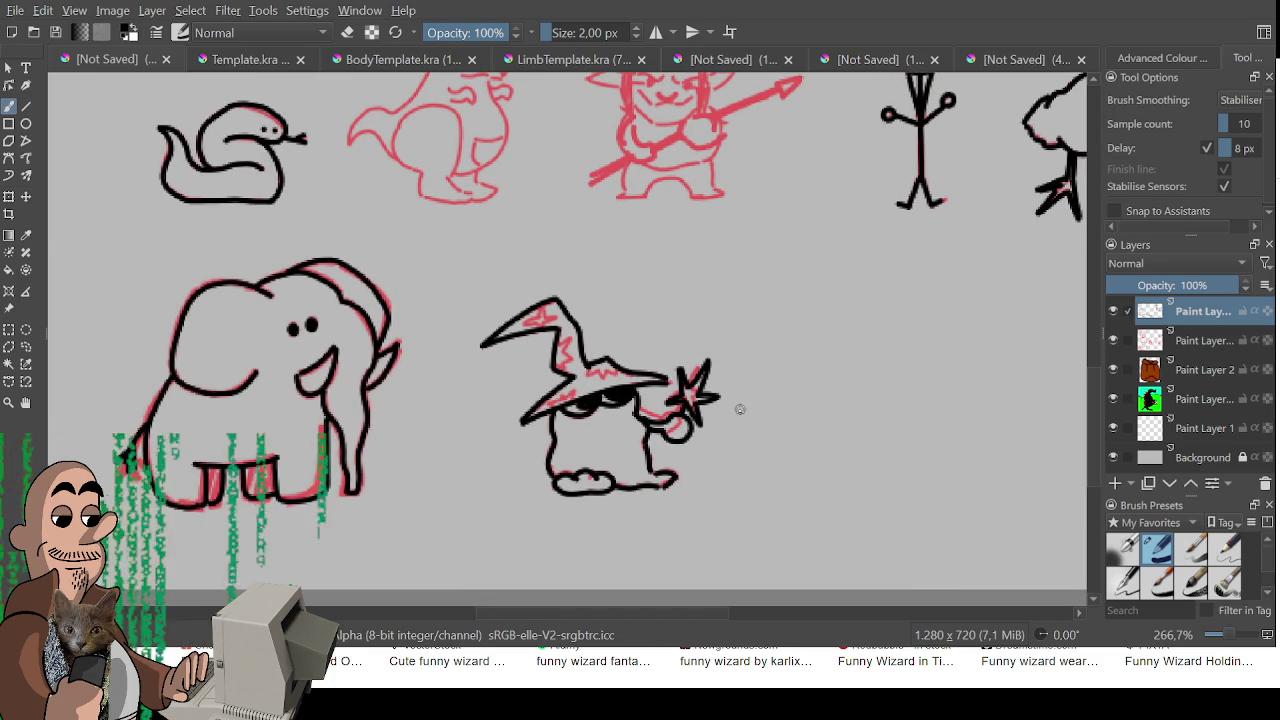
Zoom in and add zigzag patches near the hat tip and along the brim
{"action": "scroll", "coordinate": [680, 406], "scroll_direction": "up", "scroll_amount": 2}
{"action": "scroll", "coordinate": [672, 407], "scroll_direction": "up", "scroll_amount": 1}
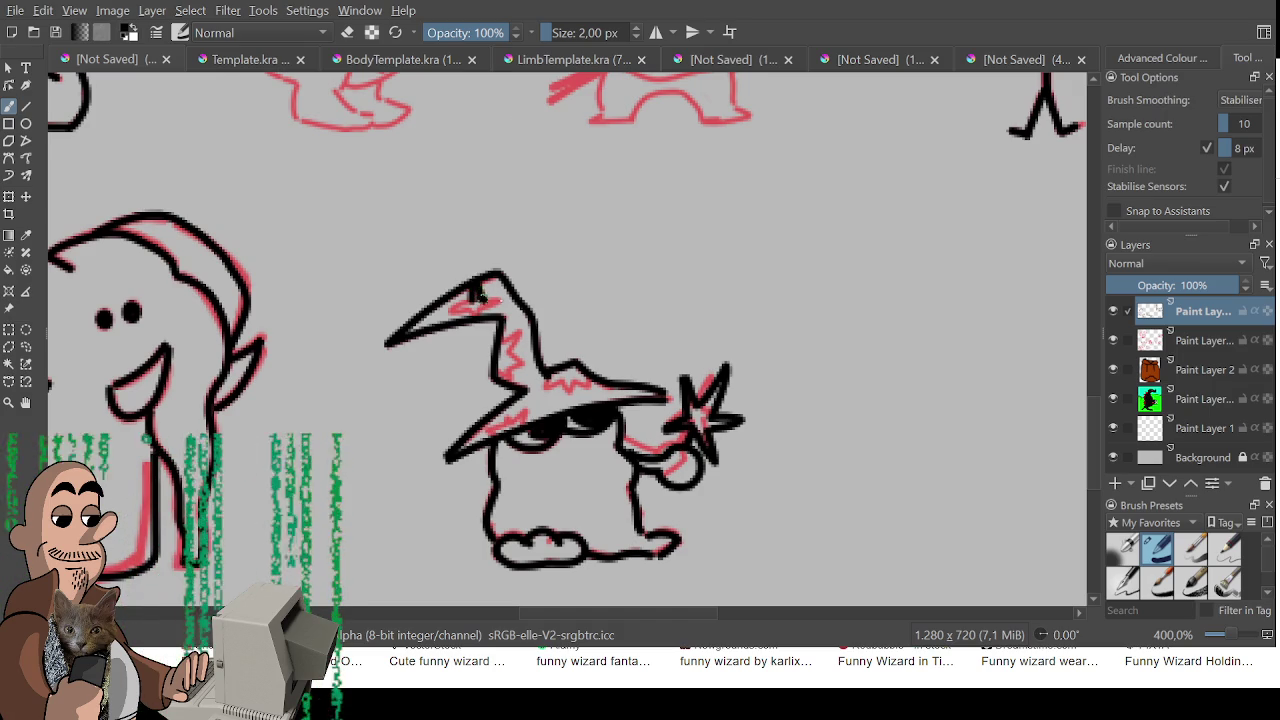
{"action": "left_click_drag", "start_coordinate": [472, 297], "coordinate": [513, 386]}
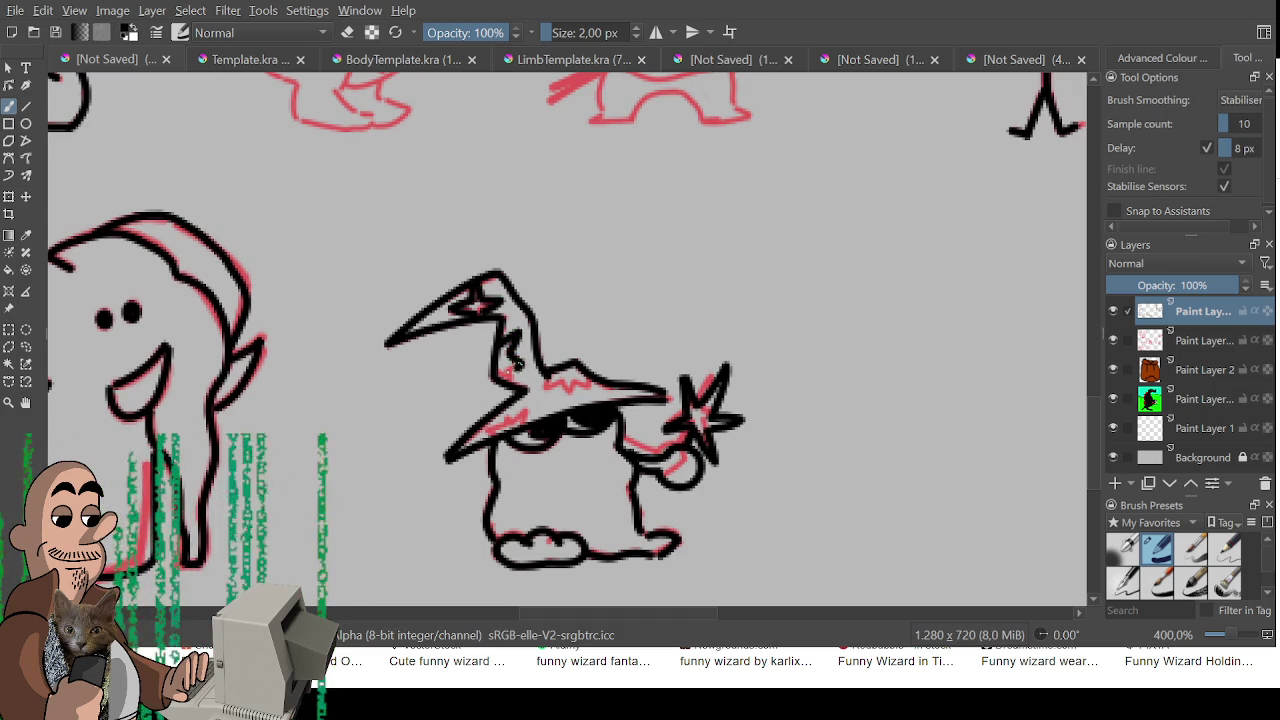
{"action": "left_click_drag", "start_coordinate": [560, 390], "coordinate": [590, 384]}
{"action": "left_click_drag", "start_coordinate": [495, 435], "coordinate": [522, 408]}
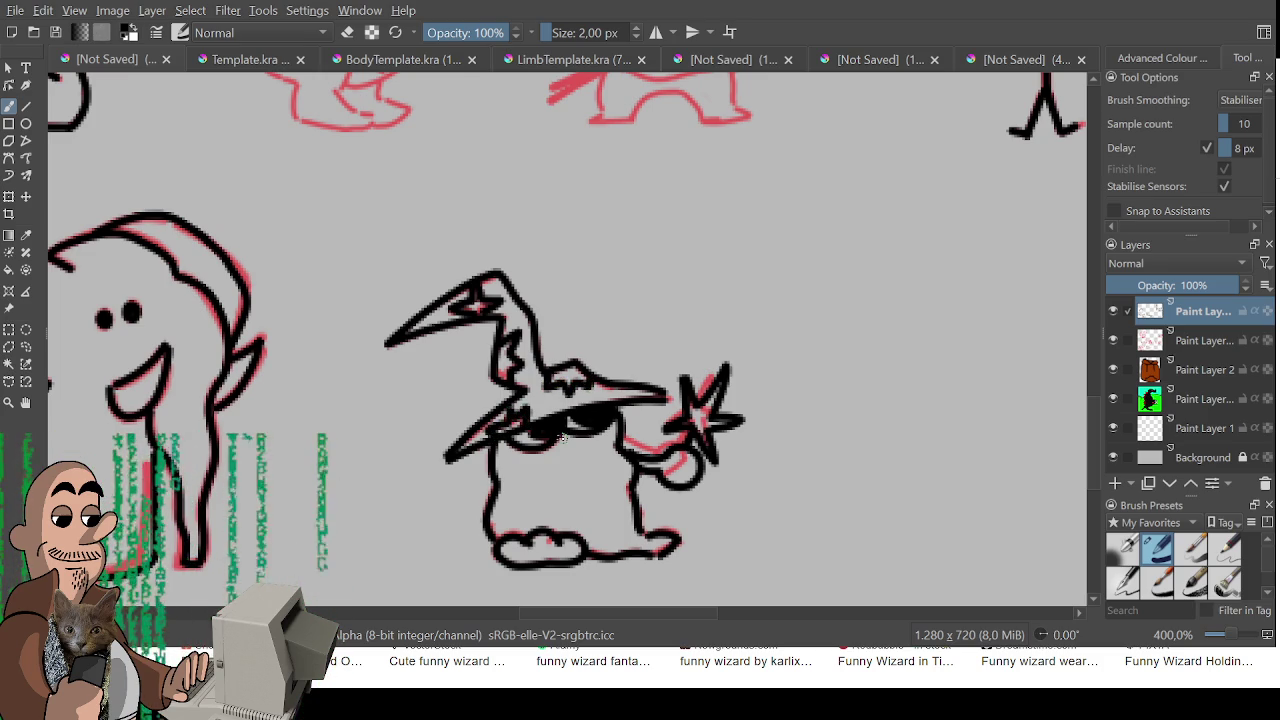
{"action": "scroll", "coordinate": [562, 437], "scroll_direction": "down", "scroll_amount": 3}
Zoom out to the whole sketch sheet, then zoom back in on the dinosaur
{"action": "scroll", "coordinate": [570, 460], "scroll_direction": "down", "scroll_amount": 1}
{"action": "scroll", "coordinate": [578, 480], "scroll_direction": "down", "scroll_amount": 1}
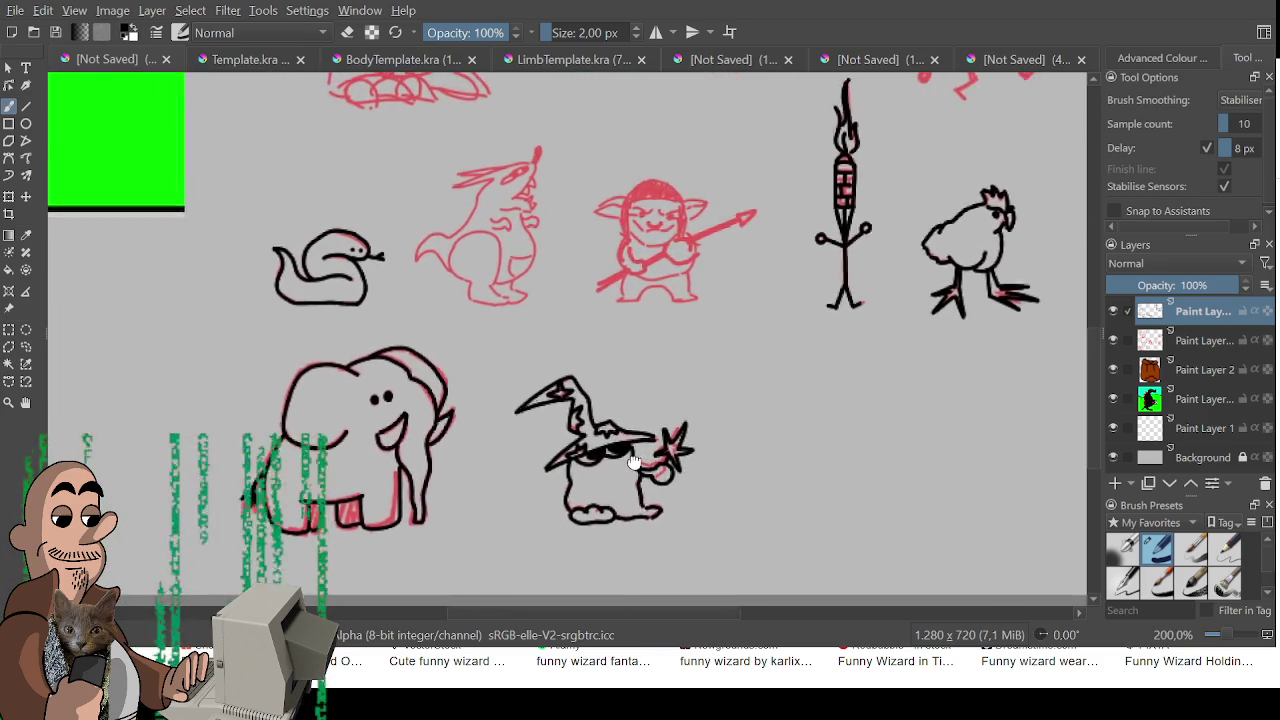
{"action": "scroll", "coordinate": [585, 494], "scroll_direction": "down", "scroll_amount": 1}
{"action": "left_click_drag", "start_coordinate": [524, 281], "coordinate": [603, 514]}
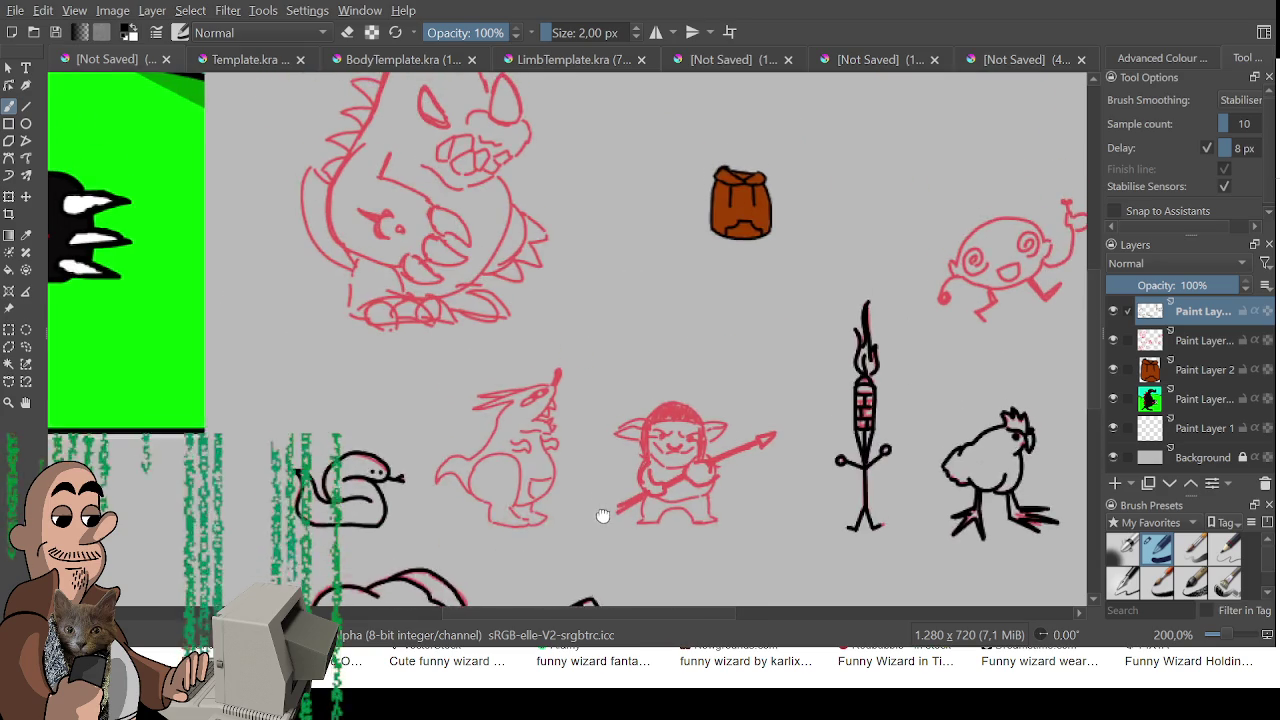
{"action": "scroll", "coordinate": [608, 520], "scroll_direction": "down", "scroll_amount": 2}
{"action": "mouse_move", "coordinate": [534, 449]}
{"action": "left_mouse_down"}
{"action": "mouse_move", "coordinate": [480, 272]}
{"action": "mouse_move", "coordinate": [551, 371]}
{"action": "mouse_move", "coordinate": [700, 400]}
{"action": "left_mouse_up"}
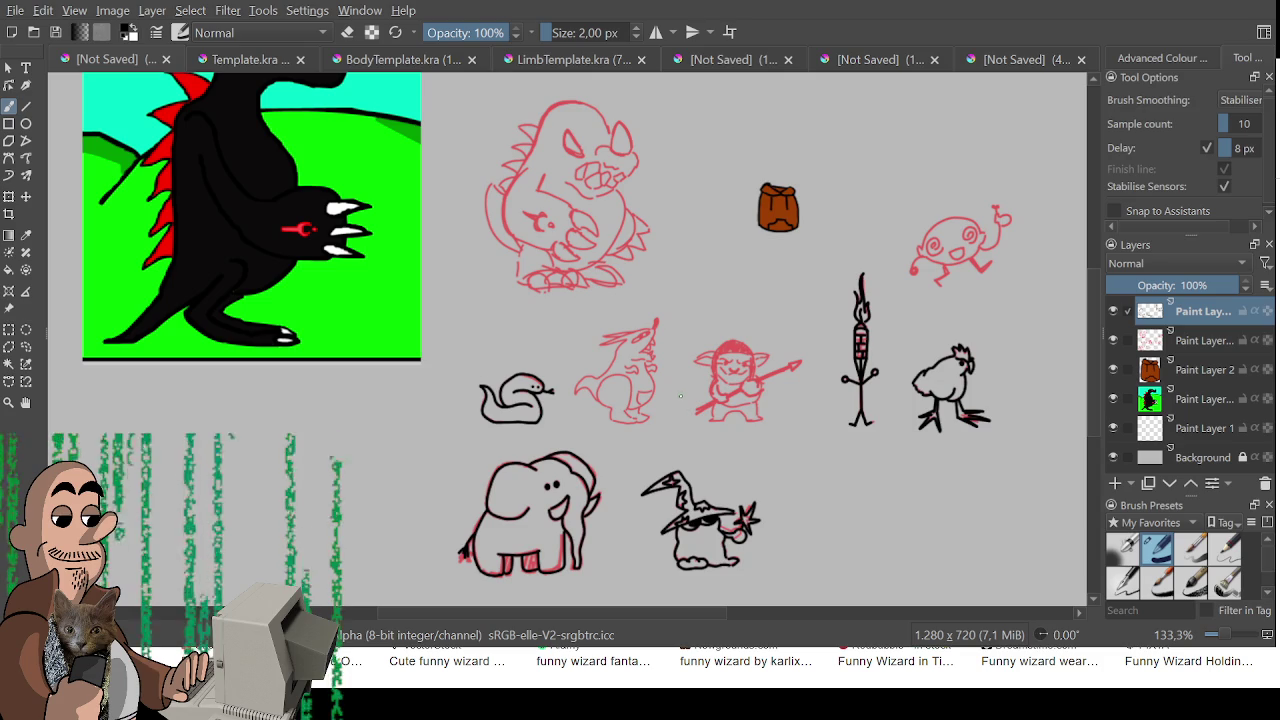
{"action": "scroll", "coordinate": [700, 420], "scroll_direction": "up", "scroll_amount": 1}
{"action": "scroll", "coordinate": [720, 514], "scroll_direction": "up", "scroll_amount": 1}
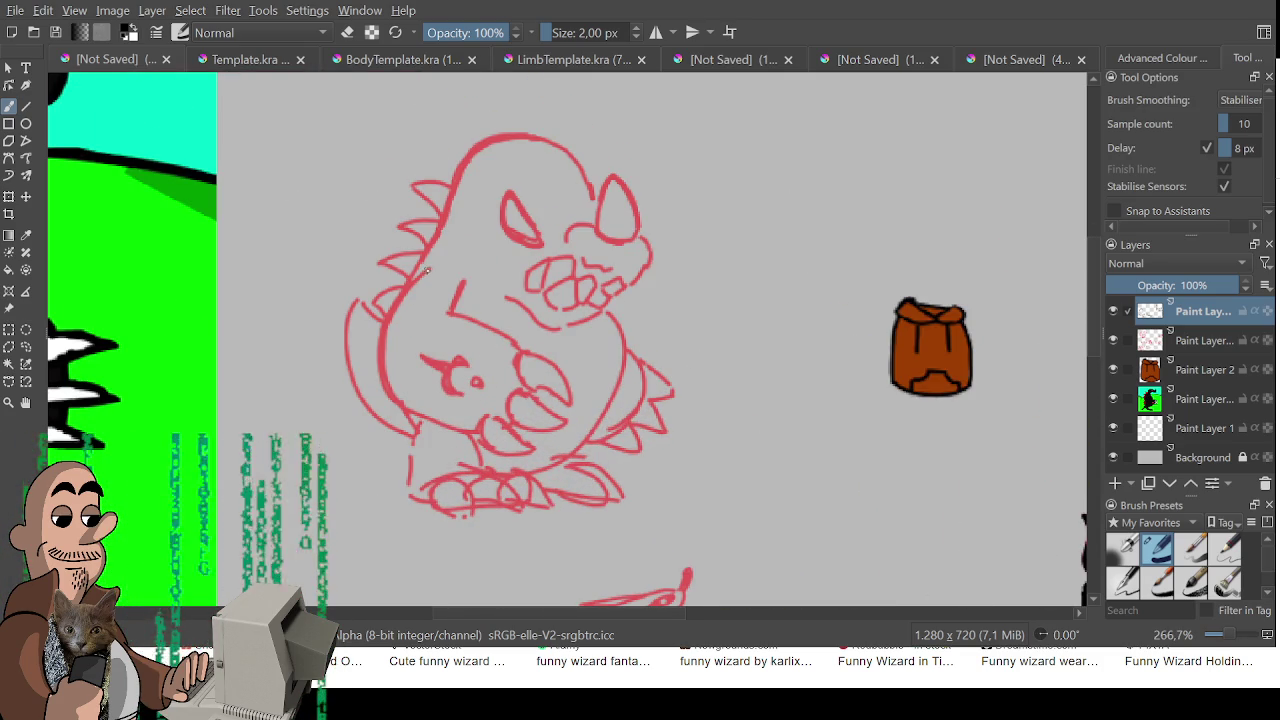
Ink the dinosaur's left-side curve, chest line and closed arm loop in black
{"action": "mouse_move", "coordinate": [424, 273]}
{"action": "left_mouse_down"}
{"action": "mouse_move", "coordinate": [376, 360]}
{"action": "mouse_move", "coordinate": [417, 411]}
{"action": "left_mouse_up"}
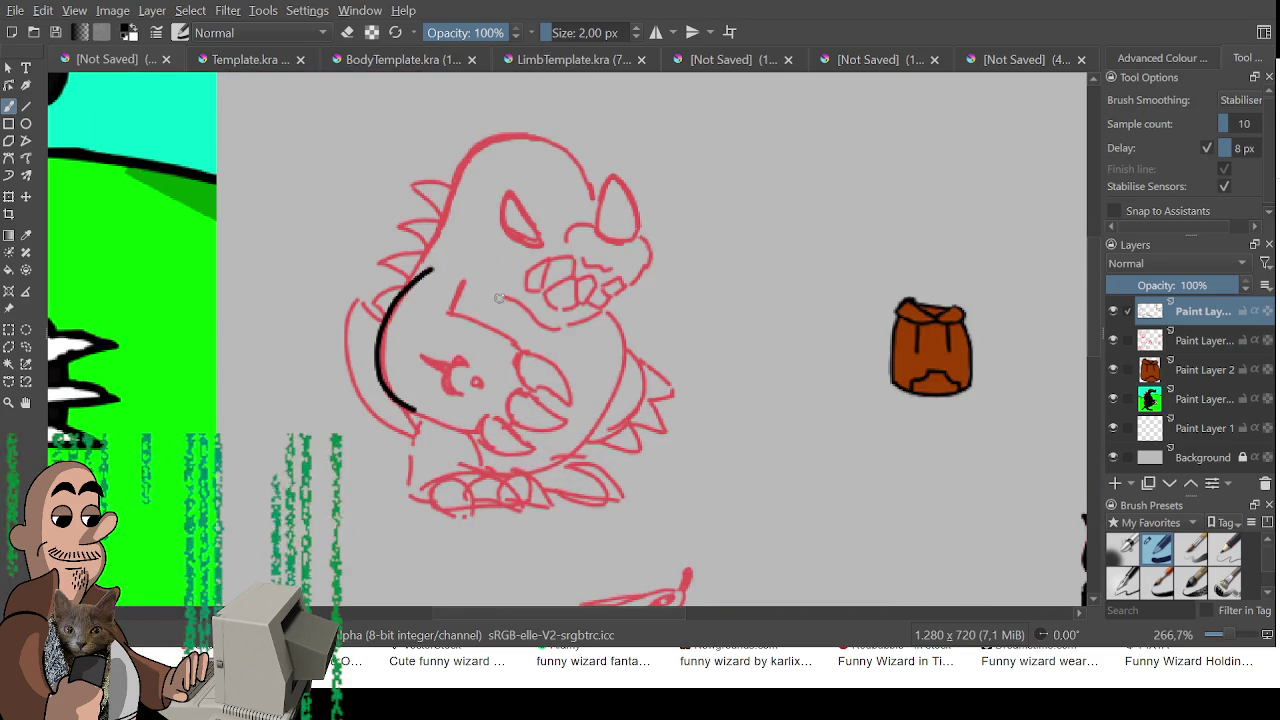
{"action": "mouse_move", "coordinate": [437, 314]}
{"action": "left_mouse_down"}
{"action": "mouse_move", "coordinate": [505, 330]}
{"action": "mouse_move", "coordinate": [479, 322]}
{"action": "mouse_move", "coordinate": [522, 348]}
{"action": "mouse_move", "coordinate": [470, 318]}
{"action": "mouse_move", "coordinate": [516, 343]}
{"action": "mouse_move", "coordinate": [535, 392]}
{"action": "mouse_move", "coordinate": [566, 400]}
{"action": "left_mouse_up"}
{"action": "key", "text": "ctrl+z"}
{"action": "key", "text": "ctrl+z"}
{"action": "mouse_move", "coordinate": [520, 357]}
{"action": "left_mouse_down"}
{"action": "mouse_move", "coordinate": [560, 372]}
{"action": "mouse_move", "coordinate": [574, 405]}
{"action": "mouse_move", "coordinate": [566, 426]}
{"action": "left_mouse_up"}
{"action": "key", "text": "ctrl+z"}
{"action": "left_click_drag", "start_coordinate": [522, 390], "coordinate": [553, 415]}
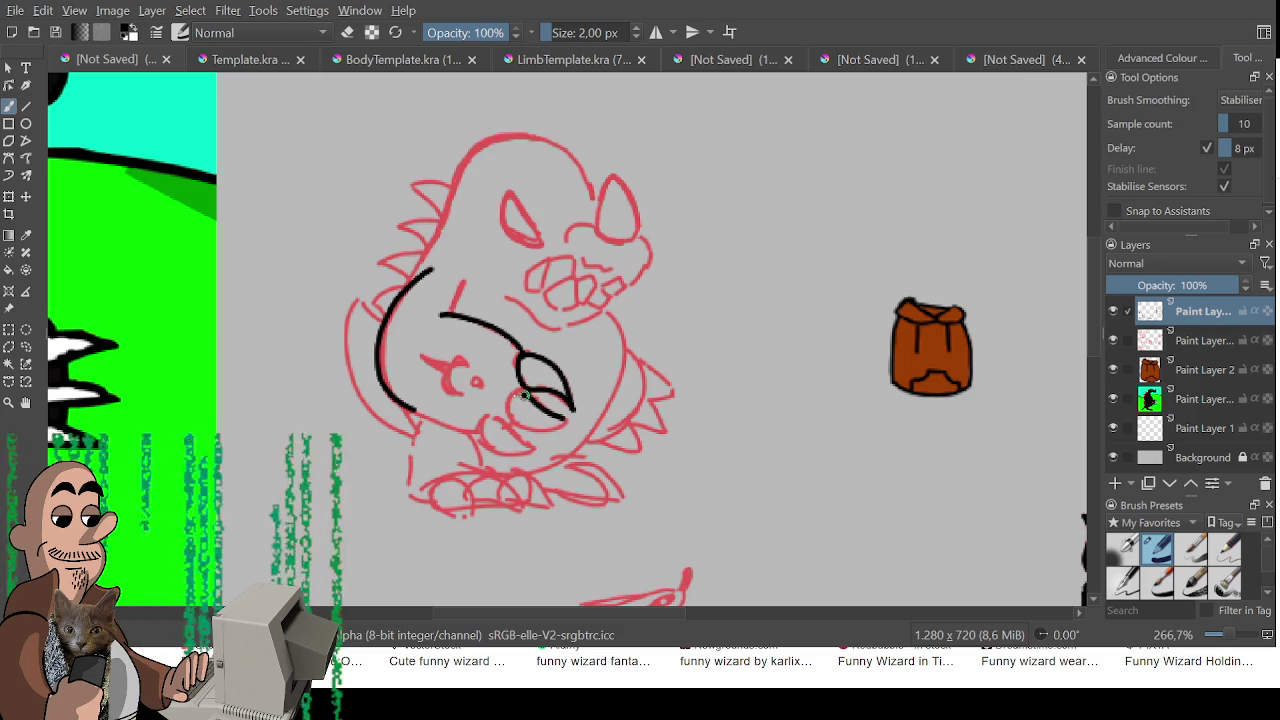
{"action": "mouse_move", "coordinate": [508, 420]}
{"action": "left_mouse_down"}
{"action": "mouse_move", "coordinate": [570, 416]}
{"action": "mouse_move", "coordinate": [512, 426]}
{"action": "left_mouse_up"}
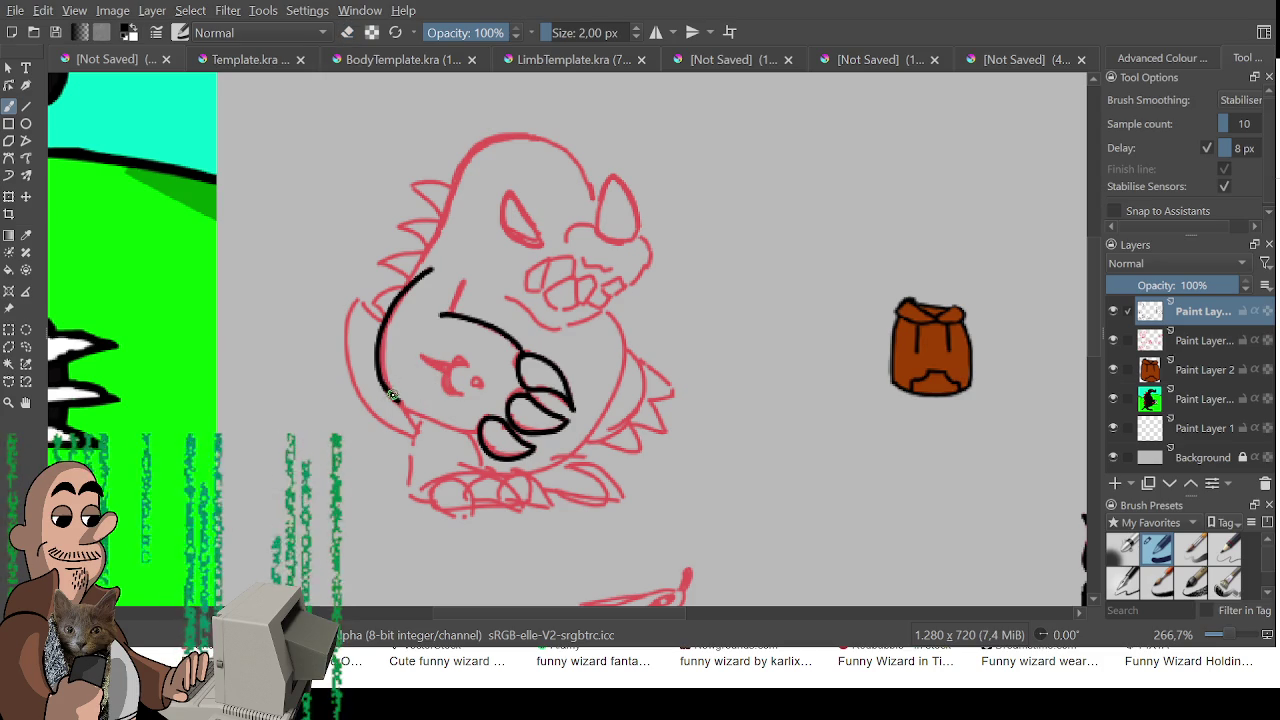
Ink a claw curving from the arm's end and extend the black curve up-left
{"action": "left_click_drag", "start_coordinate": [383, 393], "coordinate": [478, 432]}
{"action": "key", "text": "ctrl+z"}
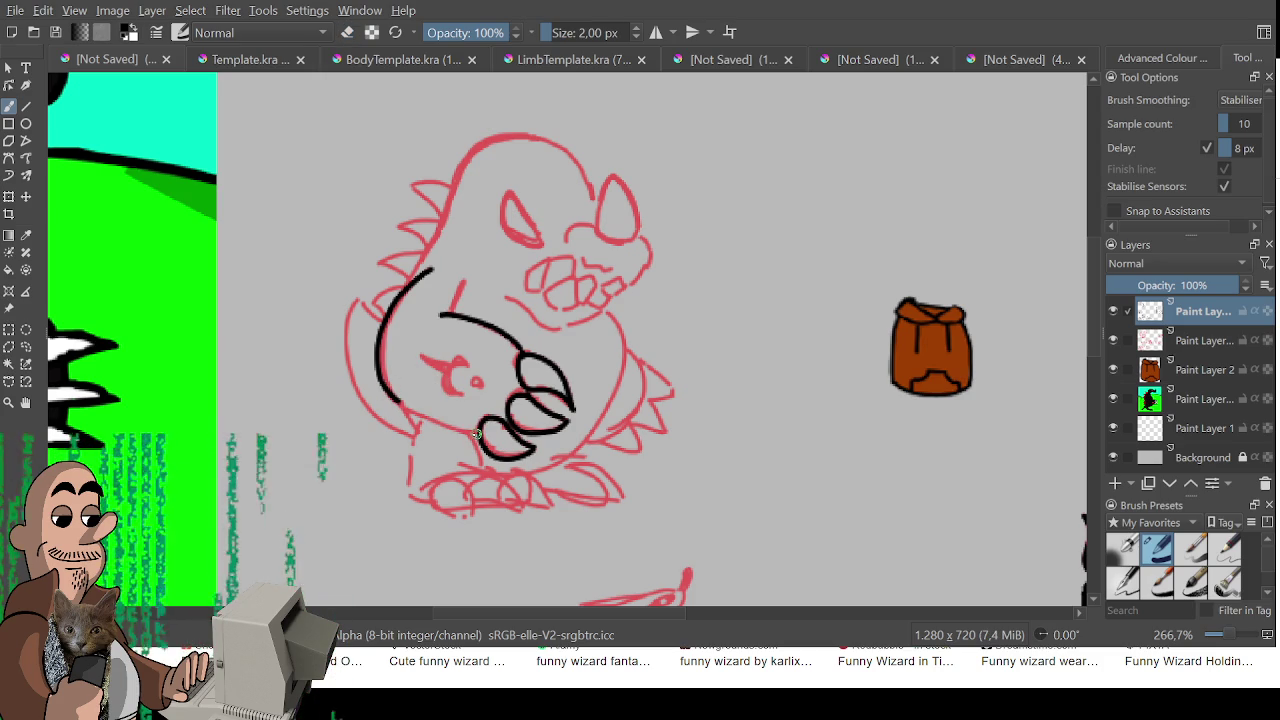
{"action": "left_click_drag", "start_coordinate": [400, 403], "coordinate": [470, 428]}
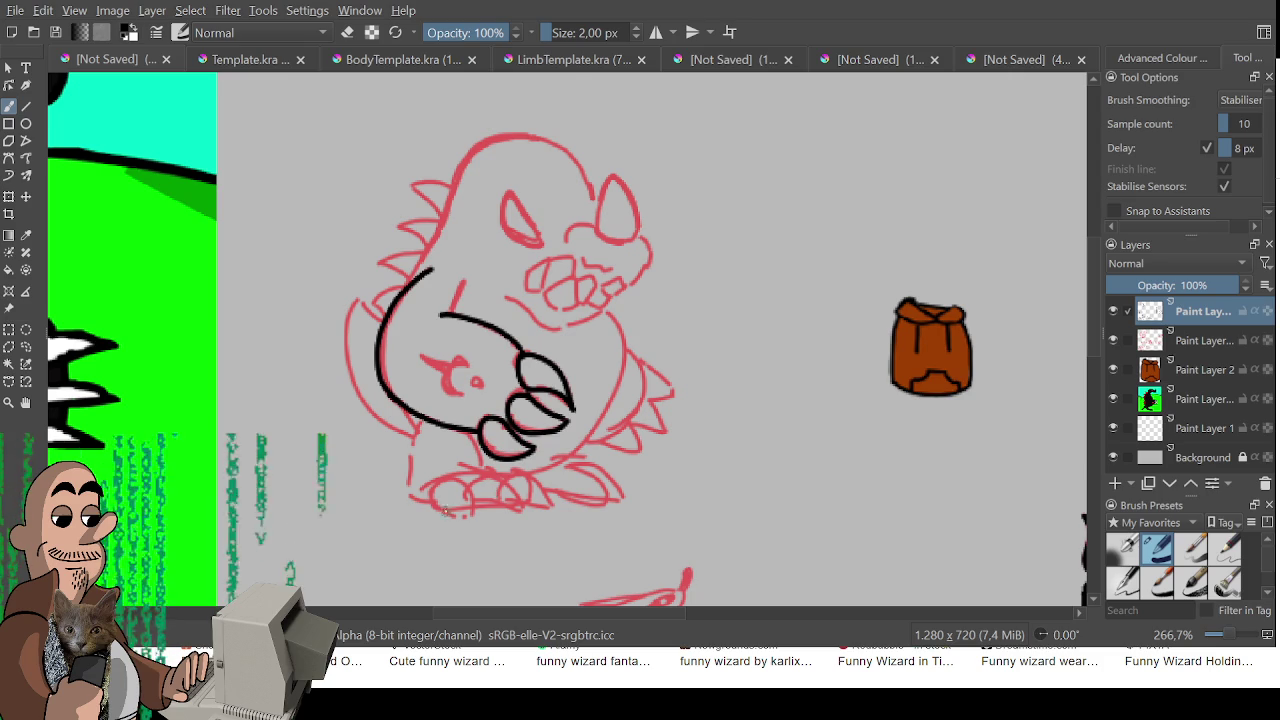
{"action": "mouse_move", "coordinate": [423, 357]}
{"action": "left_mouse_down"}
{"action": "mouse_move", "coordinate": [458, 365]}
{"action": "mouse_move", "coordinate": [452, 393]}
{"action": "left_mouse_up"}
{"action": "key", "text": "ctrl+z"}
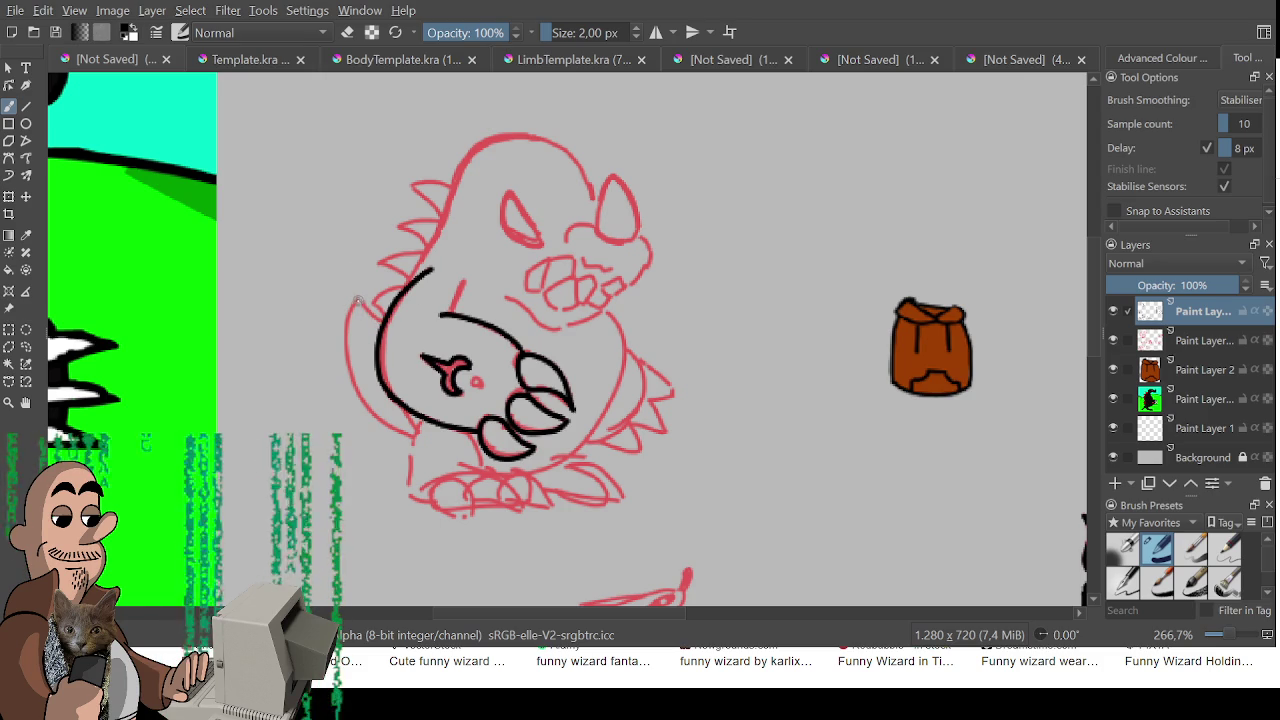
{"action": "left_click_drag", "start_coordinate": [357, 295], "coordinate": [388, 334]}
Redraw the dinosaur's left-side outline in black, extending it down to the feet
{"action": "key", "text": "ctrl+z"}
{"action": "key", "text": "ctrl+z"}
{"action": "key", "text": "ctrl+z"}
{"action": "mouse_move", "coordinate": [356, 293]}
{"action": "left_mouse_down"}
{"action": "mouse_move", "coordinate": [380, 320]}
{"action": "mouse_move", "coordinate": [410, 435]}
{"action": "mouse_move", "coordinate": [357, 295]}
{"action": "mouse_move", "coordinate": [395, 437]}
{"action": "left_mouse_up"}
{"action": "key", "text": "ctrl+z"}
{"action": "key", "text": "ctrl+z"}
{"action": "key", "text": "ctrl+z"}
{"action": "left_click_drag", "start_coordinate": [358, 294], "coordinate": [401, 432]}
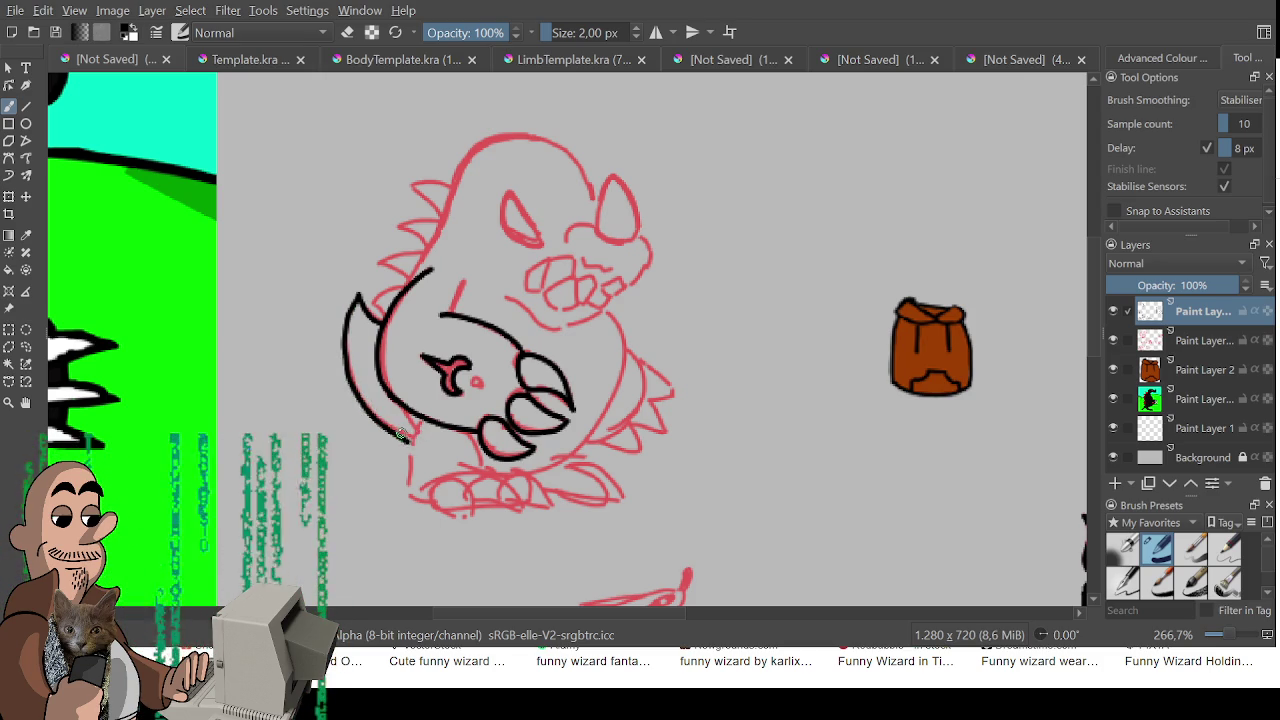
{"action": "key", "text": "ctrl+z"}
{"action": "mouse_move", "coordinate": [358, 296]}
{"action": "left_mouse_down"}
{"action": "mouse_move", "coordinate": [345, 380]}
{"action": "mouse_move", "coordinate": [385, 425]}
{"action": "mouse_move", "coordinate": [357, 283]}
{"action": "mouse_move", "coordinate": [374, 378]}
{"action": "left_mouse_up"}
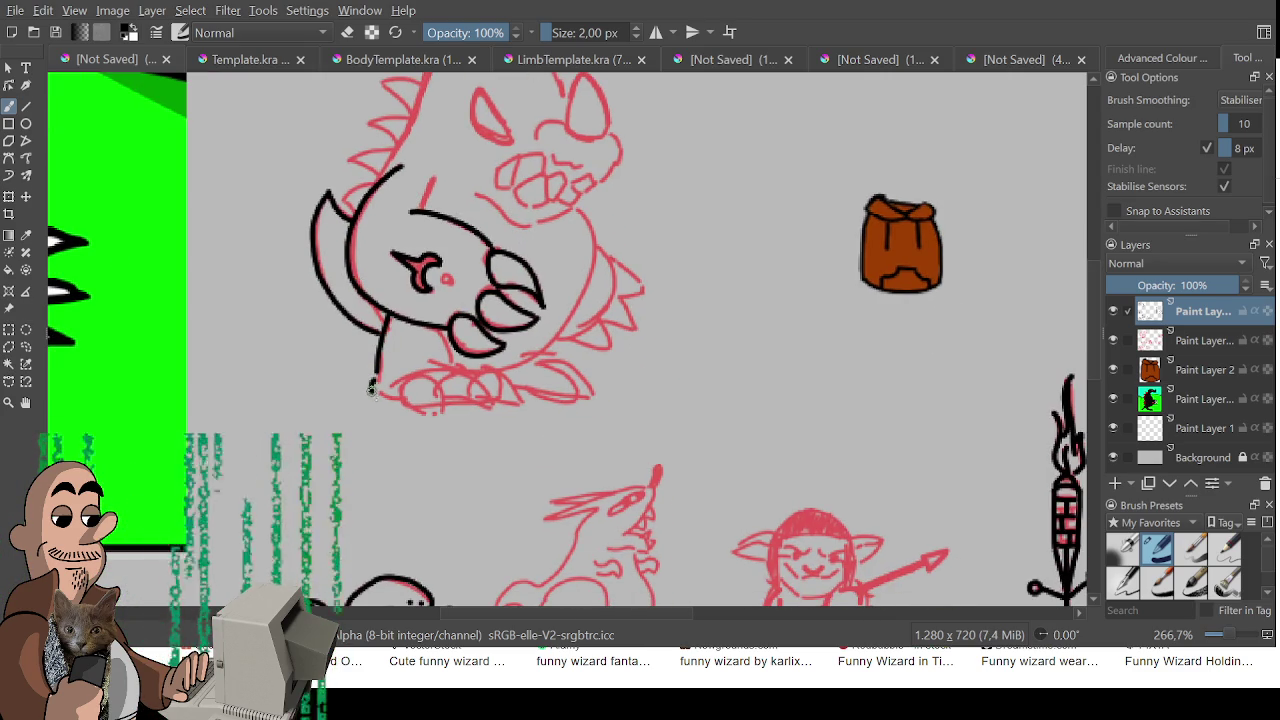
{"action": "left_click_drag", "start_coordinate": [374, 371], "coordinate": [383, 396]}
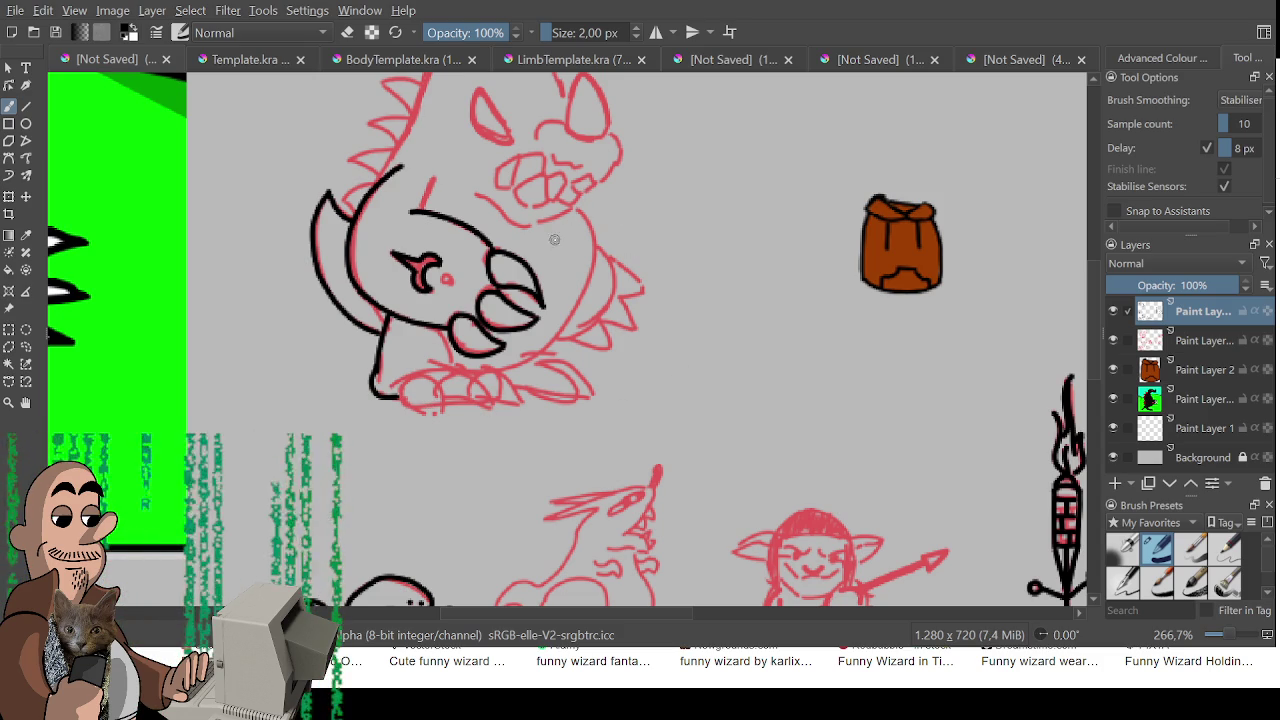
Add a short black line near the dinosaur's mouth and rotate the canvas view
{"action": "left_click_drag", "start_coordinate": [567, 216], "coordinate": [578, 240]}
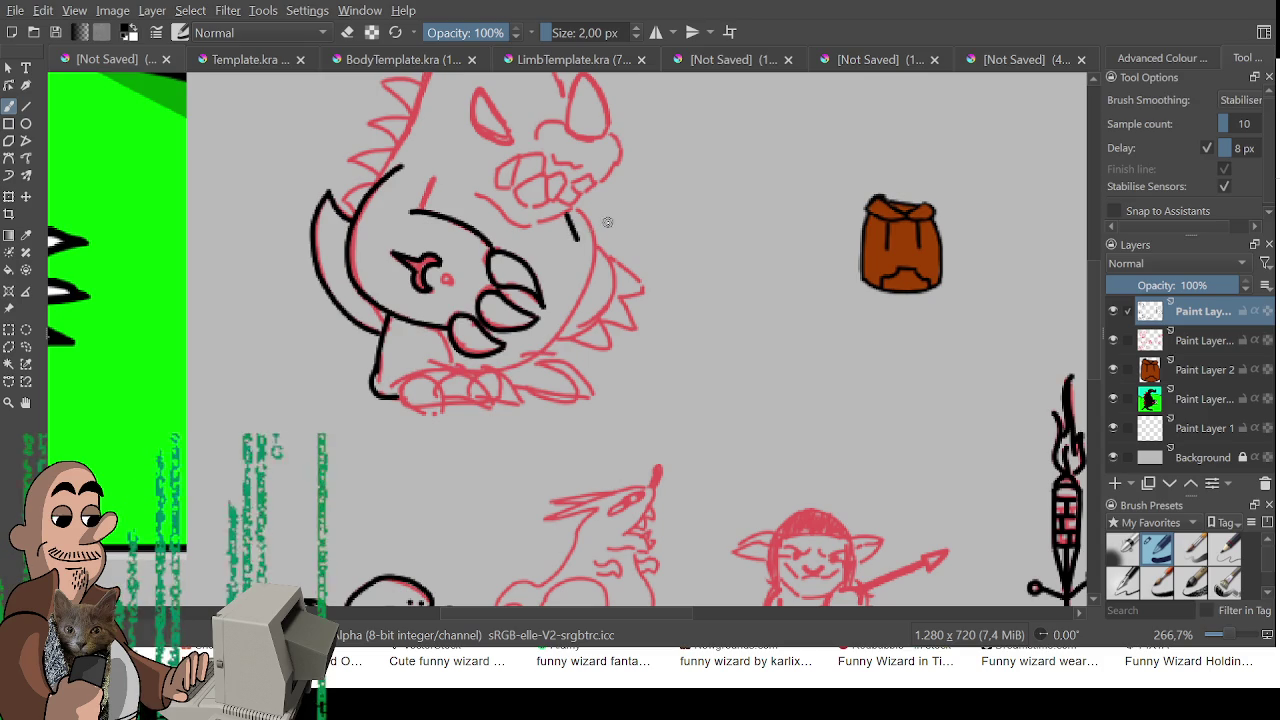
{"action": "mouse_move", "coordinate": [577, 238]}
{"action": "left_mouse_down"}
{"action": "mouse_move", "coordinate": [600, 300]}
{"action": "mouse_move", "coordinate": [550, 355]}
{"action": "left_mouse_up"}
{"action": "key", "text": "ctrl+z"}
{"action": "key", "text": "ctrl+z"}
{"action": "left_click_drag", "start_coordinate": [684, 323], "coordinate": [492, 149]}
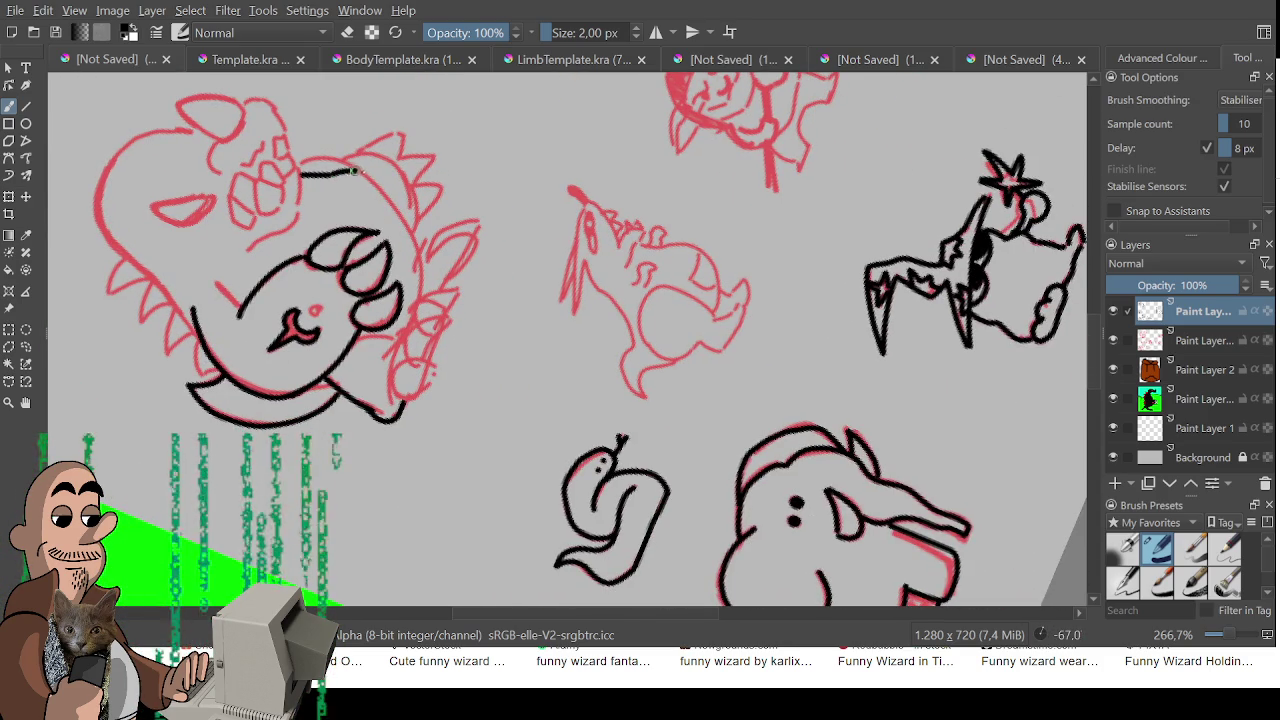
Ink the dinosaur's long body curve and the left outline of its head in black
{"action": "mouse_move", "coordinate": [330, 174]}
{"action": "left_mouse_down"}
{"action": "mouse_move", "coordinate": [375, 172]}
{"action": "mouse_move", "coordinate": [425, 218]}
{"action": "mouse_move", "coordinate": [432, 278]}
{"action": "mouse_move", "coordinate": [398, 346]}
{"action": "mouse_move", "coordinate": [520, 371]}
{"action": "mouse_move", "coordinate": [580, 280]}
{"action": "mouse_move", "coordinate": [531, 289]}
{"action": "mouse_move", "coordinate": [576, 430]}
{"action": "mouse_move", "coordinate": [617, 363]}
{"action": "mouse_move", "coordinate": [606, 398]}
{"action": "left_mouse_up"}
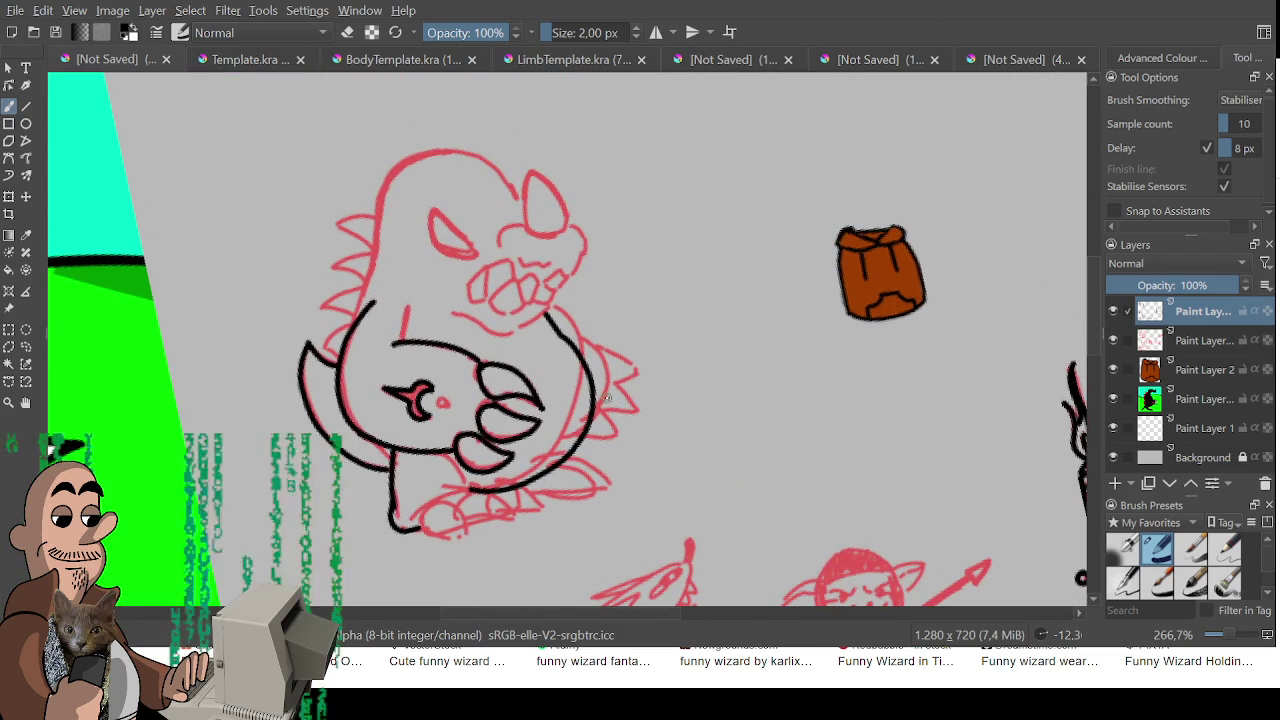
{"action": "mouse_move", "coordinate": [362, 322]}
{"action": "left_mouse_down"}
{"action": "mouse_move", "coordinate": [391, 172]}
{"action": "mouse_move", "coordinate": [460, 150]}
{"action": "mouse_move", "coordinate": [500, 183]}
{"action": "mouse_move", "coordinate": [487, 157]}
{"action": "mouse_move", "coordinate": [376, 205]}
{"action": "mouse_move", "coordinate": [380, 240]}
{"action": "left_mouse_up"}
{"action": "key", "text": "ctrl+z"}
{"action": "key", "text": "ctrl+z"}
{"action": "mouse_move", "coordinate": [354, 320]}
{"action": "left_mouse_down"}
{"action": "mouse_move", "coordinate": [388, 176]}
{"action": "mouse_move", "coordinate": [428, 150]}
{"action": "mouse_move", "coordinate": [478, 152]}
{"action": "mouse_move", "coordinate": [510, 184]}
{"action": "mouse_move", "coordinate": [528, 267]}
{"action": "left_mouse_up"}
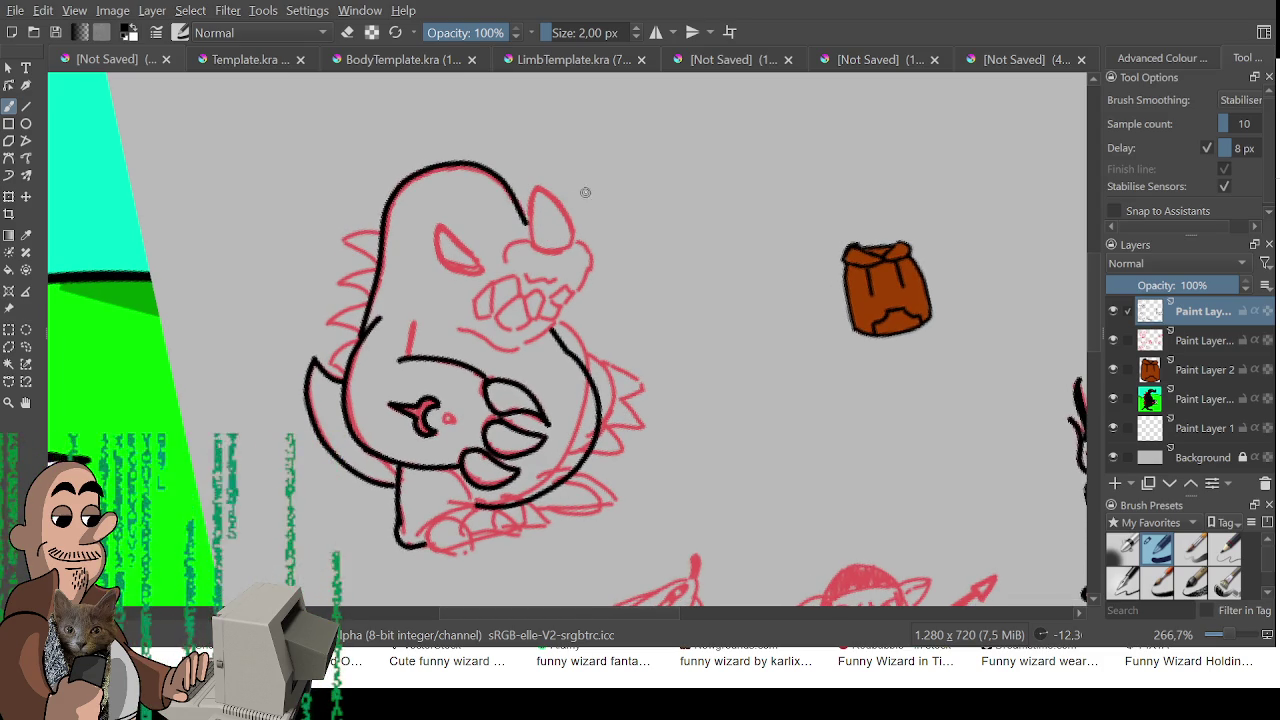
{"action": "left_click_drag", "start_coordinate": [586, 191], "coordinate": [574, 180]}
{"action": "mouse_move", "coordinate": [671, 334]}
{"action": "left_mouse_down"}
{"action": "mouse_move", "coordinate": [787, 388]}
{"action": "mouse_move", "coordinate": [632, 276]}
{"action": "left_mouse_up"}
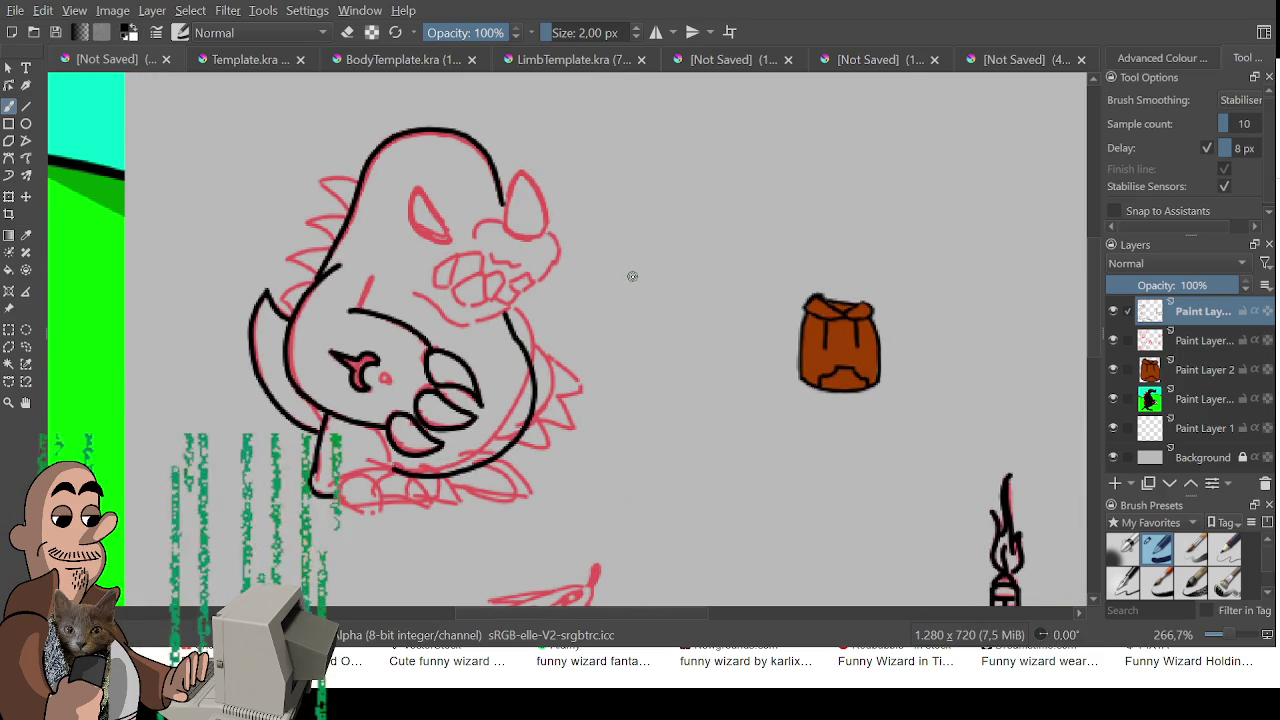
Ink the spikes down the head's left edge, a short lower curve, and the toe curves
{"action": "mouse_move", "coordinate": [359, 172]}
{"action": "left_mouse_down"}
{"action": "mouse_move", "coordinate": [316, 185]}
{"action": "mouse_move", "coordinate": [352, 210]}
{"action": "mouse_move", "coordinate": [306, 225]}
{"action": "mouse_move", "coordinate": [334, 246]}
{"action": "left_mouse_up"}
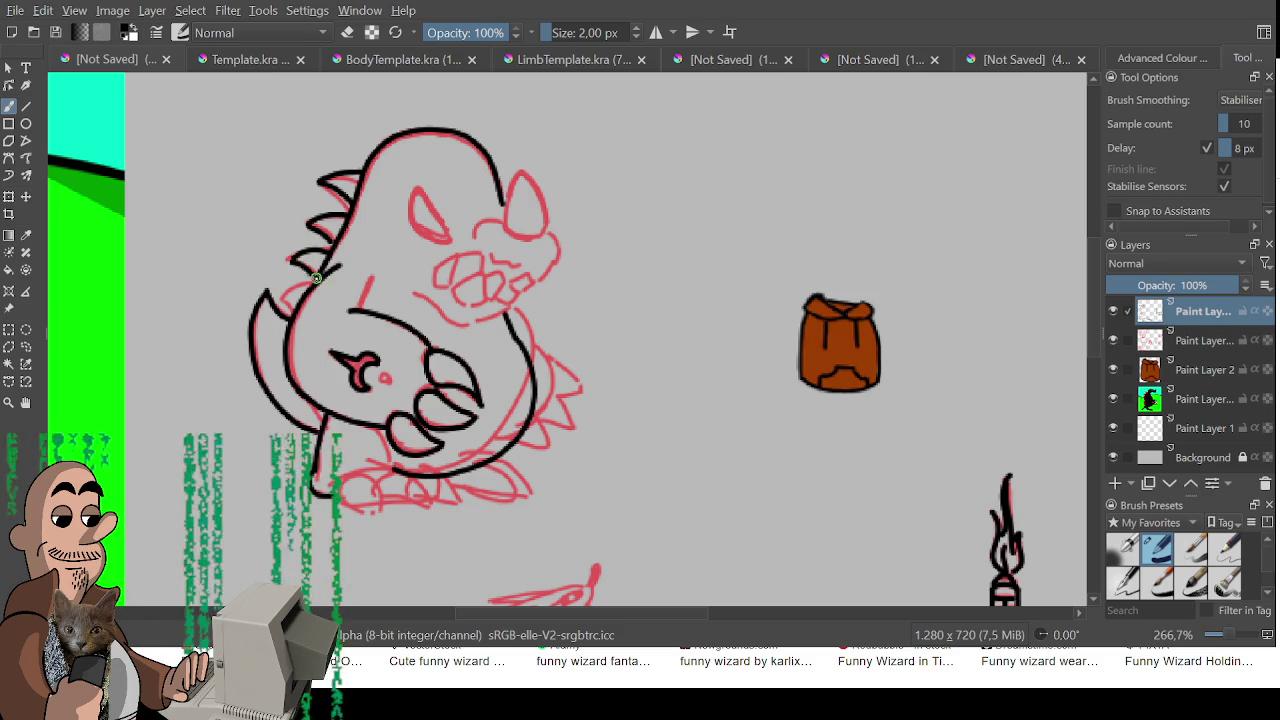
{"action": "mouse_move", "coordinate": [295, 258]}
{"action": "left_mouse_down"}
{"action": "mouse_move", "coordinate": [322, 280]}
{"action": "mouse_move", "coordinate": [274, 290]}
{"action": "mouse_move", "coordinate": [296, 309]}
{"action": "left_mouse_up"}
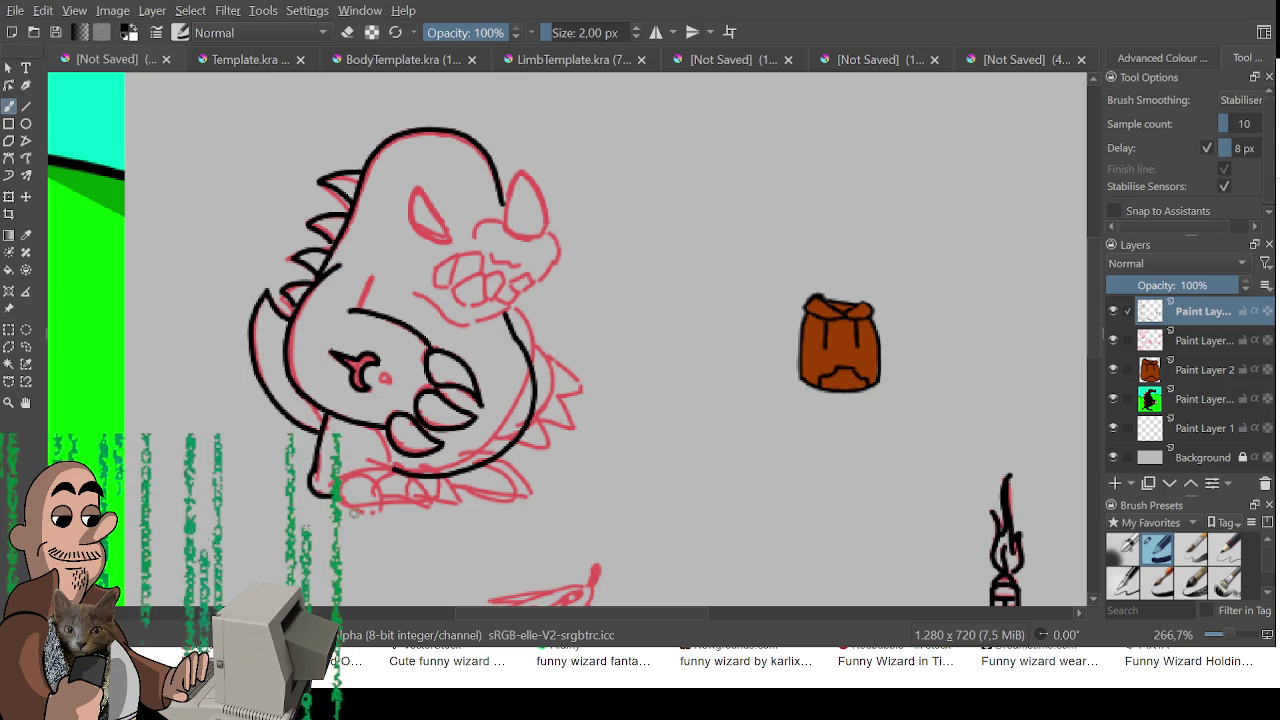
{"action": "left_click_drag", "start_coordinate": [371, 278], "coordinate": [355, 308]}
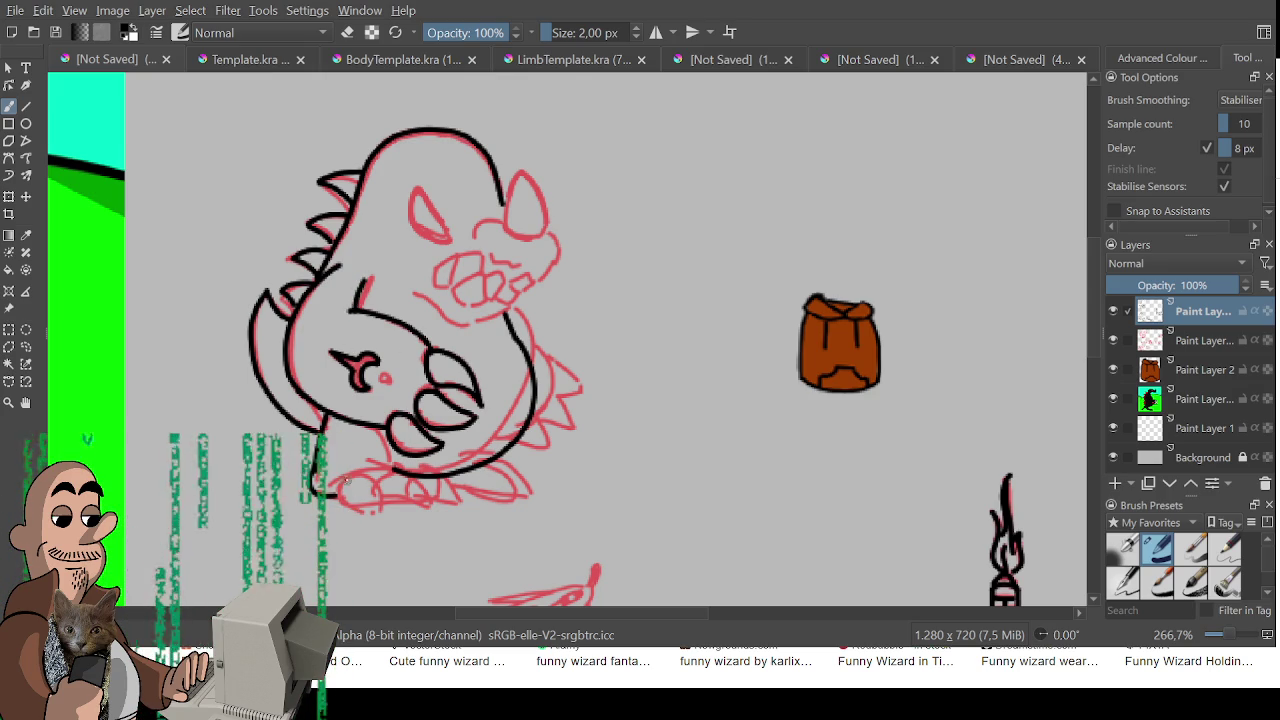
{"action": "mouse_move", "coordinate": [352, 478]}
{"action": "left_mouse_down"}
{"action": "mouse_move", "coordinate": [378, 492]}
{"action": "mouse_move", "coordinate": [384, 512]}
{"action": "mouse_move", "coordinate": [370, 520]}
{"action": "left_mouse_up"}
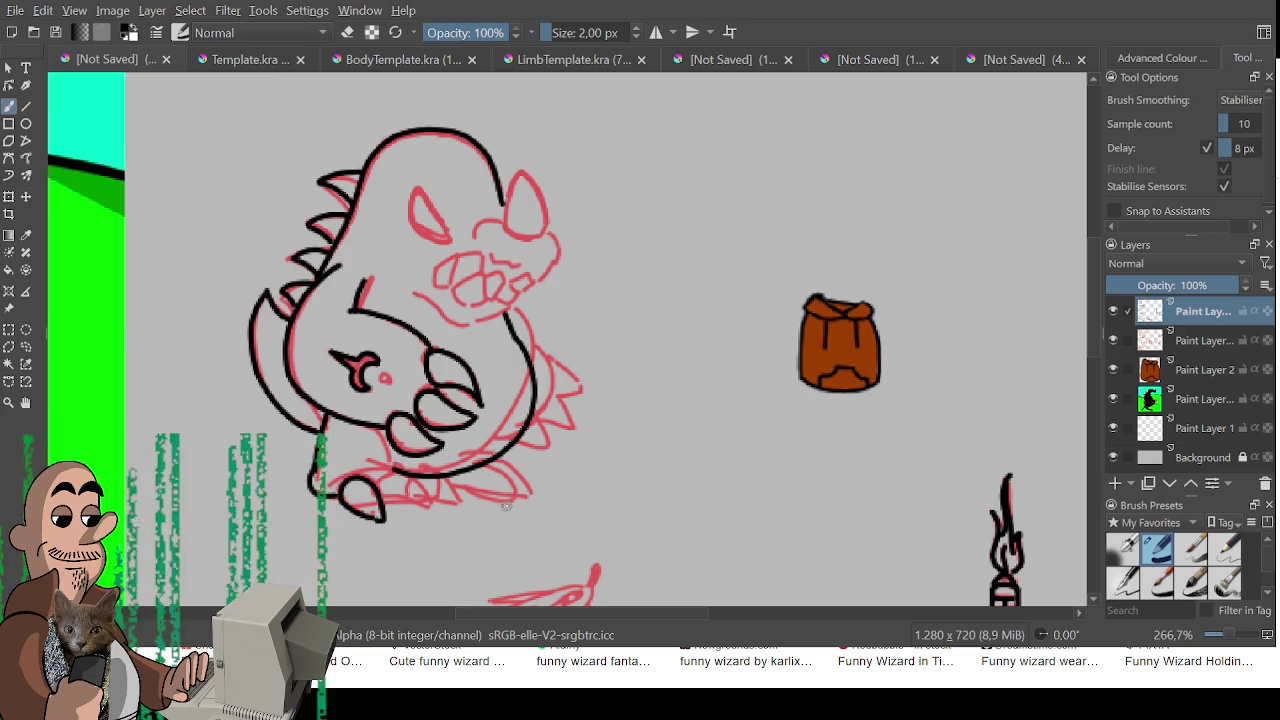
{"action": "mouse_move", "coordinate": [376, 484]}
{"action": "left_mouse_down"}
{"action": "mouse_move", "coordinate": [415, 480]}
{"action": "mouse_move", "coordinate": [426, 514]}
{"action": "left_mouse_up"}
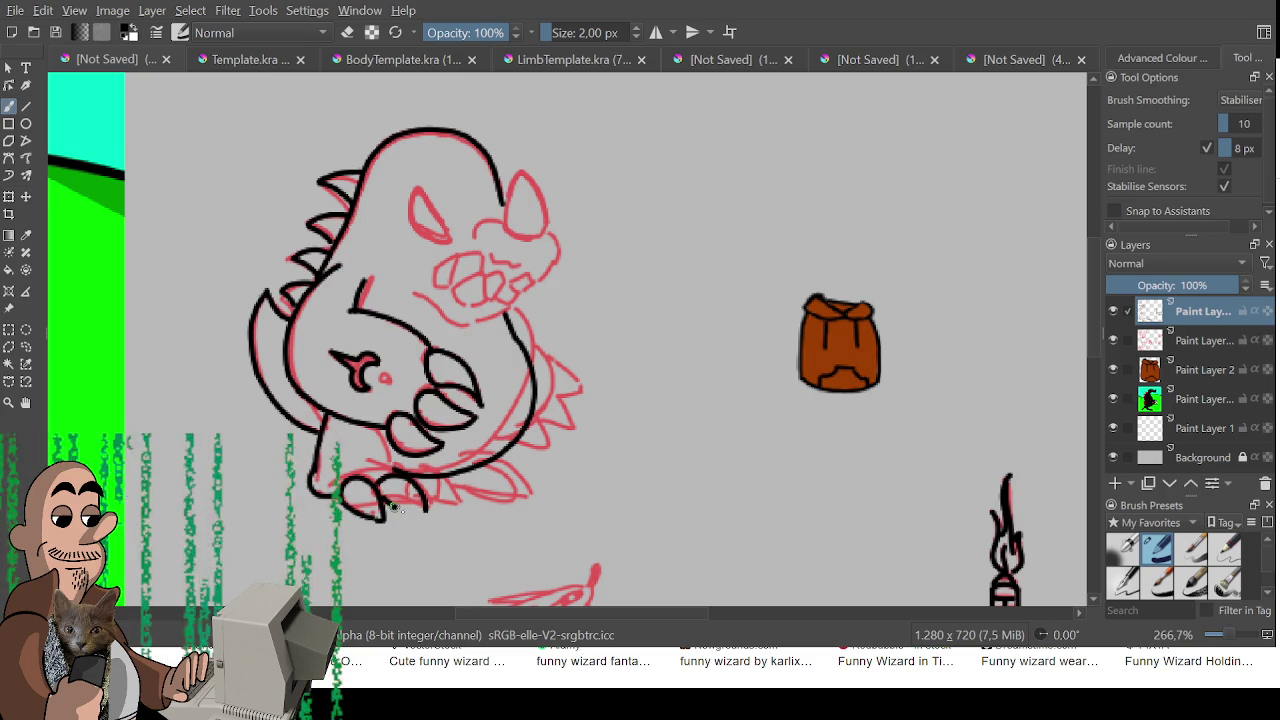
{"action": "key", "text": "ctrl+z"}
{"action": "key", "text": "ctrl+z"}
{"action": "mouse_move", "coordinate": [376, 486]}
{"action": "left_mouse_down"}
{"action": "mouse_move", "coordinate": [414, 478]}
{"action": "mouse_move", "coordinate": [428, 505]}
{"action": "mouse_move", "coordinate": [410, 516]}
{"action": "mouse_move", "coordinate": [428, 518]}
{"action": "left_mouse_up"}
{"action": "key", "text": "ctrl+z"}
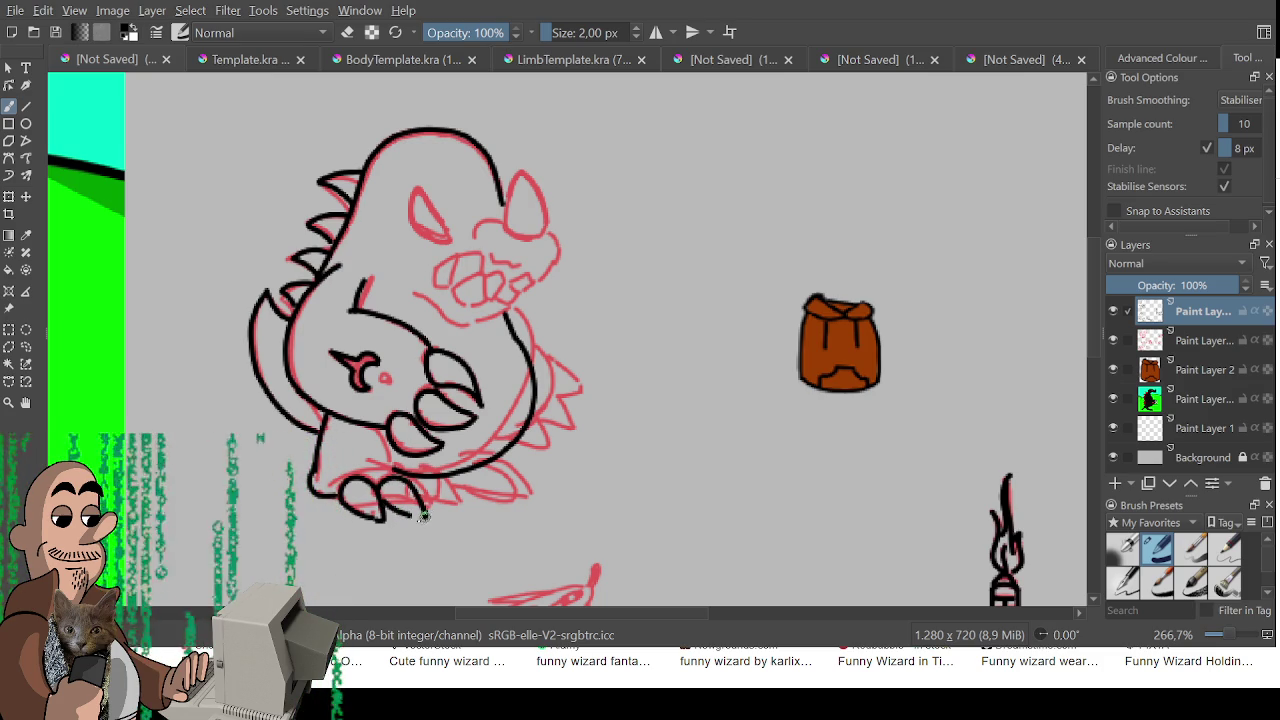
{"action": "key", "text": "ctrl+z"}
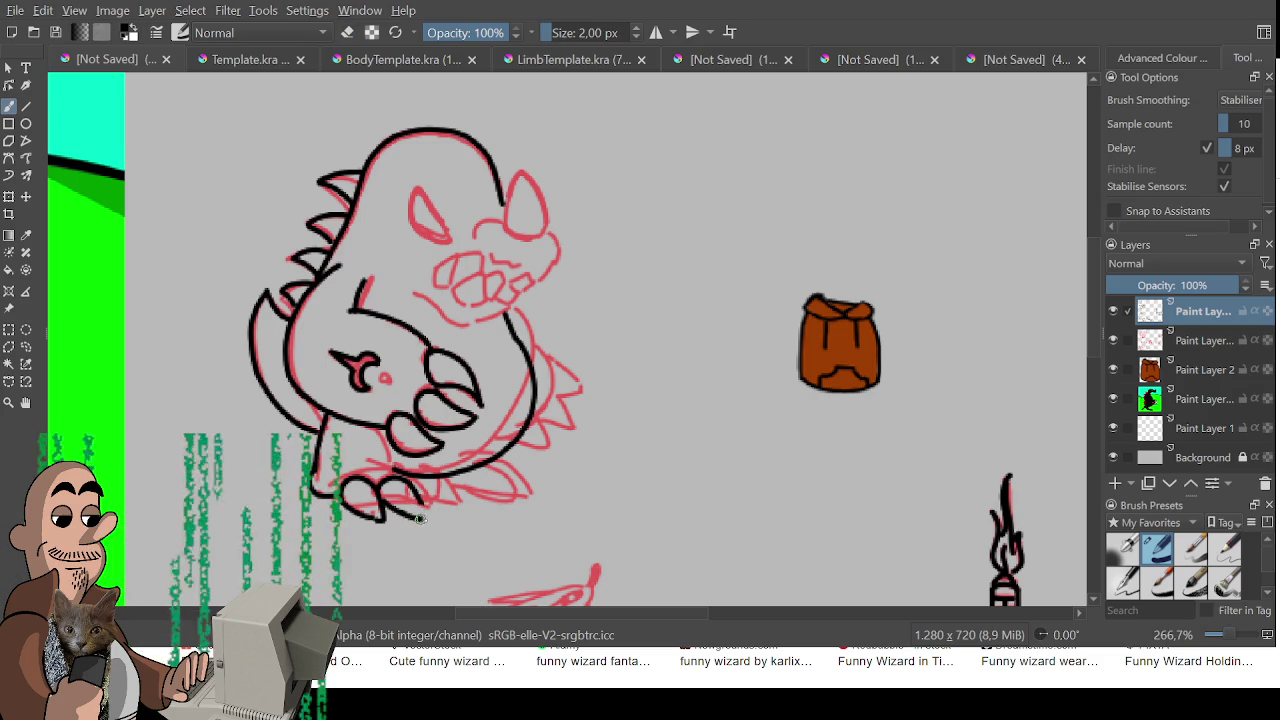
{"action": "left_click_drag", "start_coordinate": [415, 495], "coordinate": [428, 520]}
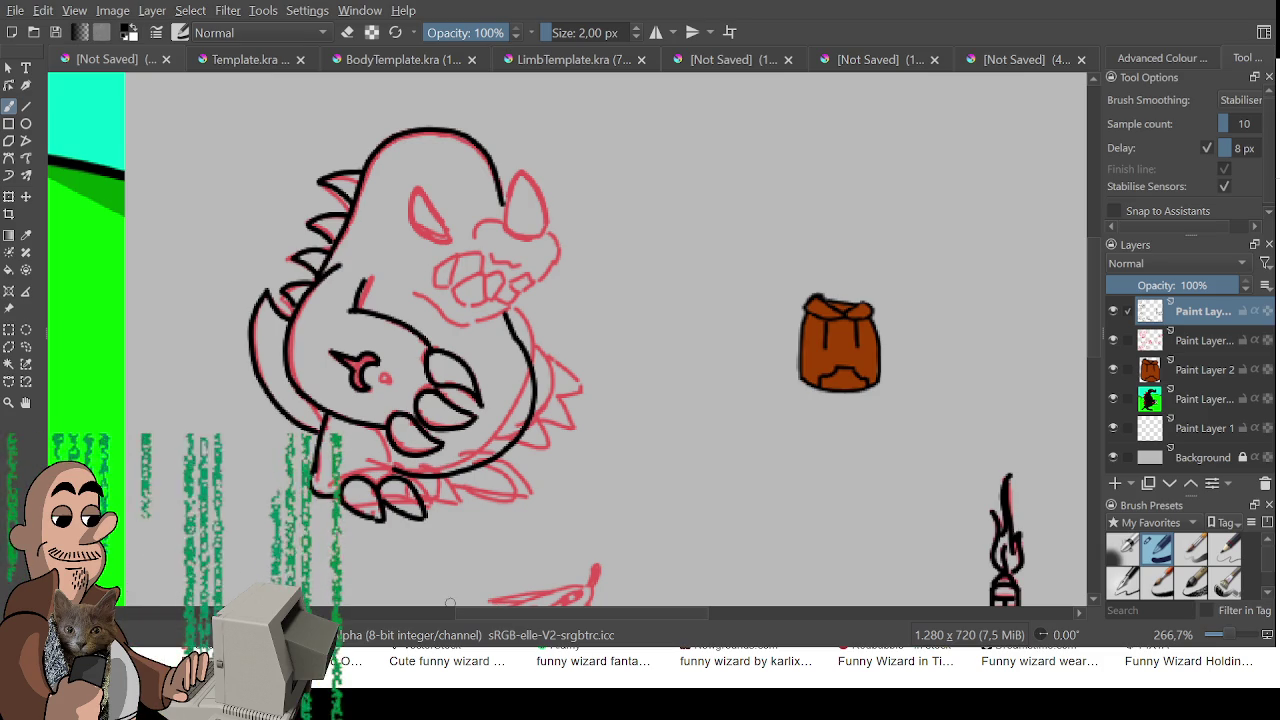
Ink the dinosaur's angry slanted eye line, retrying it several times until it sits right
{"action": "left_click_drag", "start_coordinate": [408, 193], "coordinate": [450, 240]}
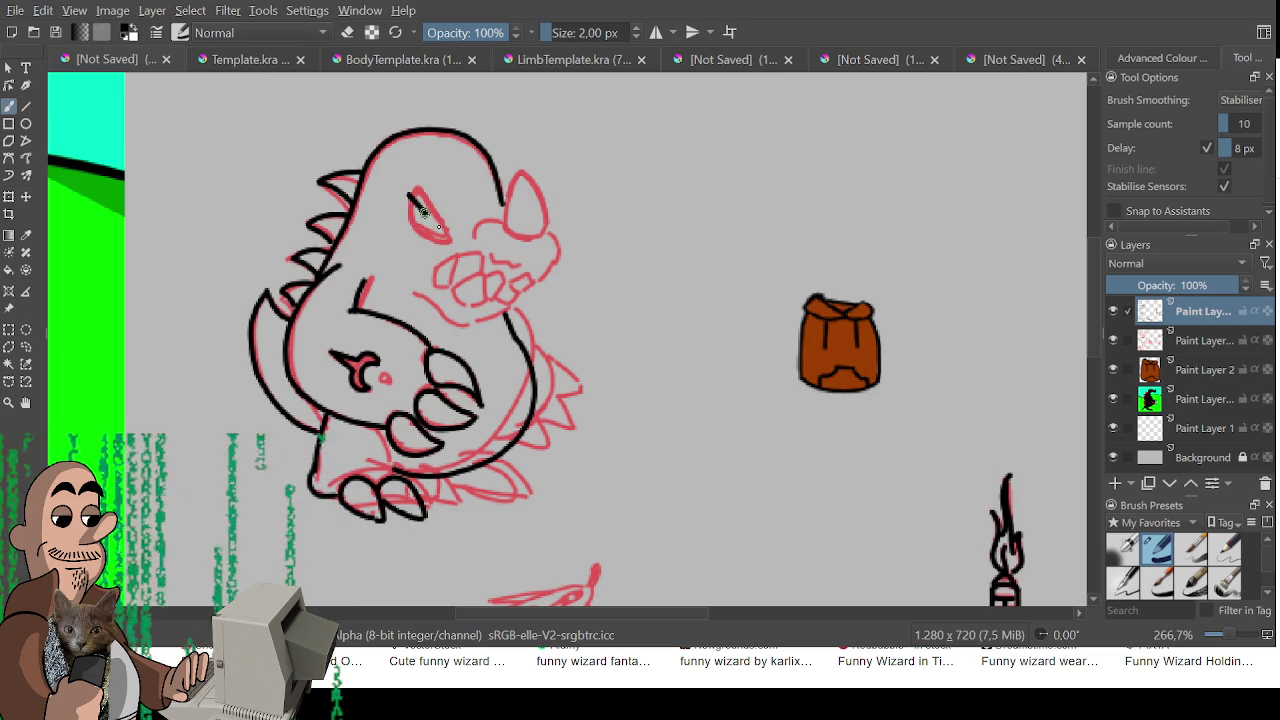
{"action": "left_click_drag", "start_coordinate": [410, 195], "coordinate": [464, 228]}
{"action": "key", "text": "ctrl+z"}
{"action": "key", "text": "ctrl+z"}
{"action": "left_click_drag", "start_coordinate": [407, 193], "coordinate": [450, 240]}
{"action": "key", "text": "ctrl+z"}
{"action": "left_click_drag", "start_coordinate": [404, 192], "coordinate": [447, 240]}
{"action": "key", "text": "ctrl+z"}
{"action": "left_click_drag", "start_coordinate": [404, 190], "coordinate": [450, 252]}
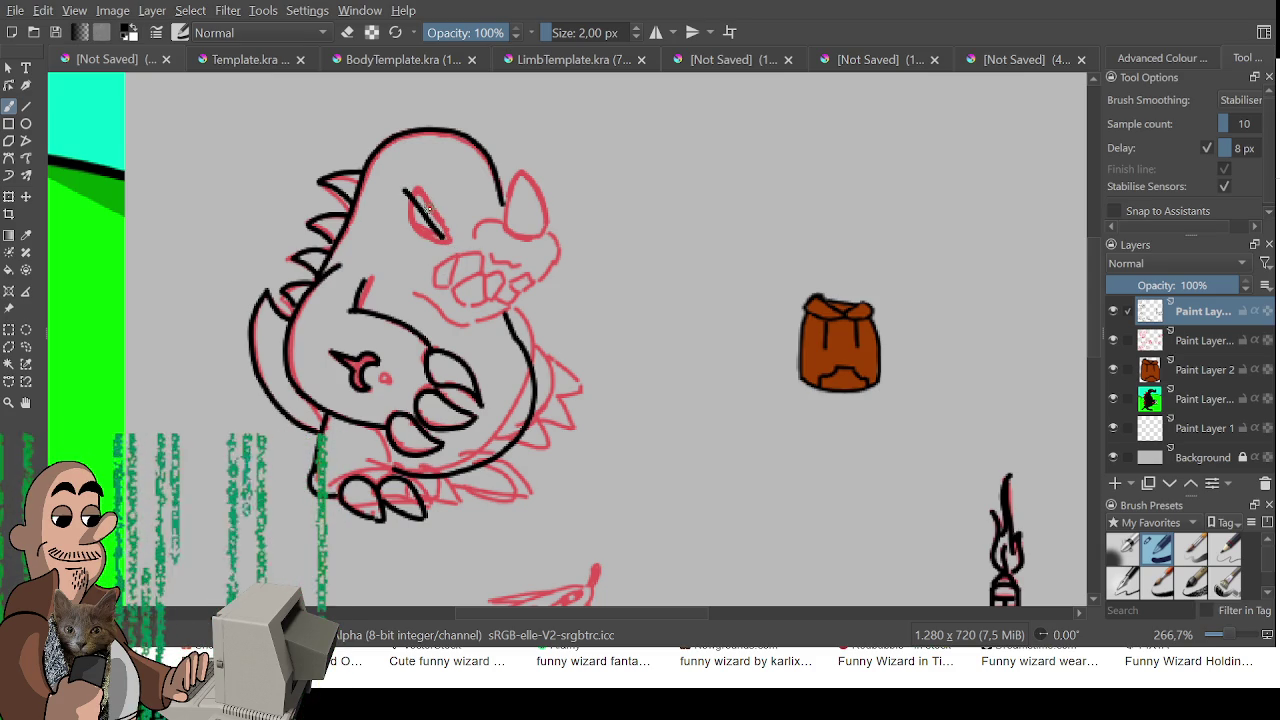
{"action": "left_click_drag", "start_coordinate": [405, 190], "coordinate": [442, 240]}
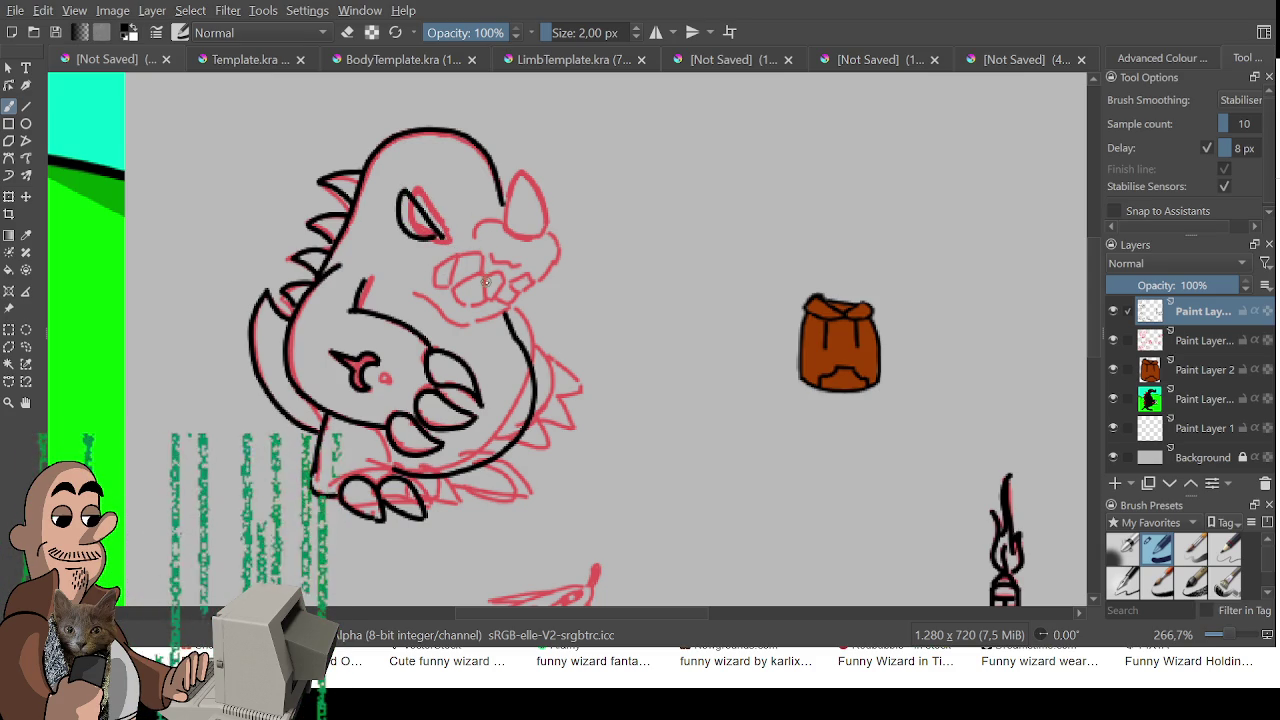
{"action": "key", "text": "ctrl+z"}
{"action": "key", "text": "ctrl+z"}
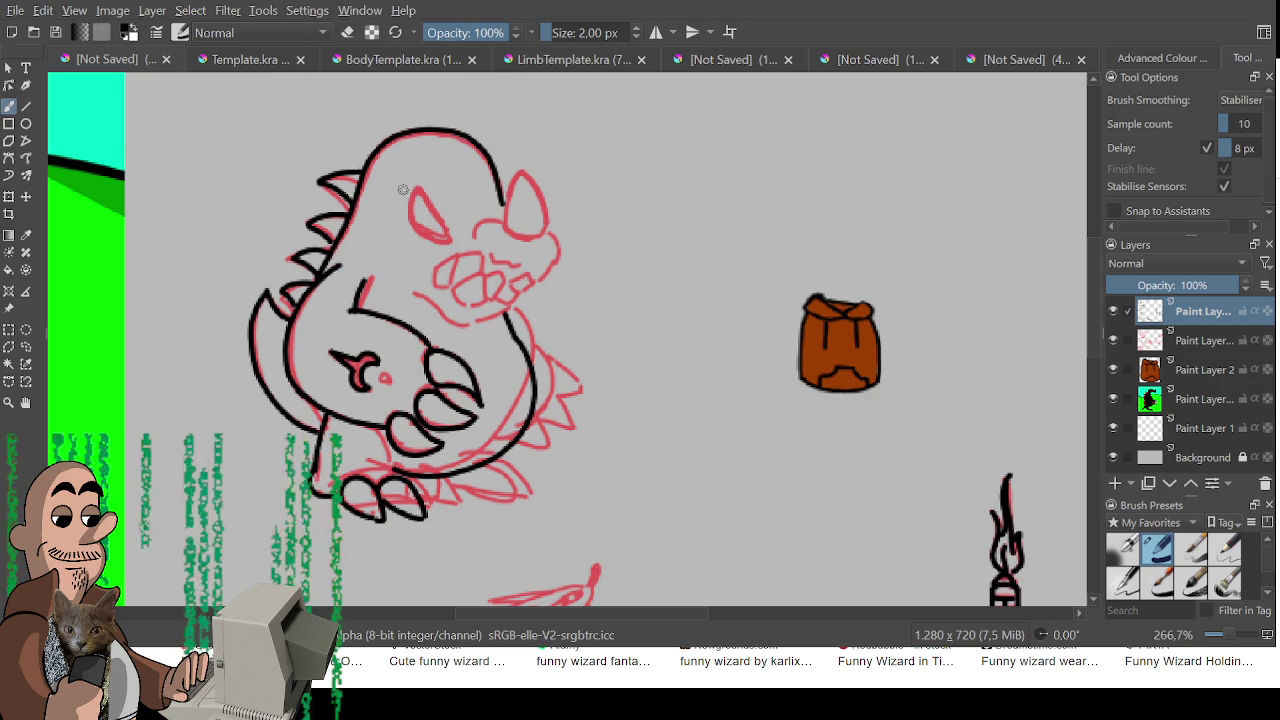
{"action": "key", "text": "ctrl+z"}
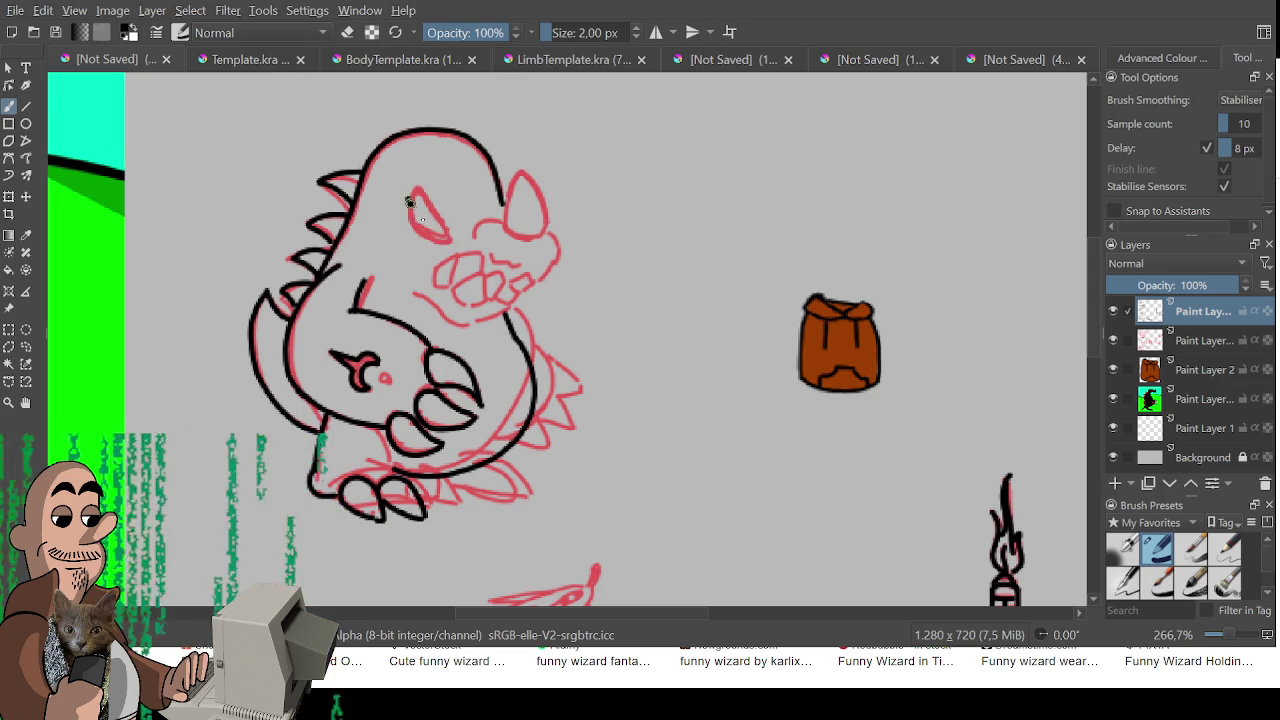
{"action": "left_click_drag", "start_coordinate": [405, 198], "coordinate": [450, 245]}
{"action": "key", "text": "ctrl+z"}
{"action": "left_click_drag", "start_coordinate": [405, 197], "coordinate": [448, 240]}
{"action": "key", "text": "ctrl+z"}
{"action": "left_click_drag", "start_coordinate": [404, 195], "coordinate": [459, 240]}
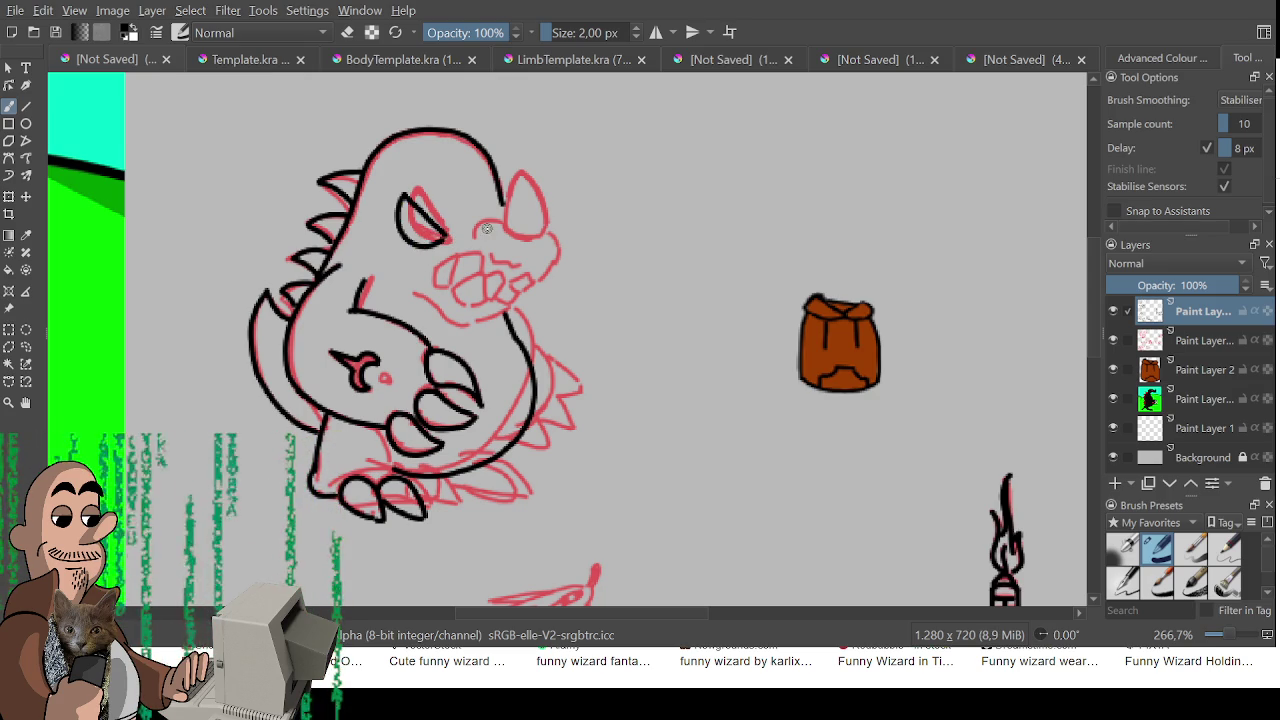
{"action": "mouse_move", "coordinate": [667, 522]}
{"action": "left_mouse_down"}
{"action": "mouse_move", "coordinate": [594, 457]}
{"action": "mouse_move", "coordinate": [200, 491]}
{"action": "left_mouse_up"}
{"action": "scroll", "coordinate": [588, 305], "scroll_direction": "up", "scroll_amount": 1}
Ink the bottom outline of the round creature's head in black
{"action": "left_click_drag", "start_coordinate": [588, 305], "coordinate": [589, 245]}
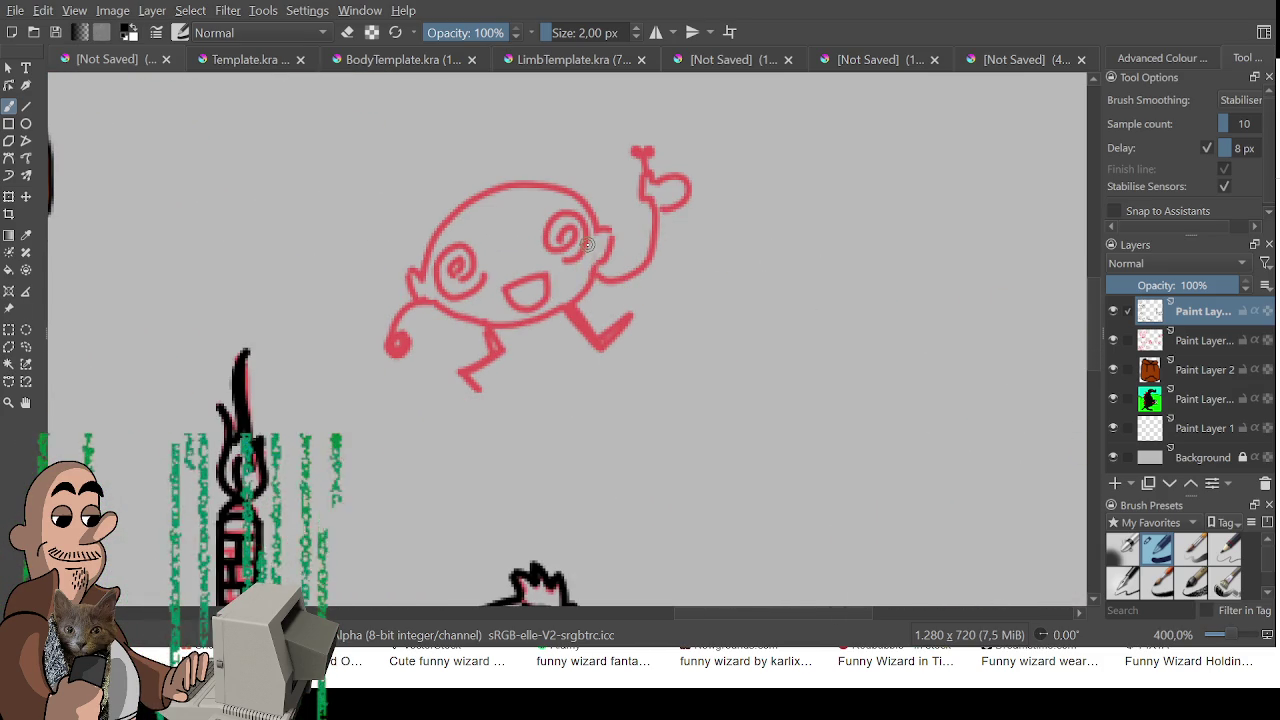
{"action": "mouse_move", "coordinate": [422, 270]}
{"action": "left_mouse_down"}
{"action": "mouse_move", "coordinate": [408, 282]}
{"action": "mouse_move", "coordinate": [428, 300]}
{"action": "mouse_move", "coordinate": [445, 218]}
{"action": "mouse_move", "coordinate": [505, 181]}
{"action": "mouse_move", "coordinate": [562, 185]}
{"action": "mouse_move", "coordinate": [593, 222]}
{"action": "left_mouse_up"}
{"action": "key", "text": "ctrl+z"}
{"action": "mouse_move", "coordinate": [422, 278]}
{"action": "left_mouse_down"}
{"action": "mouse_move", "coordinate": [470, 200]}
{"action": "mouse_move", "coordinate": [563, 183]}
{"action": "mouse_move", "coordinate": [593, 206]}
{"action": "mouse_move", "coordinate": [542, 178]}
{"action": "mouse_move", "coordinate": [421, 276]}
{"action": "mouse_move", "coordinate": [440, 228]}
{"action": "mouse_move", "coordinate": [488, 192]}
{"action": "mouse_move", "coordinate": [538, 180]}
{"action": "mouse_move", "coordinate": [593, 217]}
{"action": "left_mouse_up"}
{"action": "key", "text": "ctrl+z"}
{"action": "key", "text": "ctrl+z"}
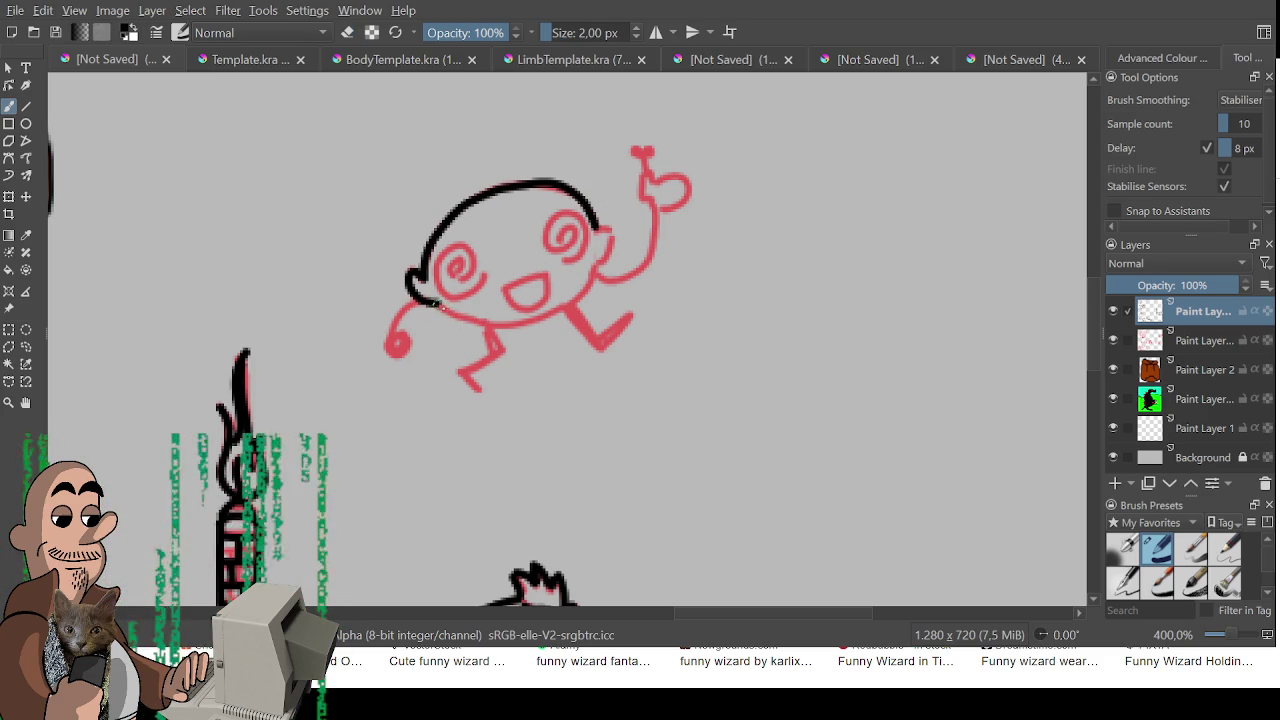
{"action": "left_click_drag", "start_coordinate": [437, 301], "coordinate": [594, 268]}
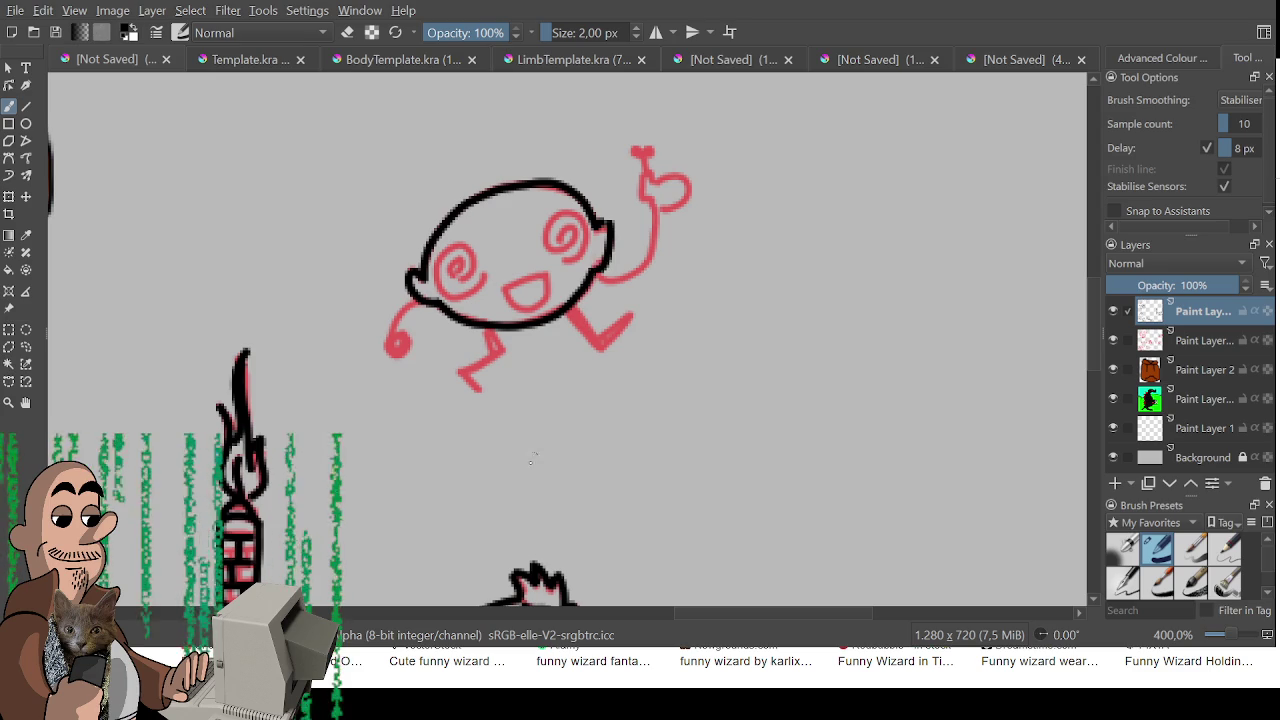
Ink the creature's eye pupil and spiral, plus one arm stroke down to the hand
{"action": "mouse_move", "coordinate": [560, 238]}
{"action": "left_mouse_down"}
{"action": "mouse_move", "coordinate": [584, 212]}
{"action": "mouse_move", "coordinate": [557, 259]}
{"action": "left_mouse_up"}
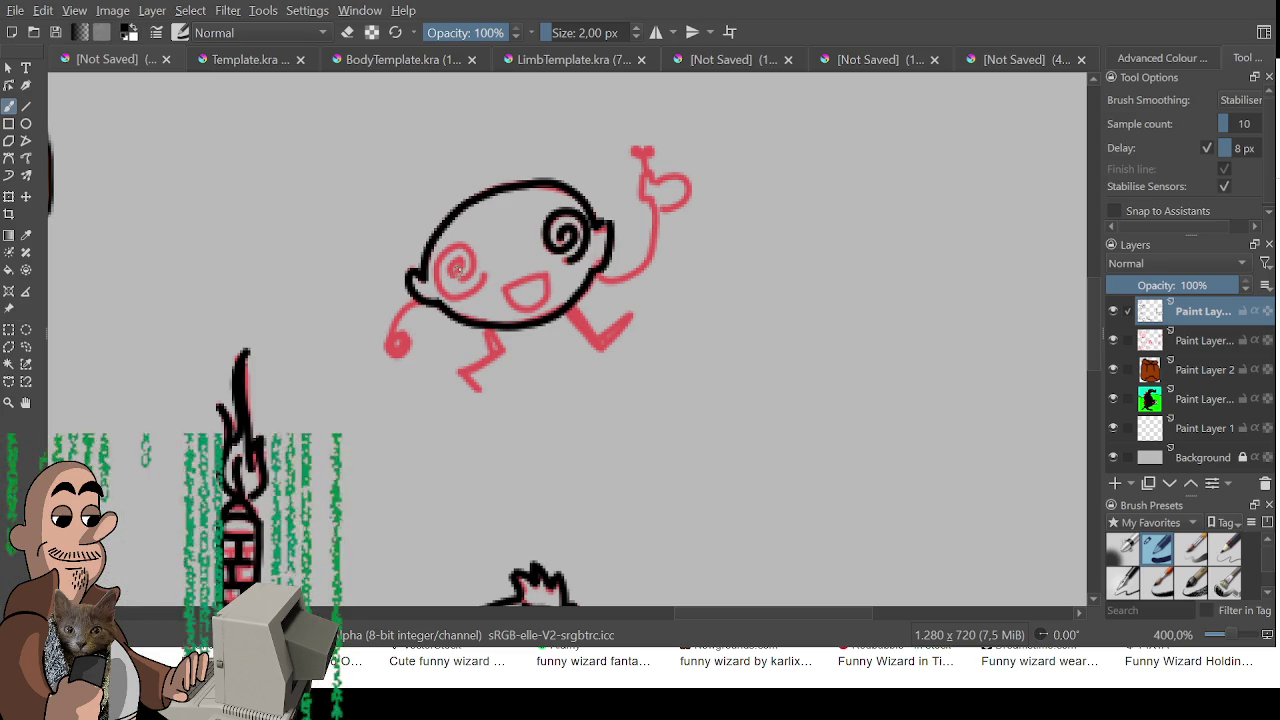
{"action": "mouse_move", "coordinate": [456, 268]}
{"action": "left_mouse_down"}
{"action": "mouse_move", "coordinate": [476, 244]}
{"action": "mouse_move", "coordinate": [470, 302]}
{"action": "mouse_move", "coordinate": [460, 262]}
{"action": "mouse_move", "coordinate": [484, 268]}
{"action": "mouse_move", "coordinate": [436, 280]}
{"action": "mouse_move", "coordinate": [484, 292]}
{"action": "mouse_move", "coordinate": [546, 273]}
{"action": "mouse_move", "coordinate": [510, 300]}
{"action": "mouse_move", "coordinate": [542, 286]}
{"action": "left_mouse_up"}
{"action": "key", "text": "ctrl+z"}
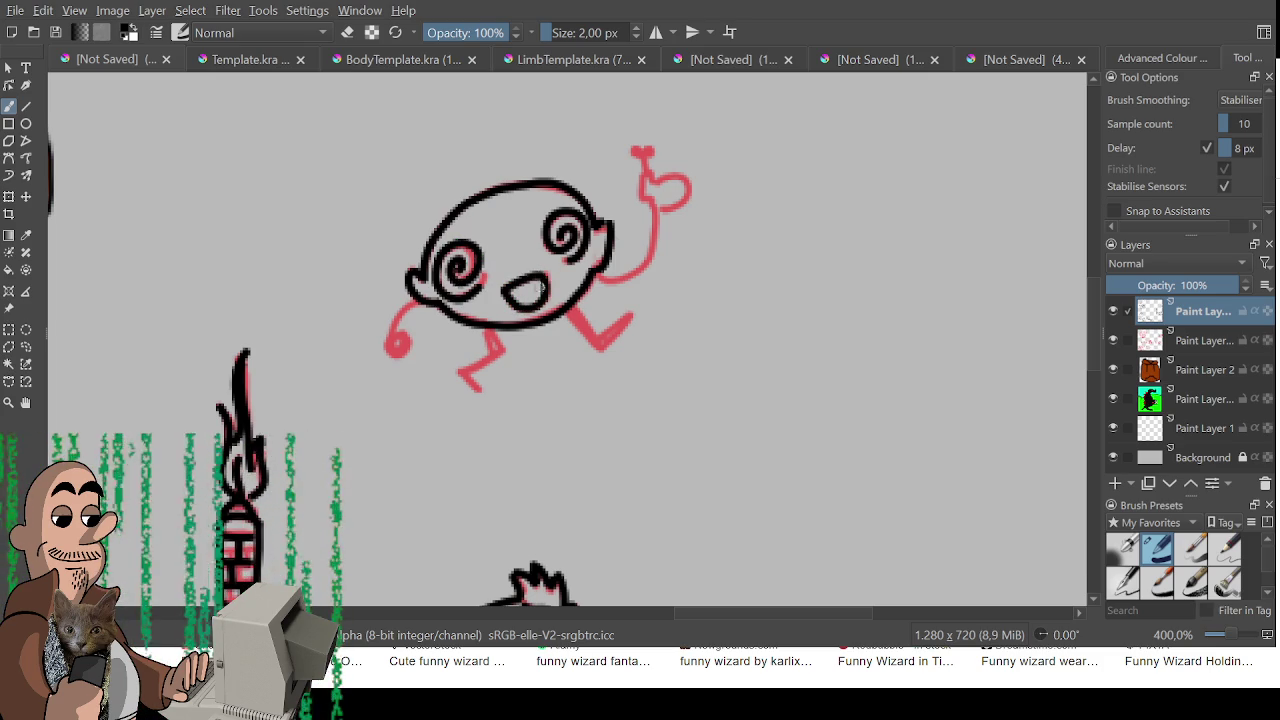
{"action": "left_click_drag", "start_coordinate": [428, 300], "coordinate": [388, 350]}
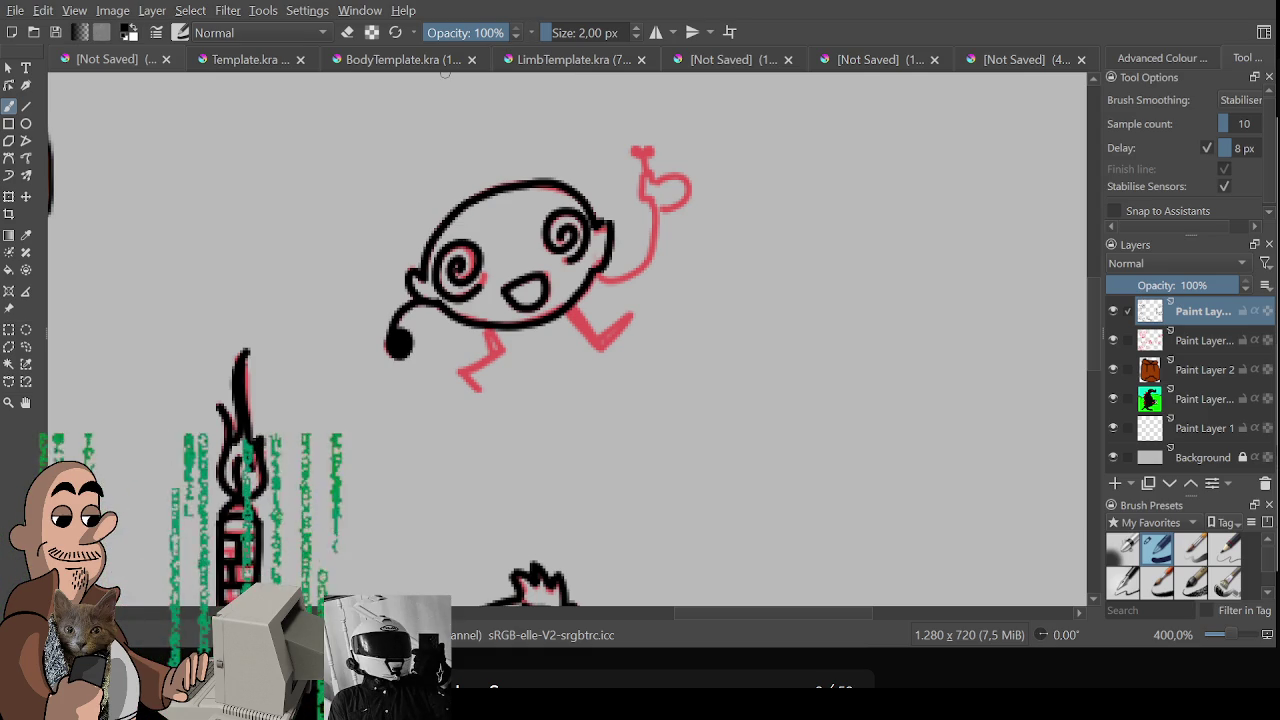
Test-run the game, walking the character left, diagonally and up, then close it
{"action": "key", "text": "alt+Tab"}
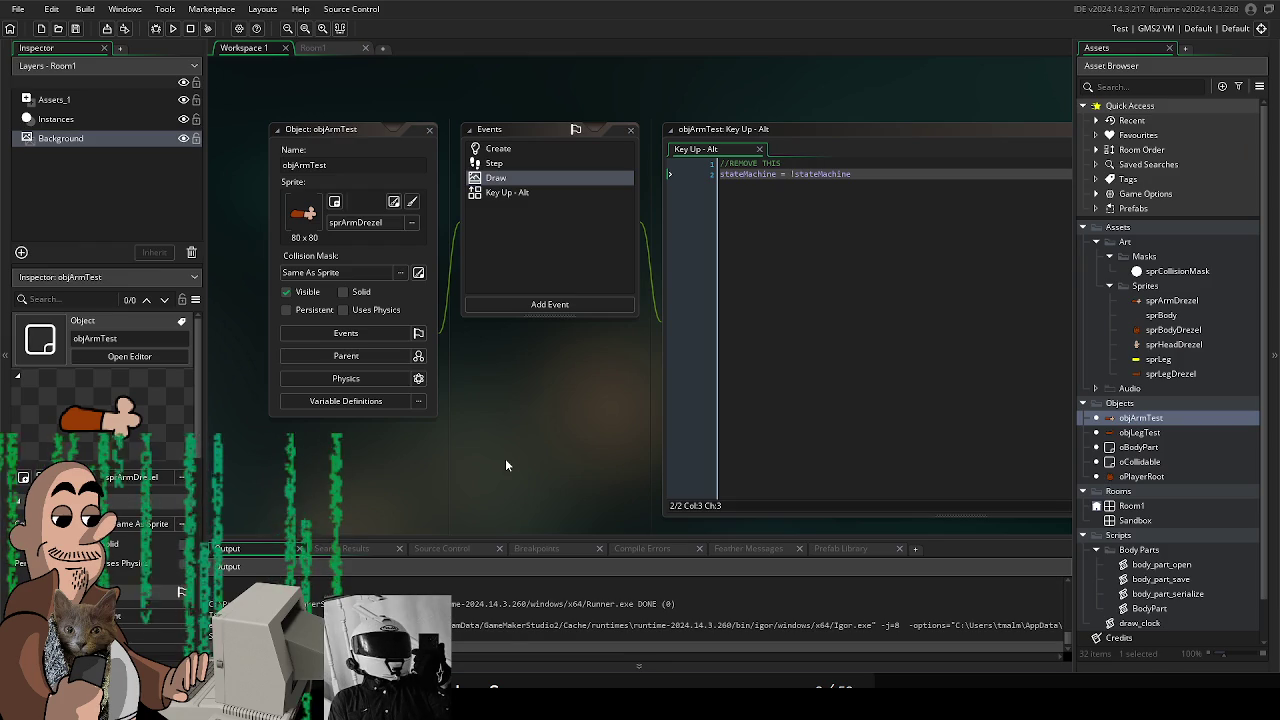
{"action": "scroll", "coordinate": [560, 320], "scroll_direction": "up", "scroll_amount": 1}
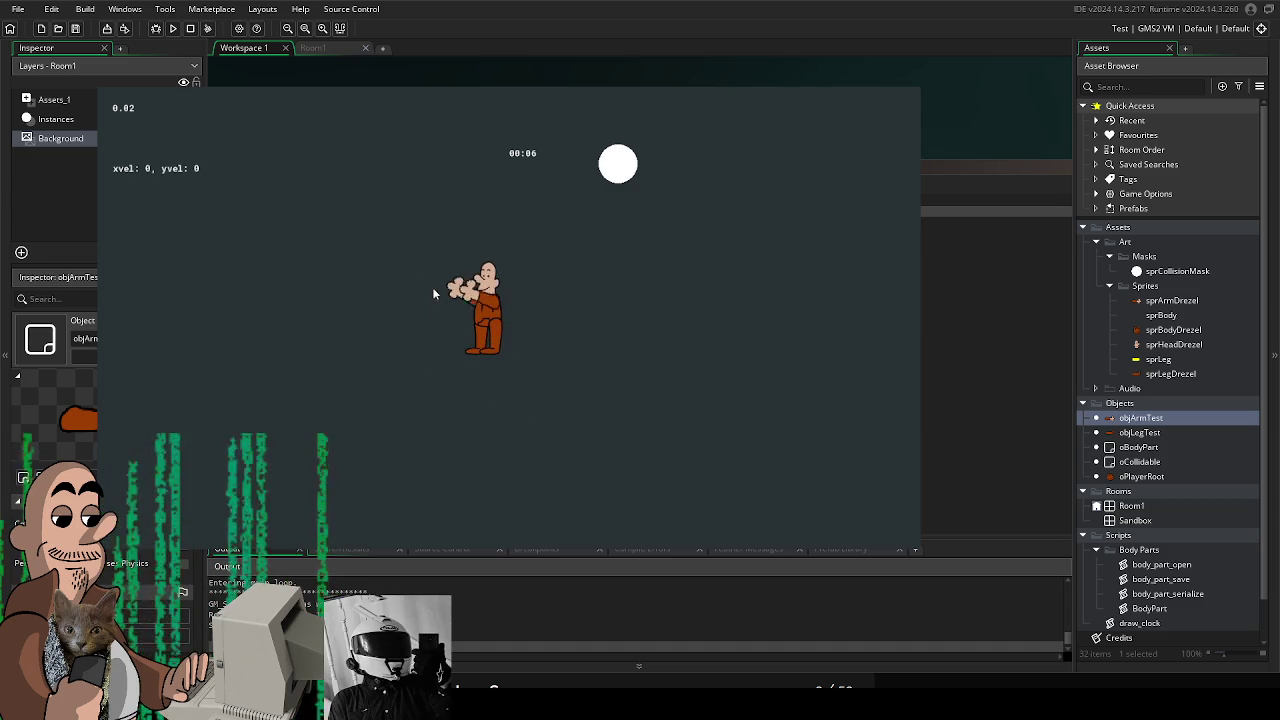
{"action": "key", "text": "Left"}
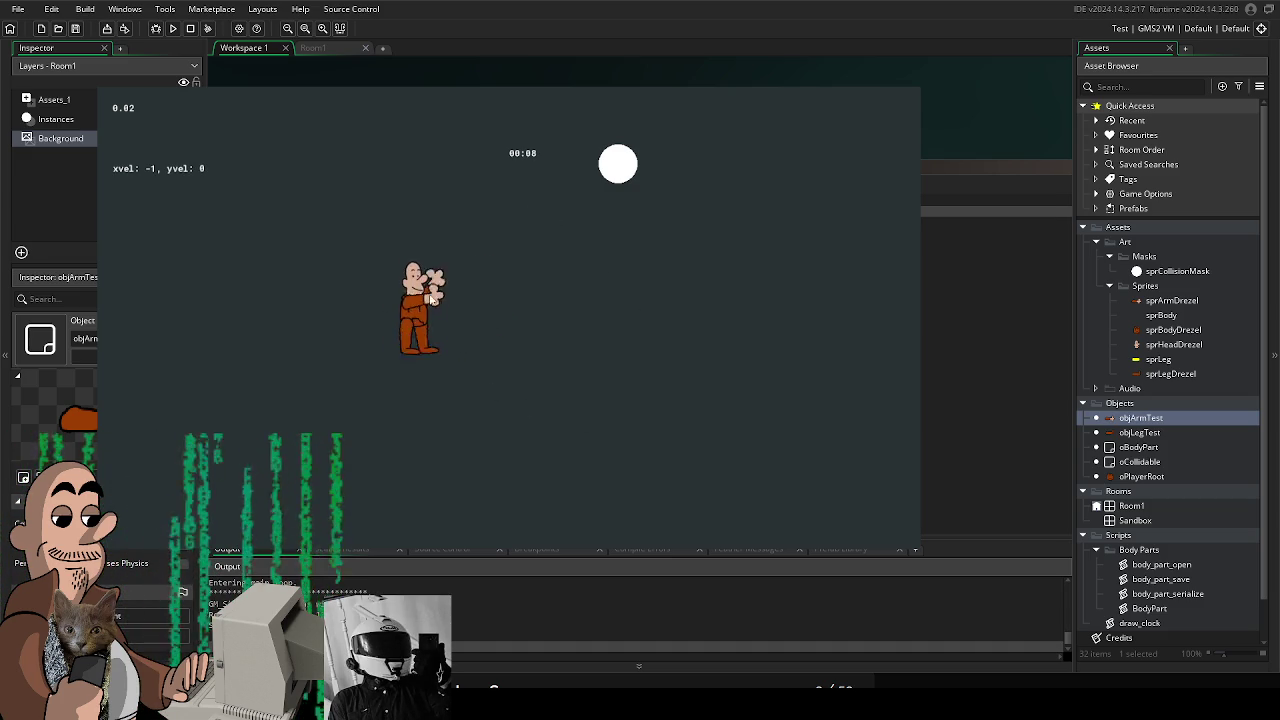
{"action": "key", "text": "Right"}
{"action": "key", "text": "Up"}
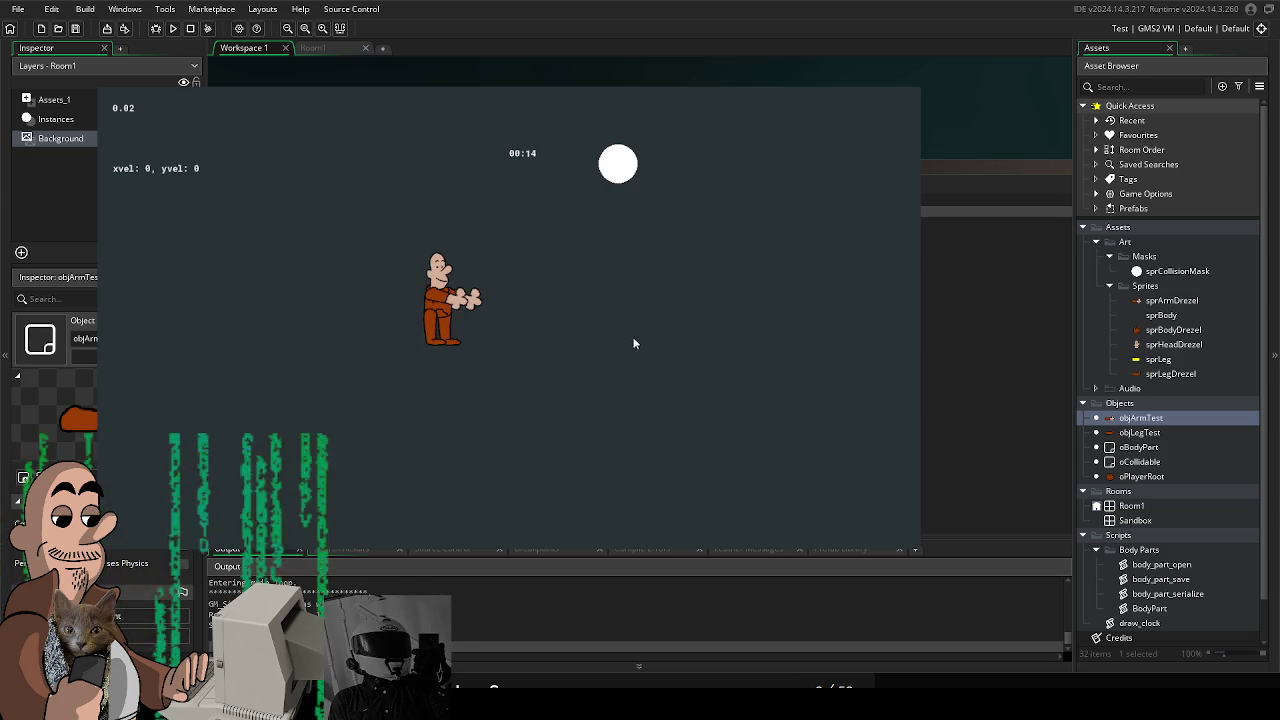
{"action": "key", "text": "Left"}
{"action": "key", "text": "Down"}
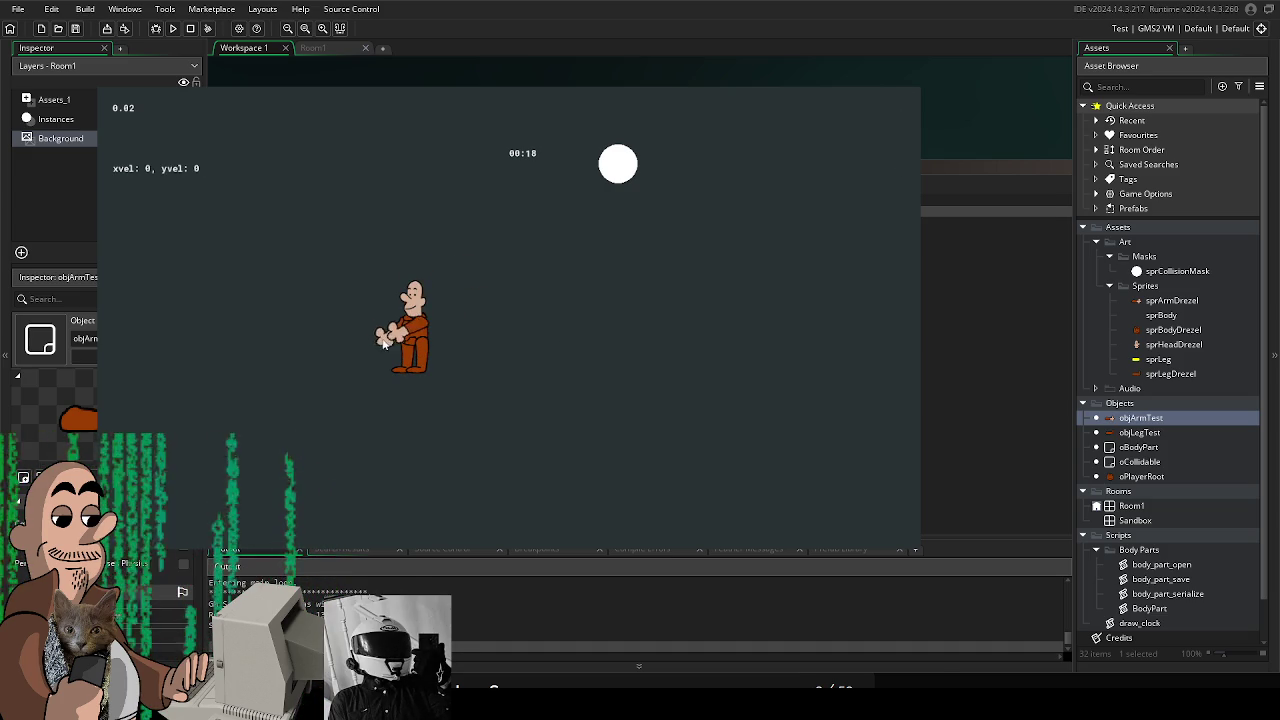
{"action": "key", "text": "Up"}
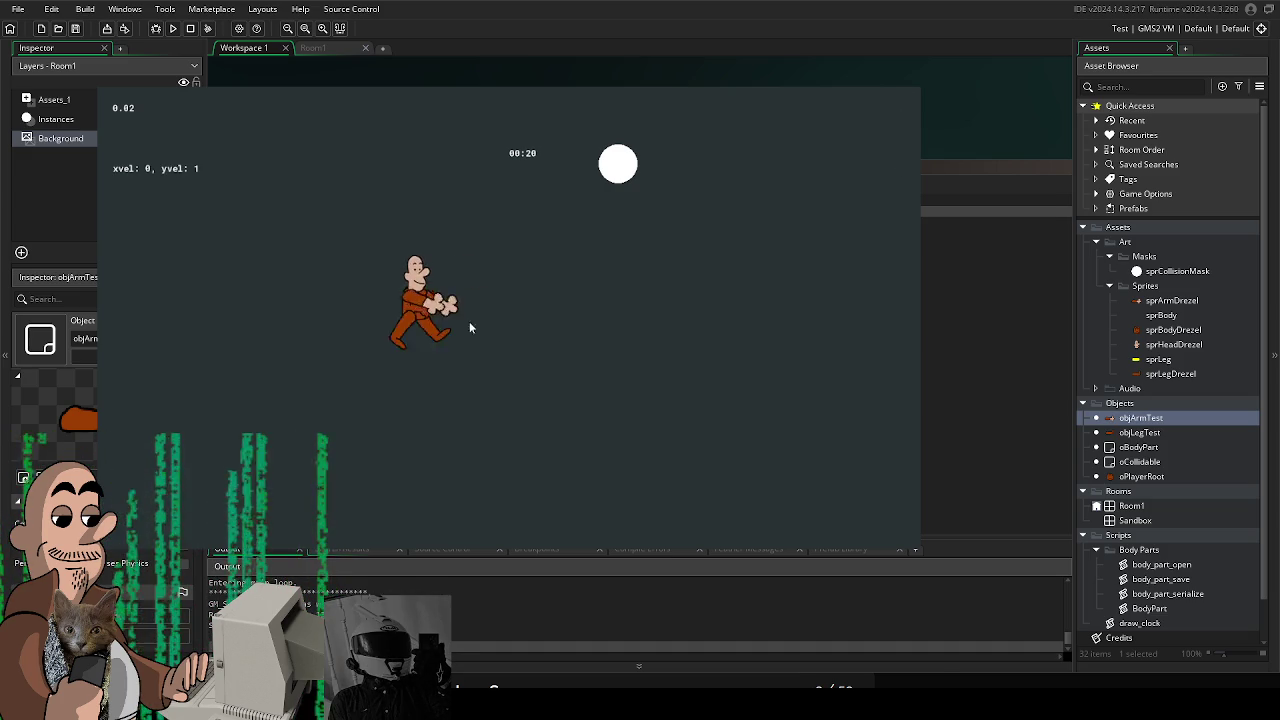
{"action": "key", "text": "Left"}
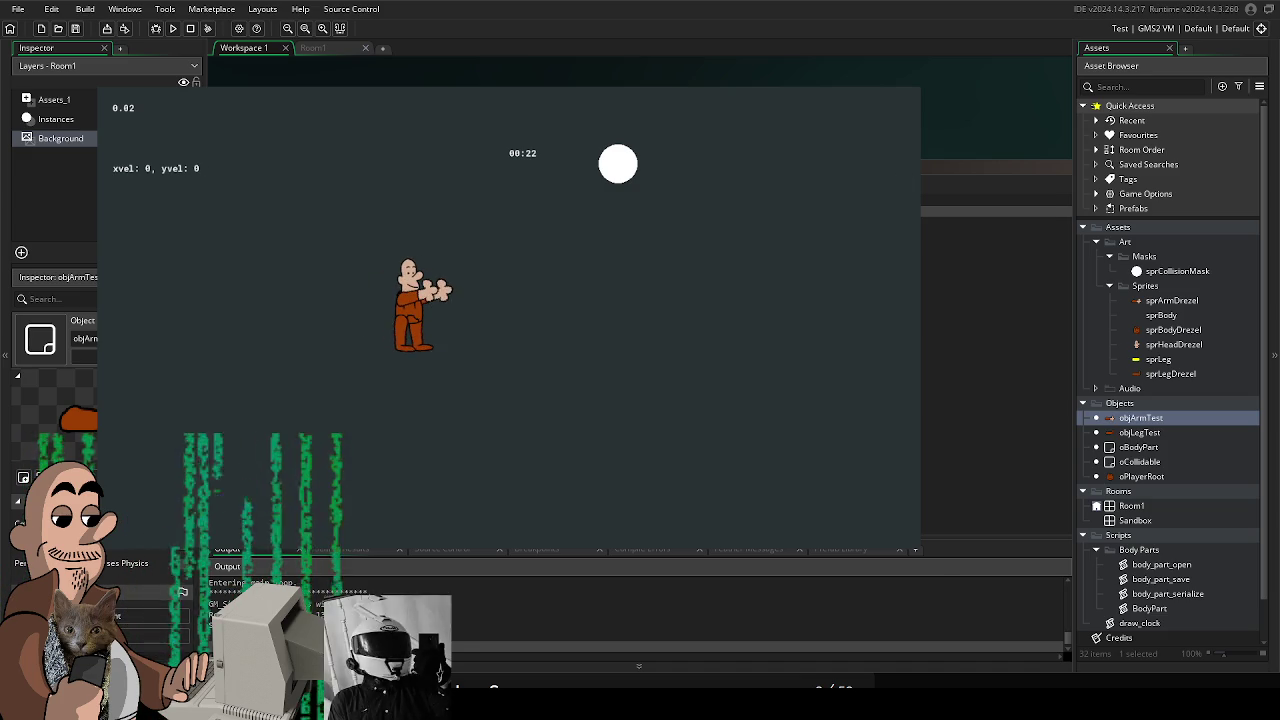
{"action": "key", "text": "Escape"}
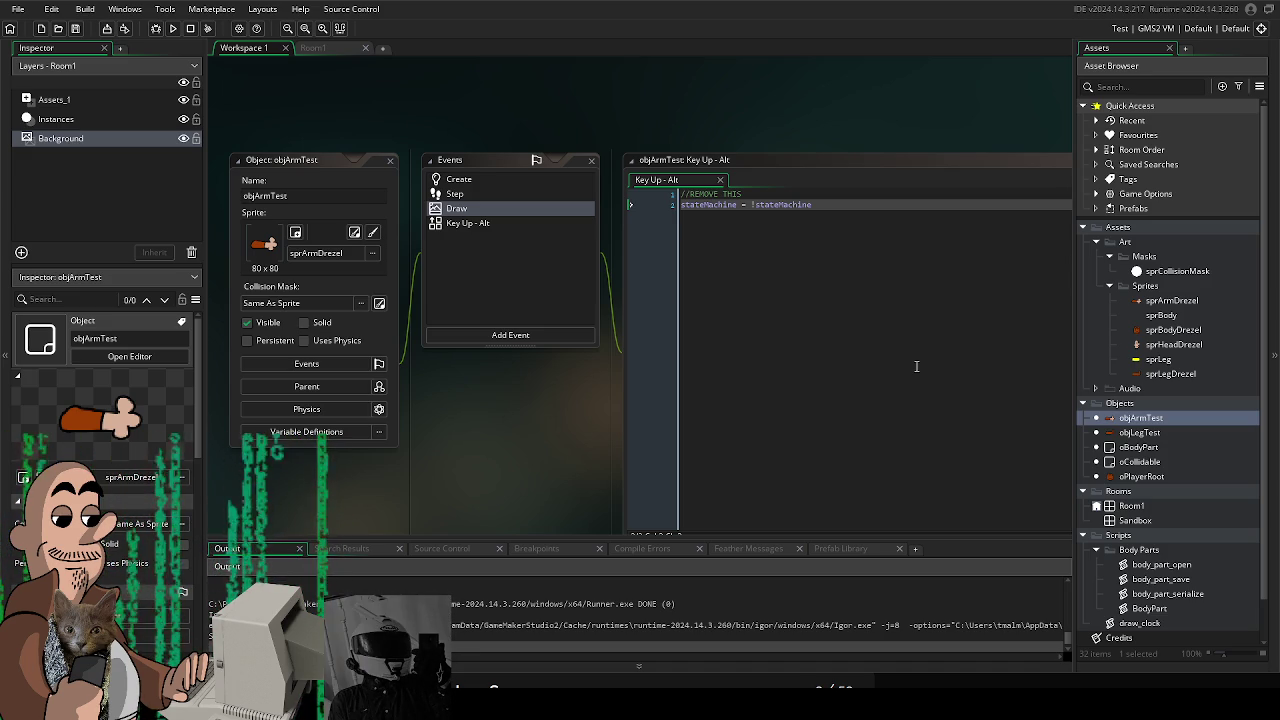
{"action": "left_click_drag", "start_coordinate": [500, 432], "coordinate": [515, 418]}
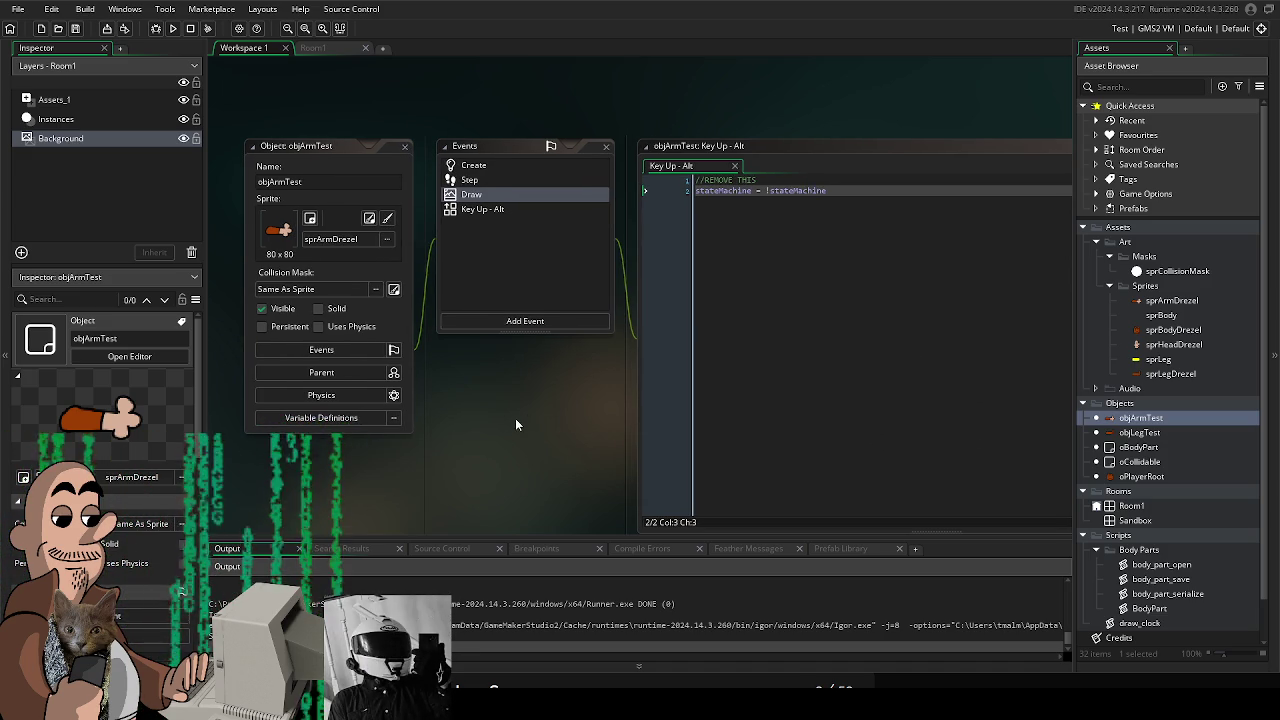
Set the arm _yoffset to 30 in oPlayerRoot's Create code and open sprArmDrezel
{"action": "double_click", "coordinate": [1141, 476]}
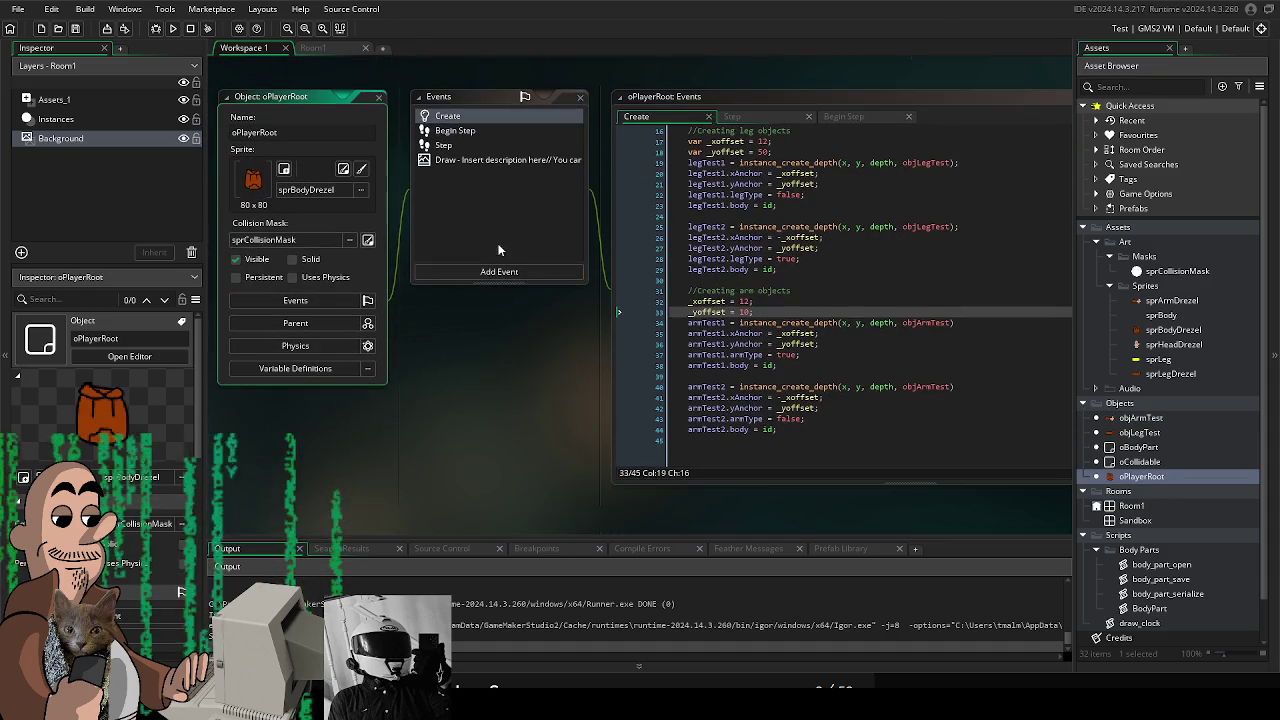
{"action": "left_click_drag", "start_coordinate": [545, 442], "coordinate": [426, 445]}
{"action": "scroll", "coordinate": [700, 300], "scroll_direction": "up", "scroll_amount": 3}
{"action": "mouse_move", "coordinate": [569, 171]}
{"action": "left_mouse_down"}
{"action": "mouse_move", "coordinate": [604, 214]}
{"action": "mouse_move", "coordinate": [451, 423]}
{"action": "left_mouse_up"}
{"action": "left_click", "coordinate": [560, 379]}
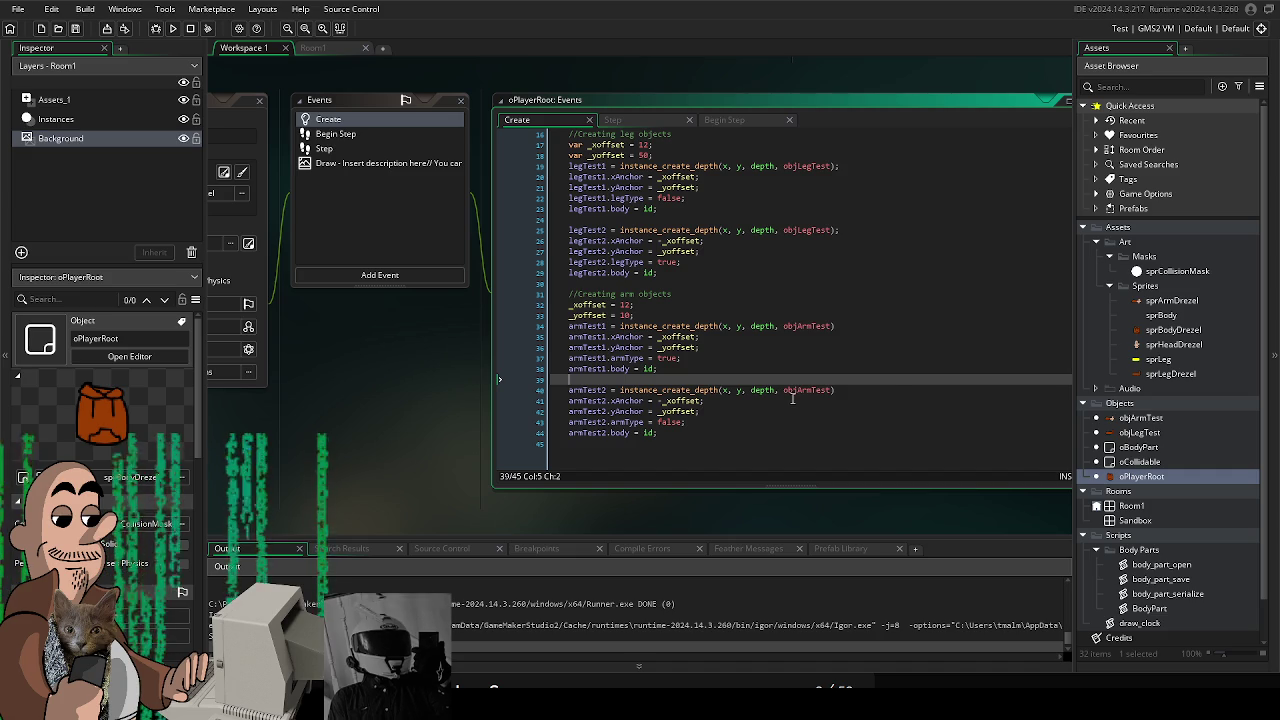
{"action": "scroll", "coordinate": [793, 400], "scroll_direction": "up", "scroll_amount": 1}
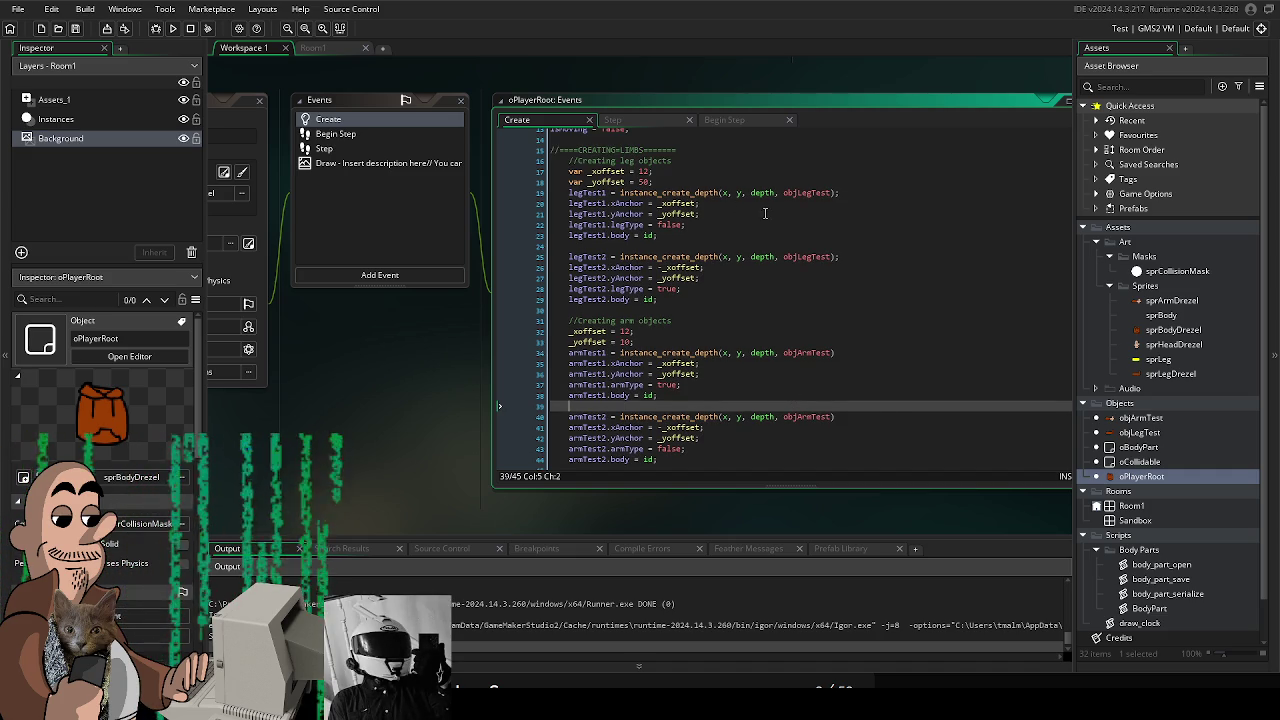
{"action": "left_click", "coordinate": [764, 414]}
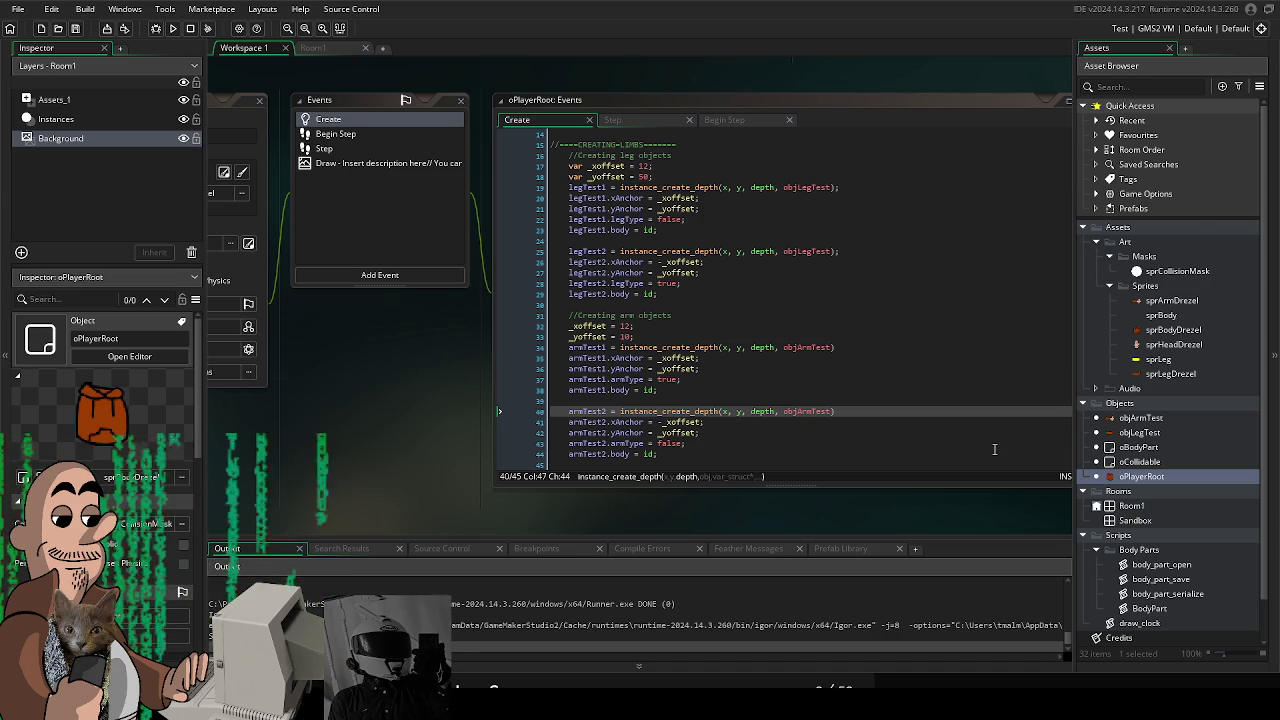
{"action": "left_click", "coordinate": [632, 338]}
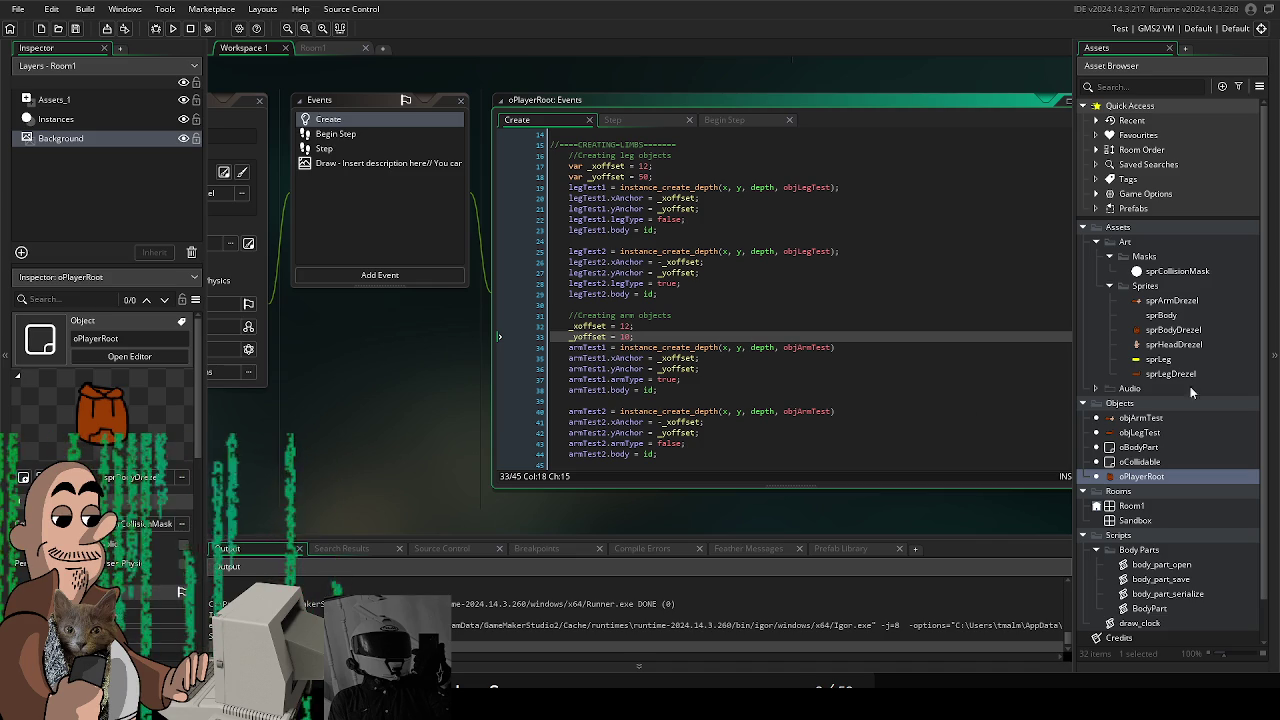
{"action": "double_click", "coordinate": [1172, 301]}
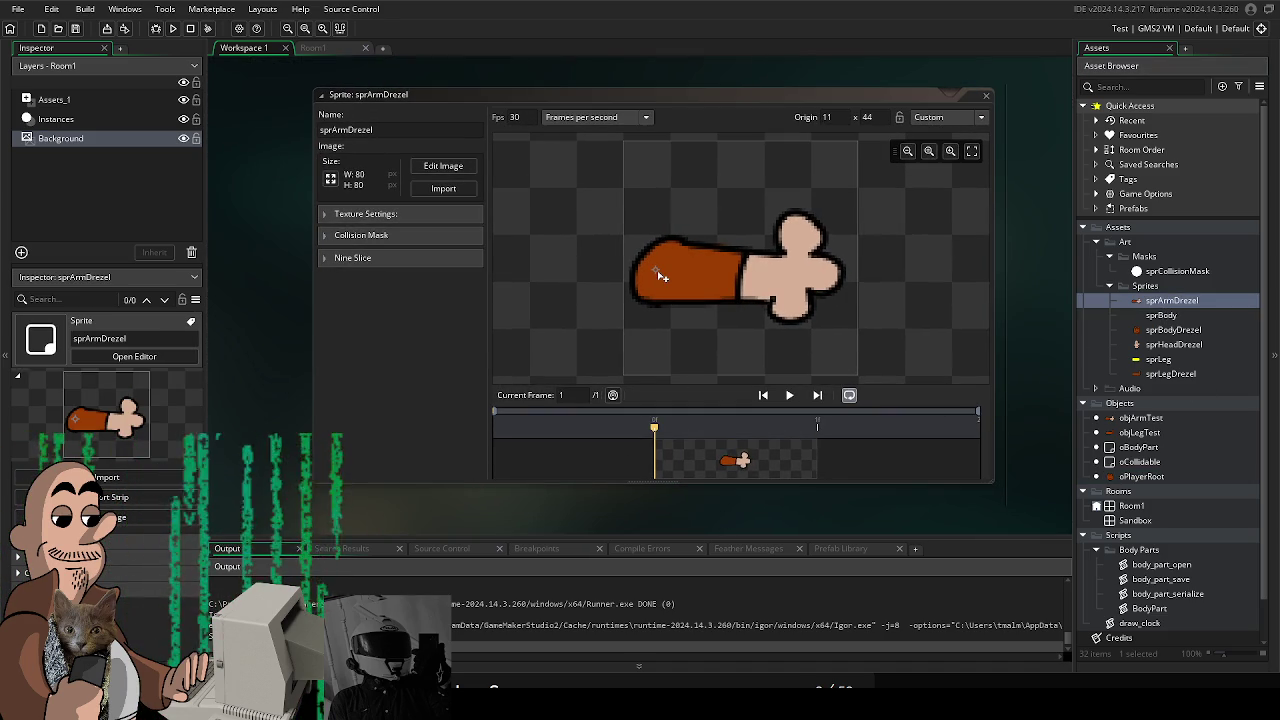
{"action": "left_click", "coordinate": [659, 276]}
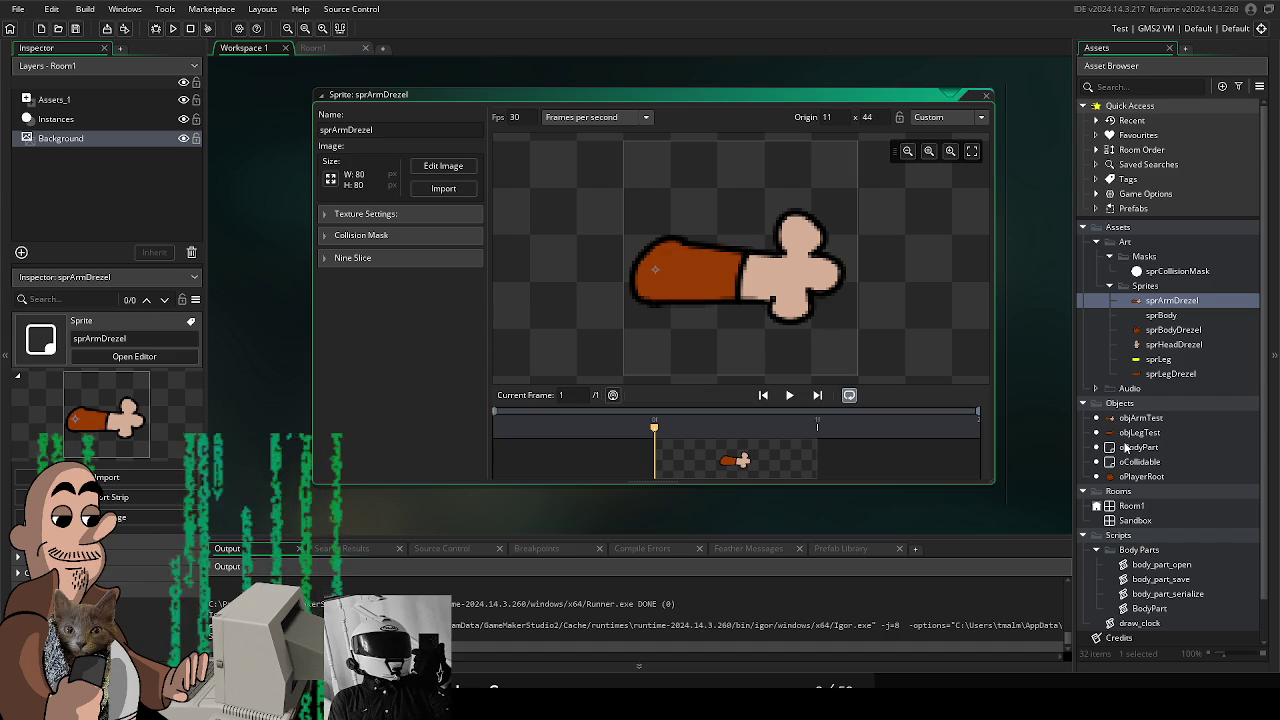
{"action": "scroll", "coordinate": [1163, 440], "scroll_direction": "down", "scroll_amount": 2}
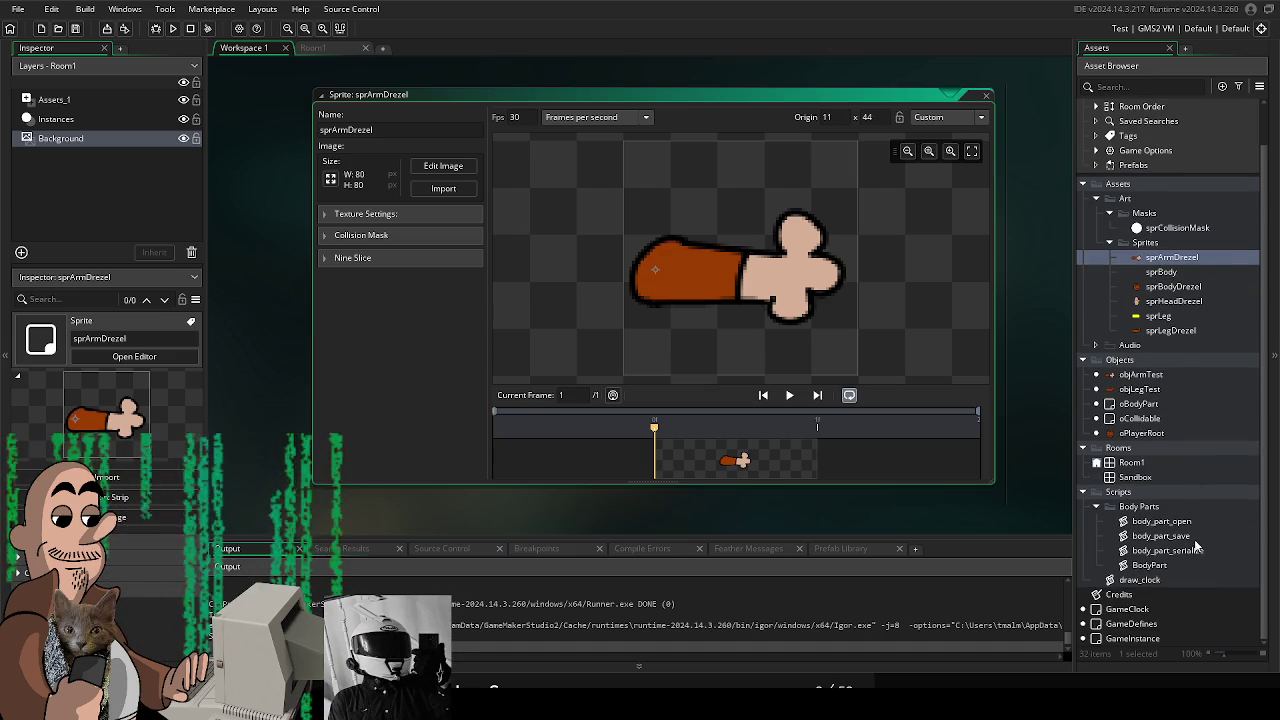
{"action": "double_click", "coordinate": [1163, 521]}
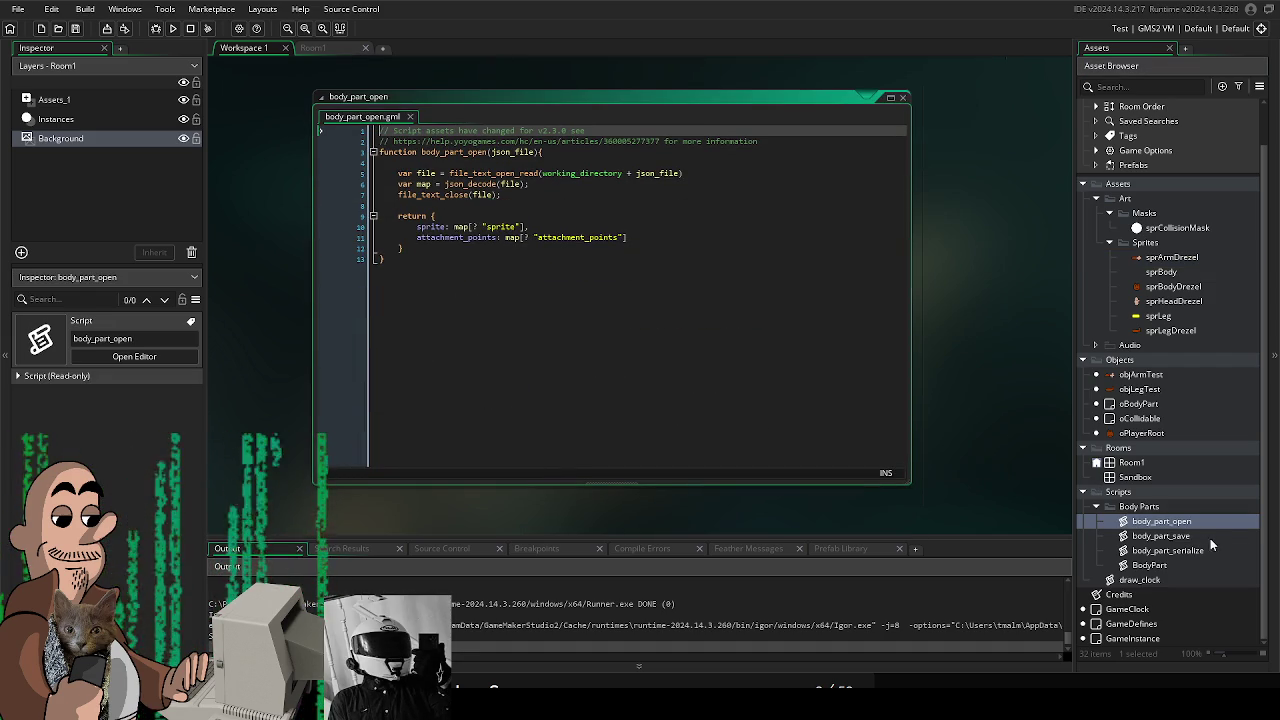
Open the BodyPart script, then preview and open the sprBodyDrezel sprite
{"action": "double_click", "coordinate": [1178, 566]}
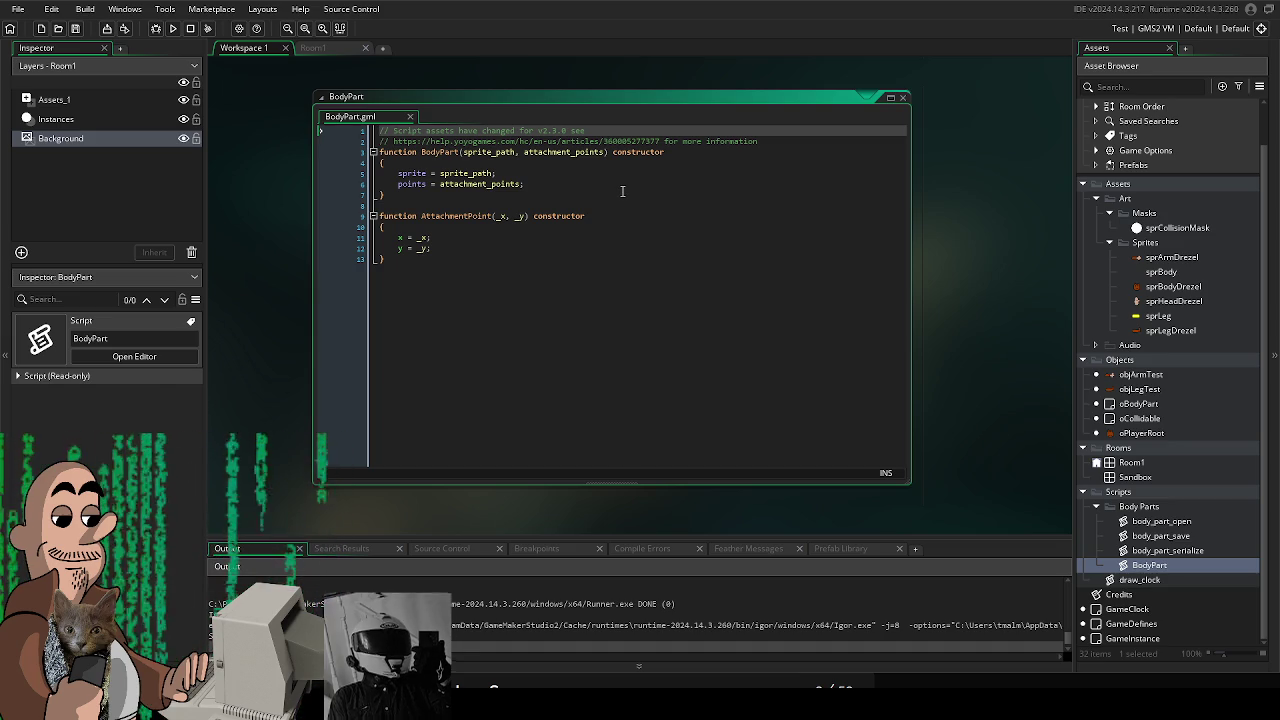
{"action": "left_click", "coordinate": [1190, 288]}
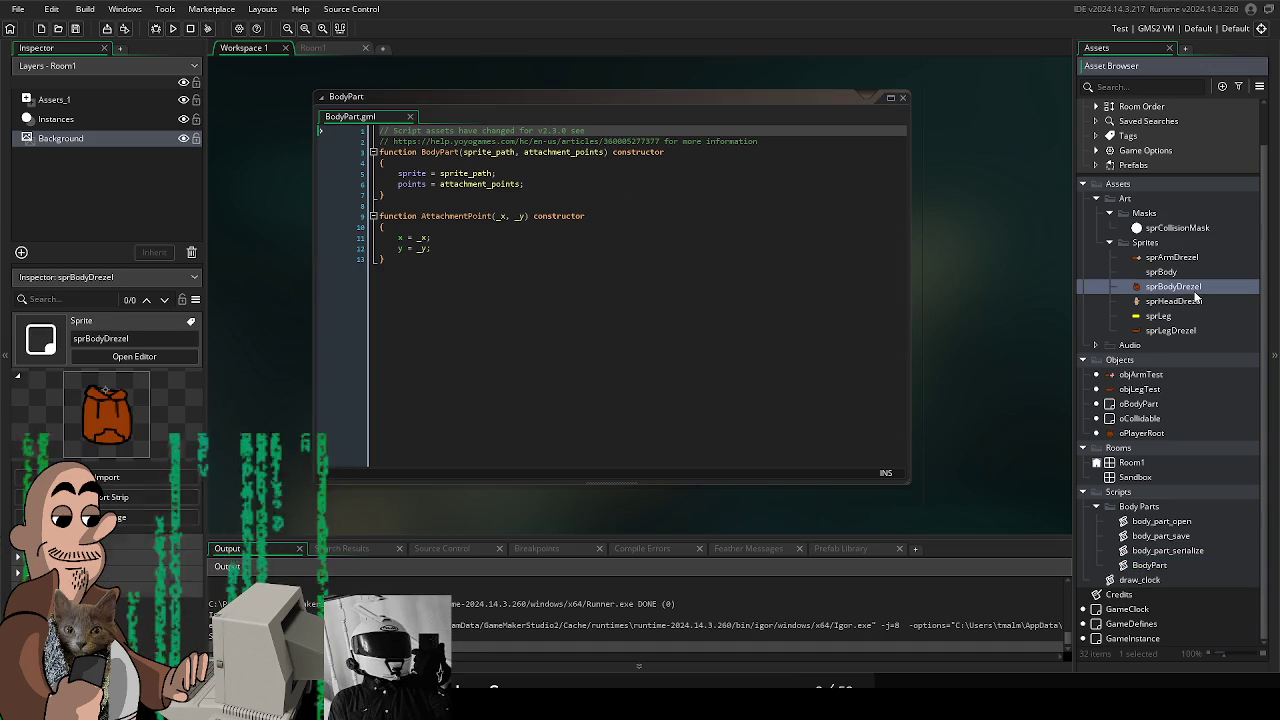
{"action": "double_click", "coordinate": [1174, 287]}
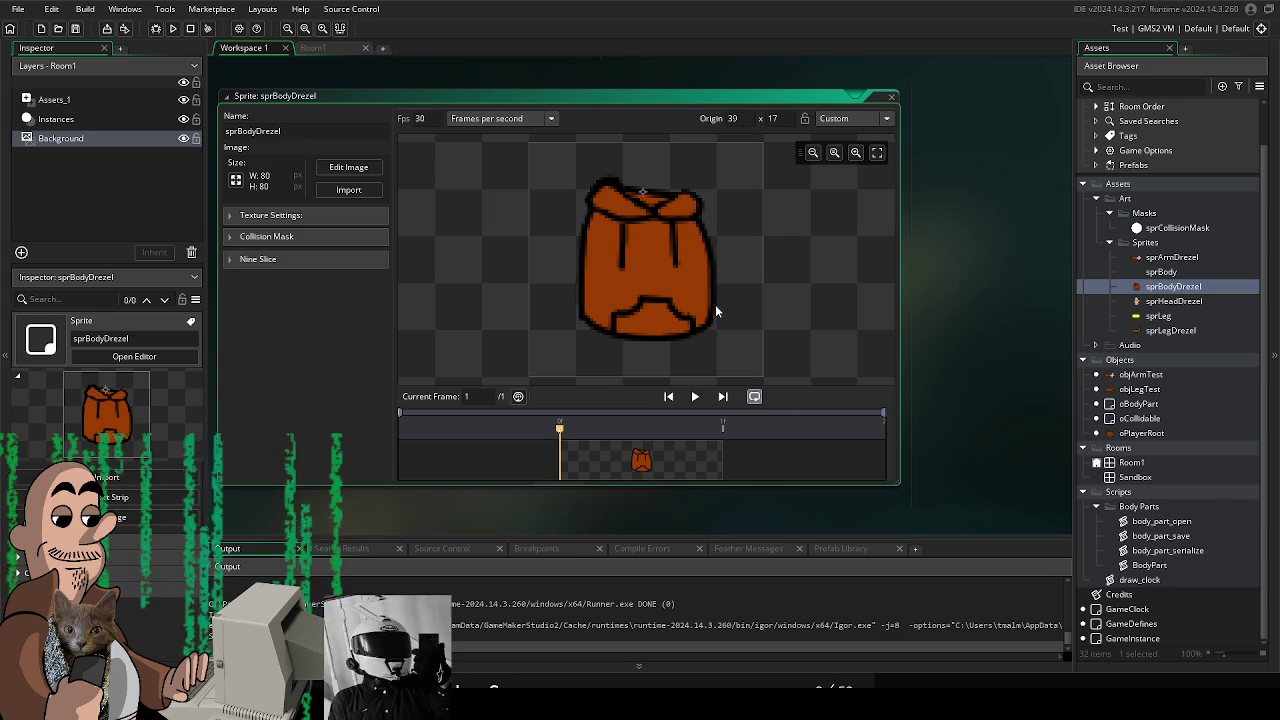
Reopen the BodyPart script and launch a test run, moving the character down-right
{"action": "double_click", "coordinate": [1214, 567]}
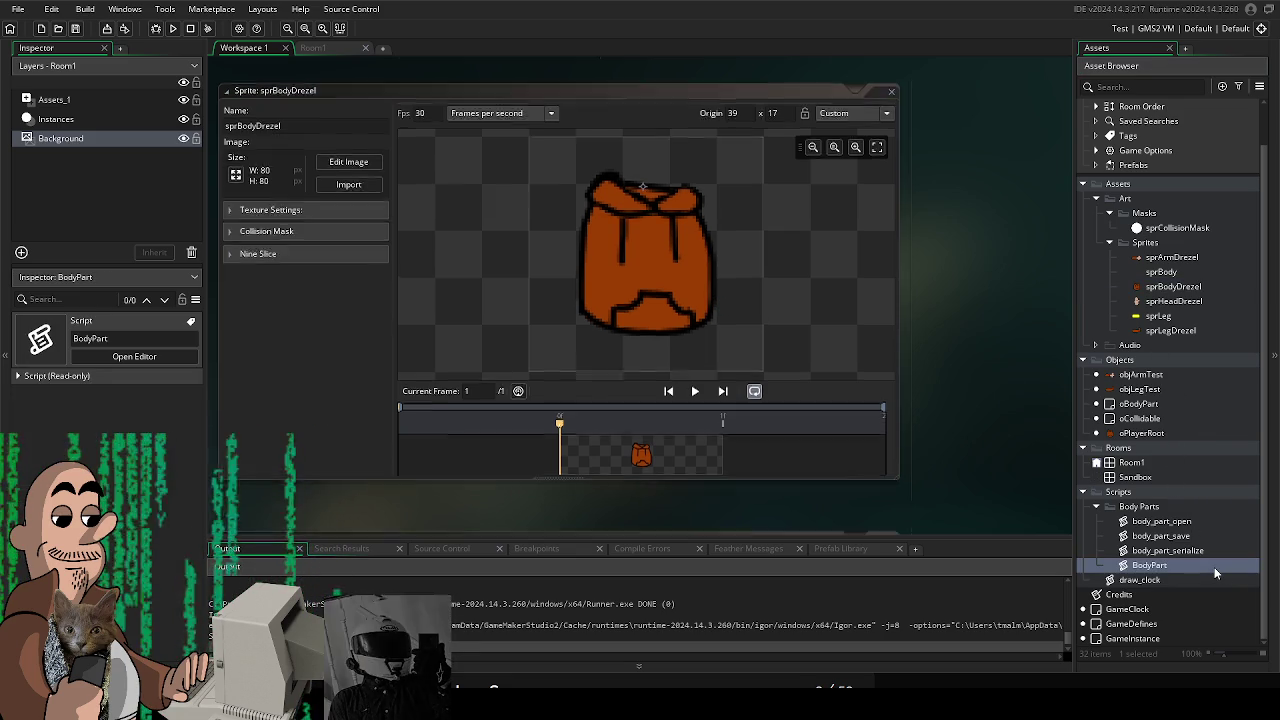
{"action": "key", "text": "F5"}
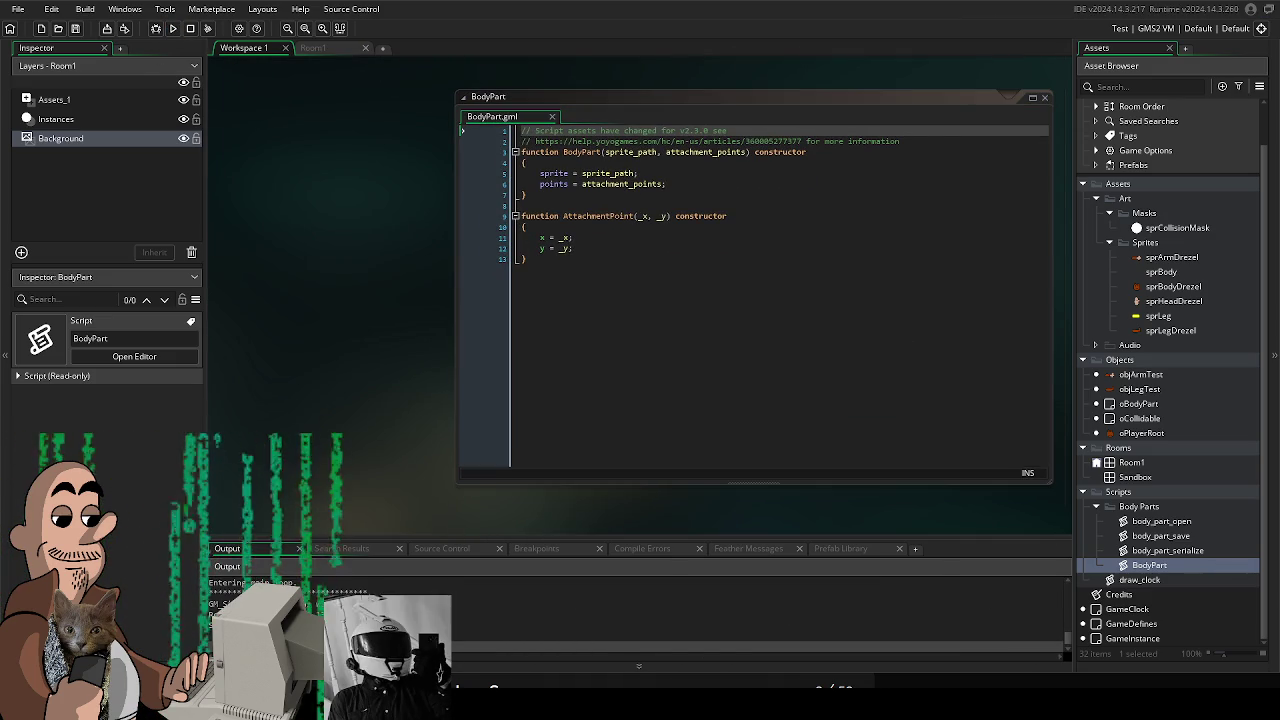
{"action": "key", "text": "Right"}
{"action": "key", "text": "Down"}
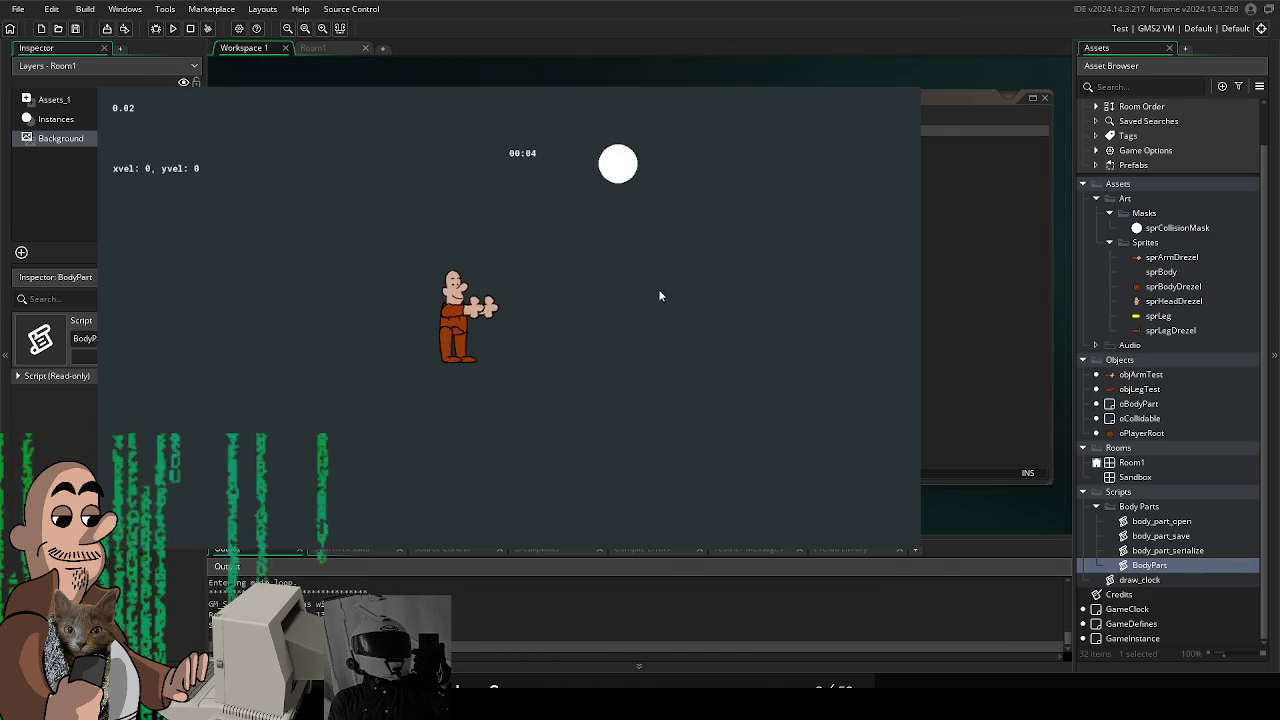
Walk the character right and diagonally with WASD, jump with space, then walk up-left and down-right
{"action": "key", "text": "Right"}
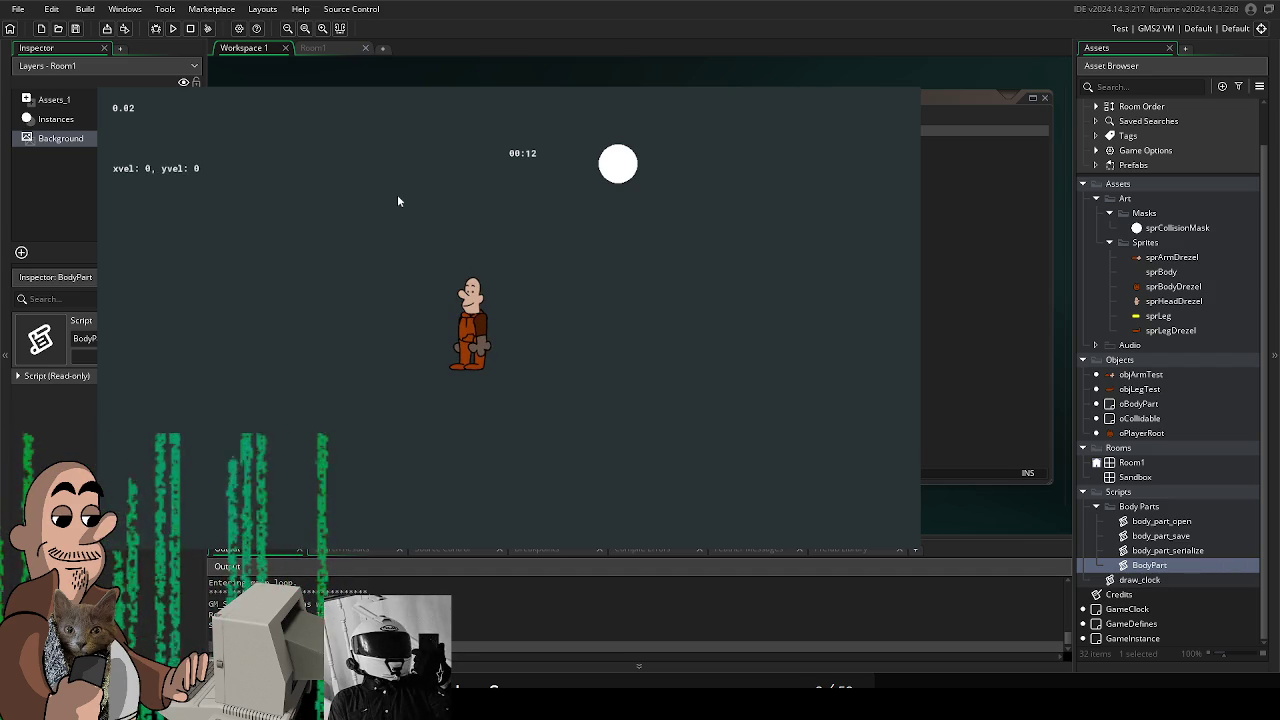
{"action": "key", "text": "a"}
{"action": "key", "text": "d"}
{"action": "key", "text": "w"}
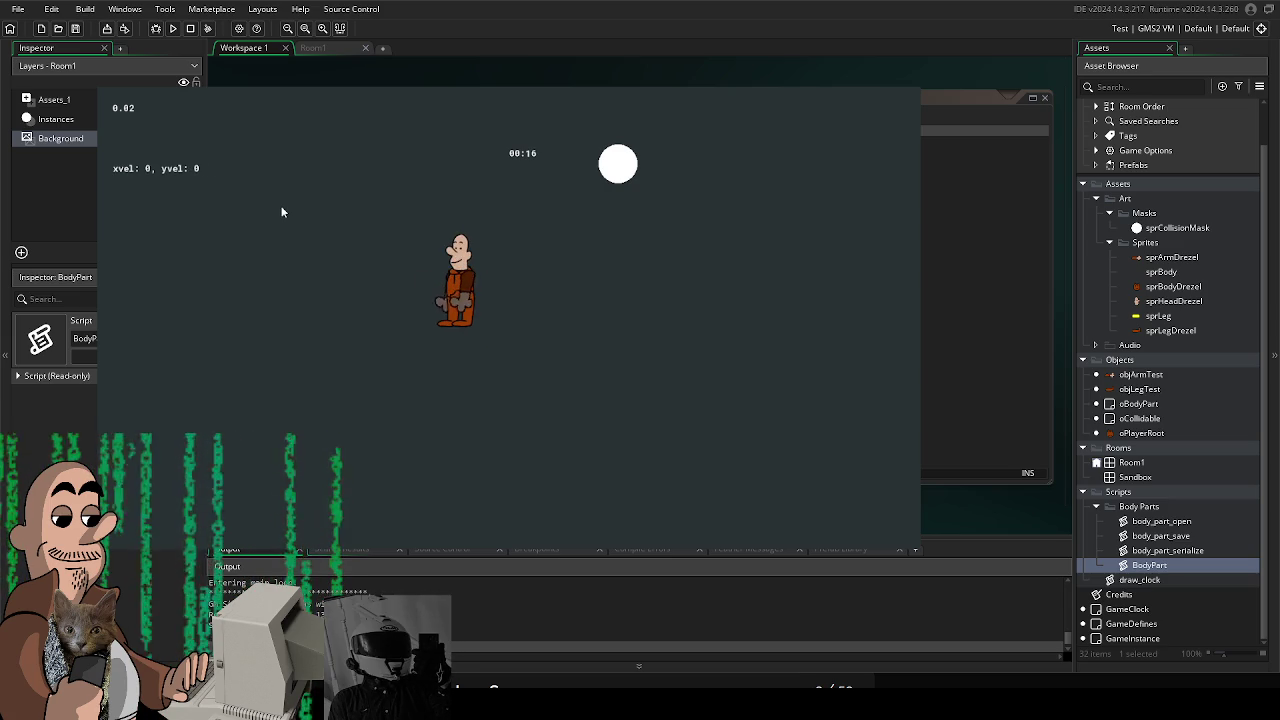
{"action": "key", "text": "d"}
{"action": "key", "text": "s"}
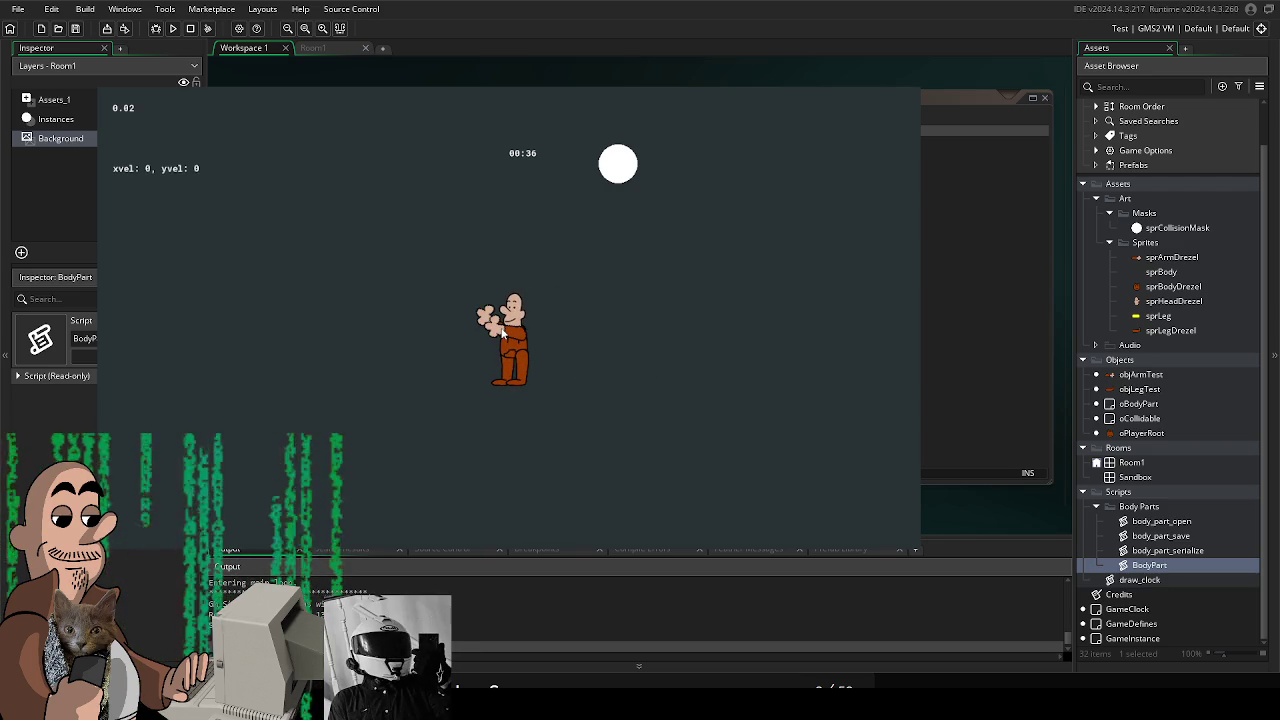
{"action": "key", "text": "space"}
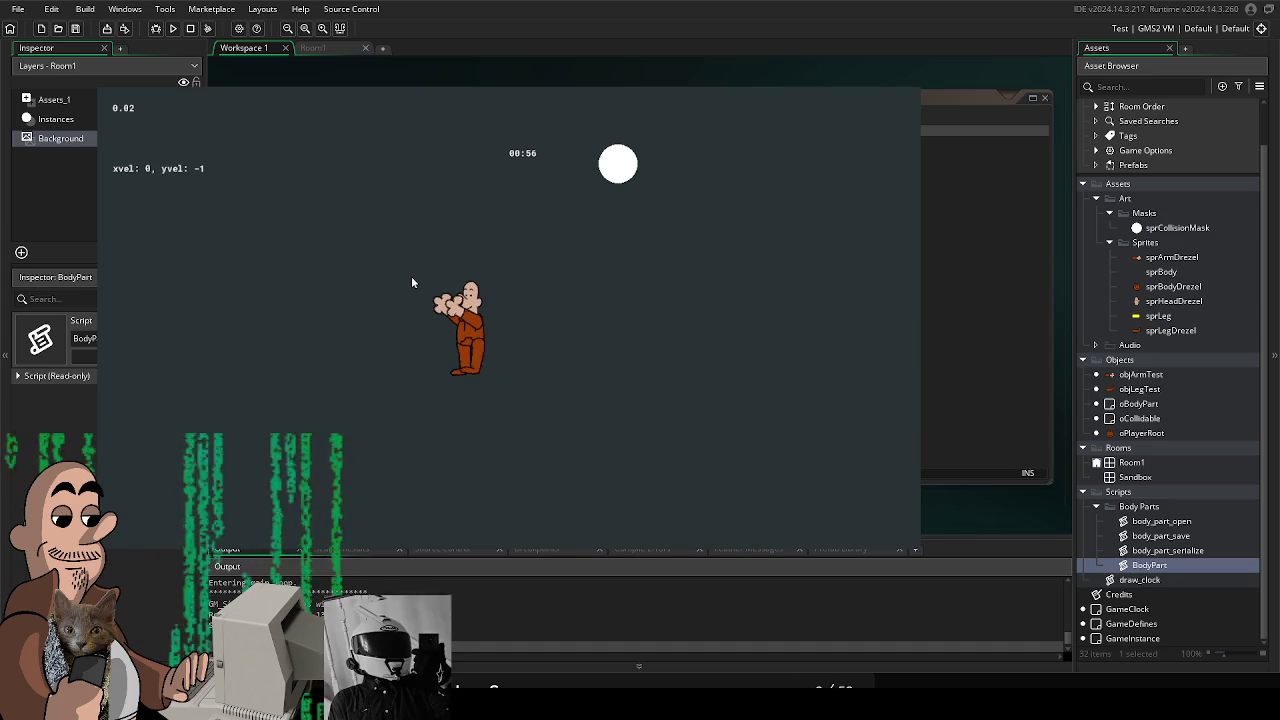
{"action": "key", "text": "Up"}
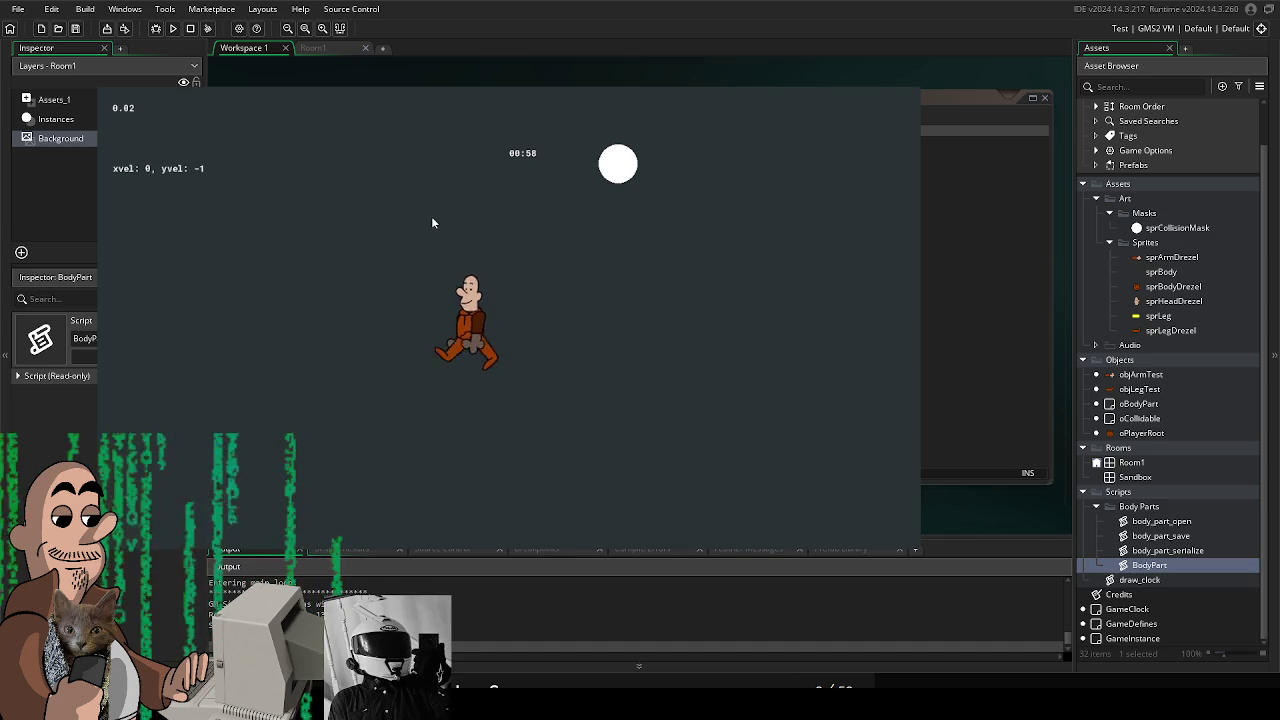
{"action": "key", "text": "Left"}
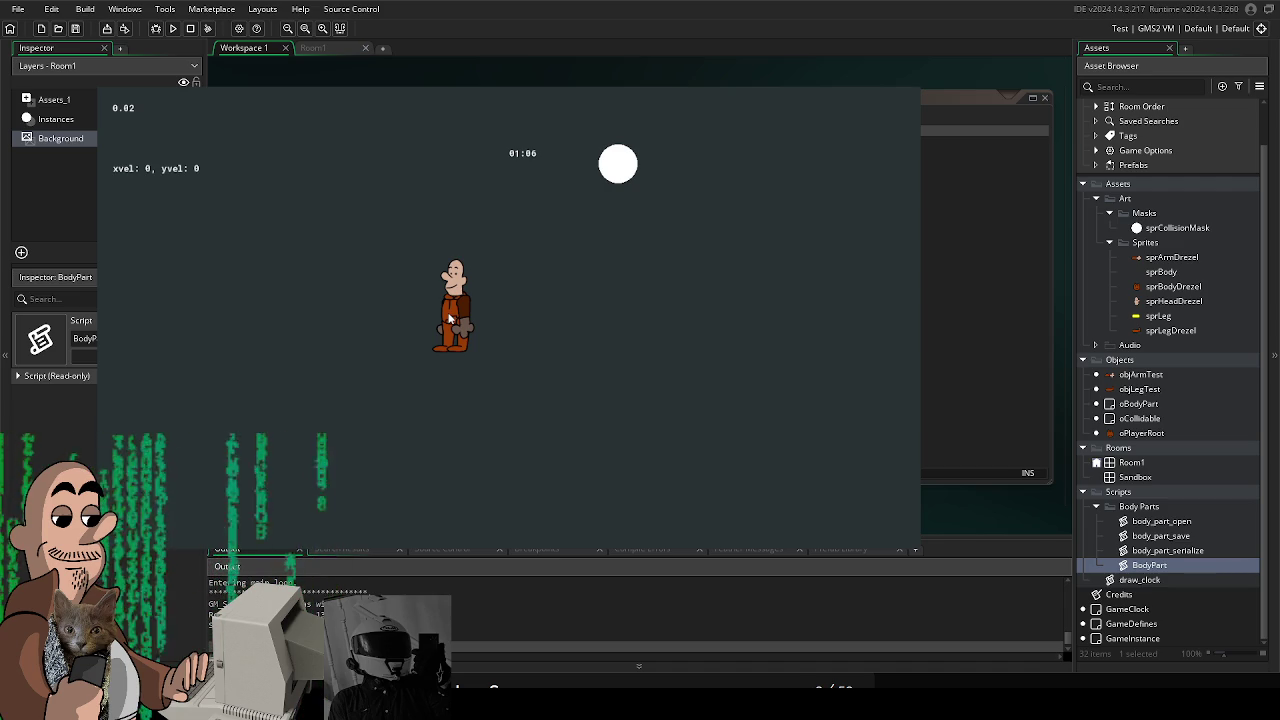
{"action": "key", "text": "Right"}
Walk the character down-right, up-left, down-left and up-right with the arrow keys
{"action": "key", "text": "Down"}
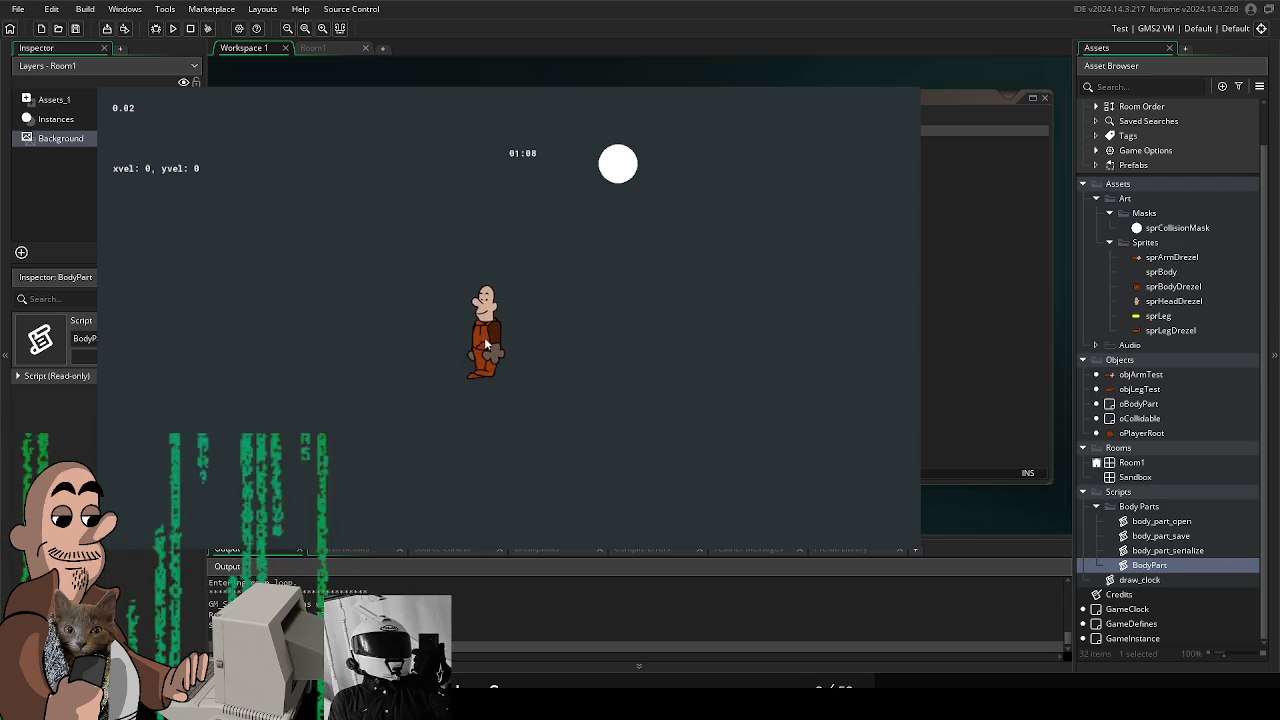
{"action": "key", "text": "Left"}
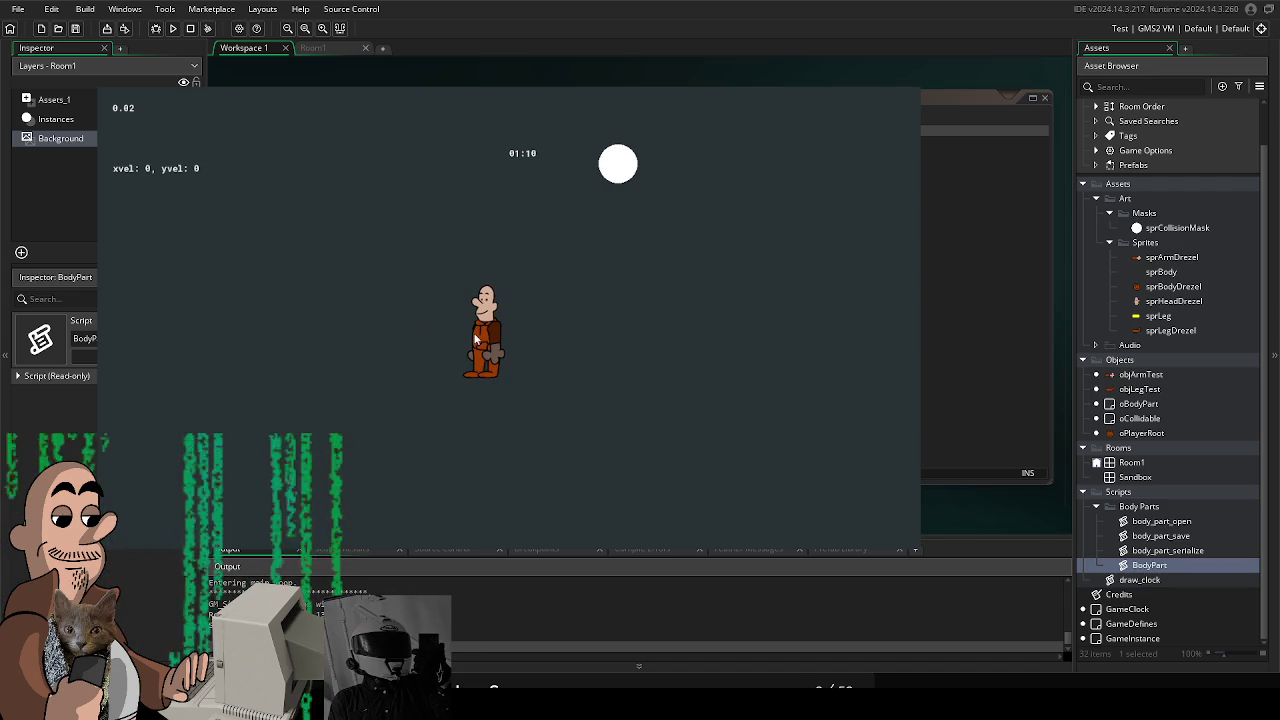
{"action": "key", "text": "Up"}
{"action": "key", "text": "Left"}
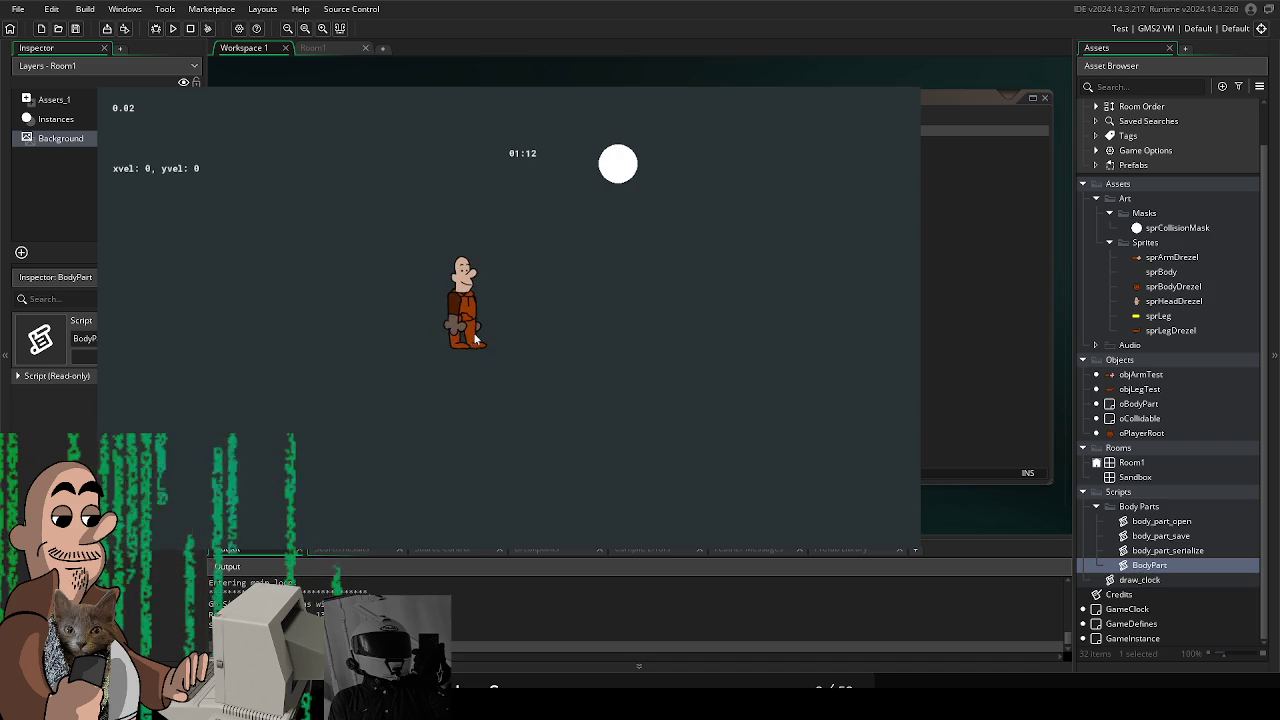
{"action": "key", "text": "Left"}
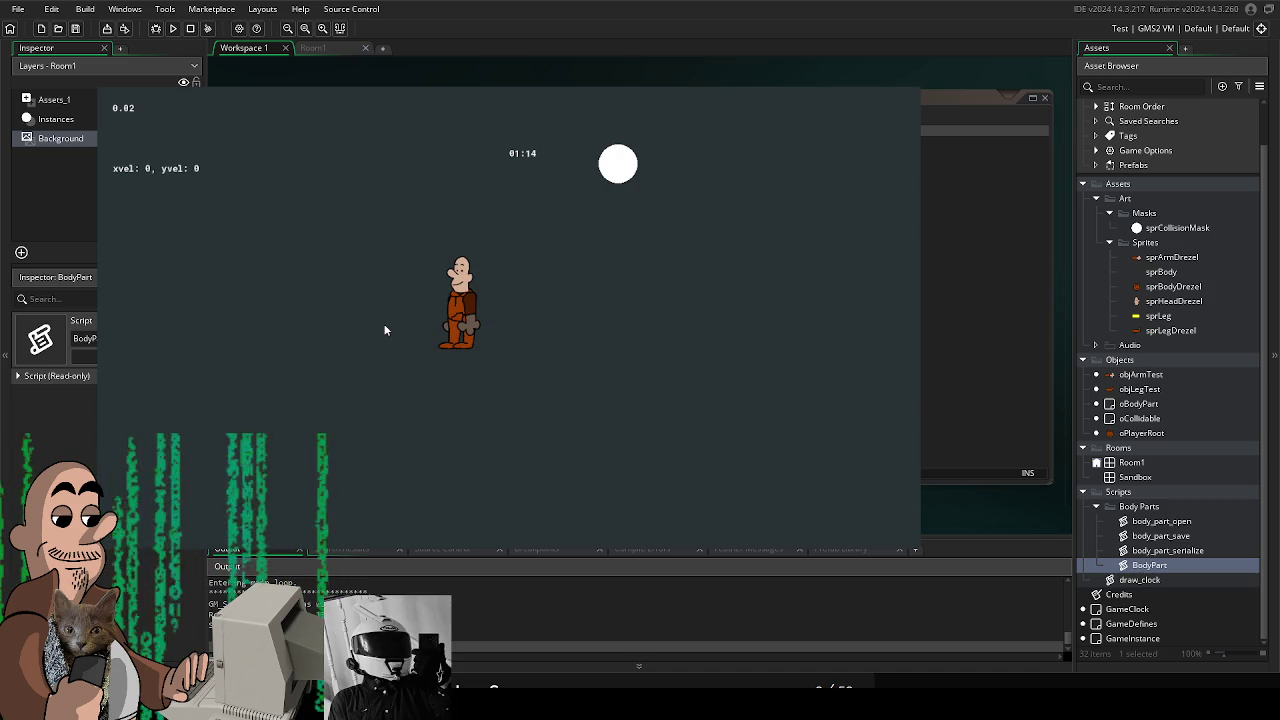
{"action": "key", "text": "Down"}
{"action": "key", "text": "Right"}
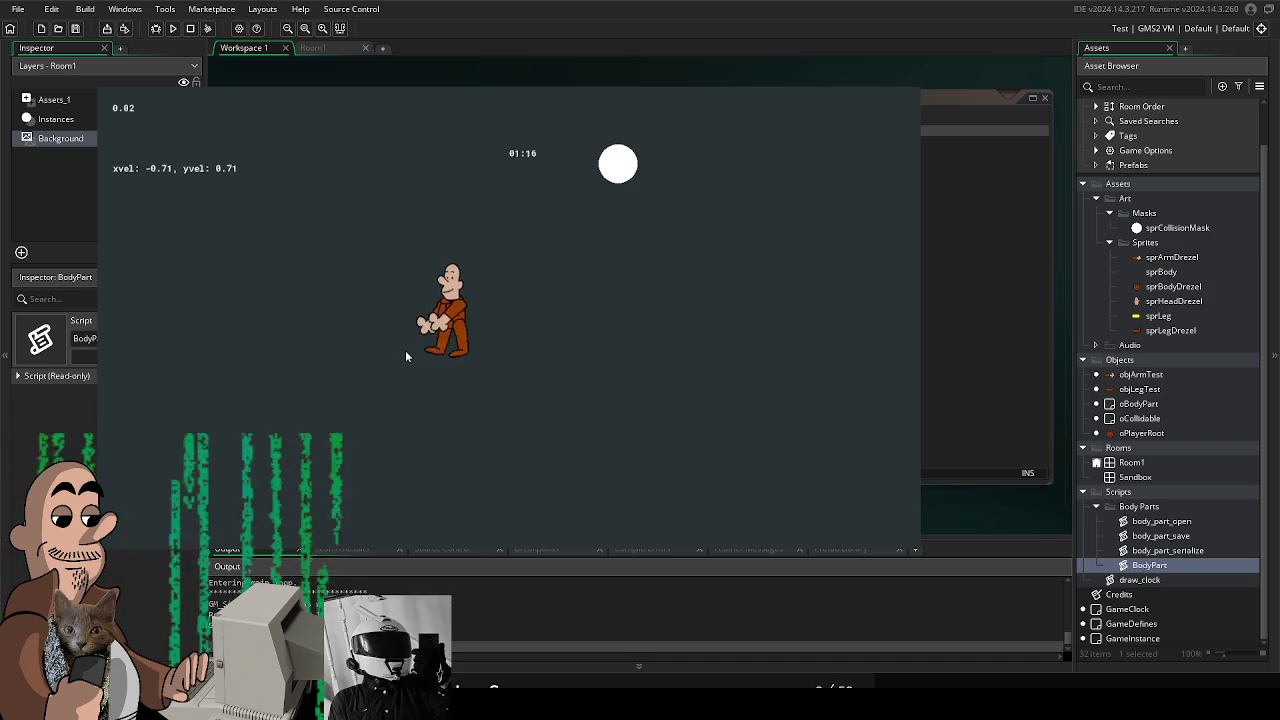
{"action": "key", "text": "Right"}
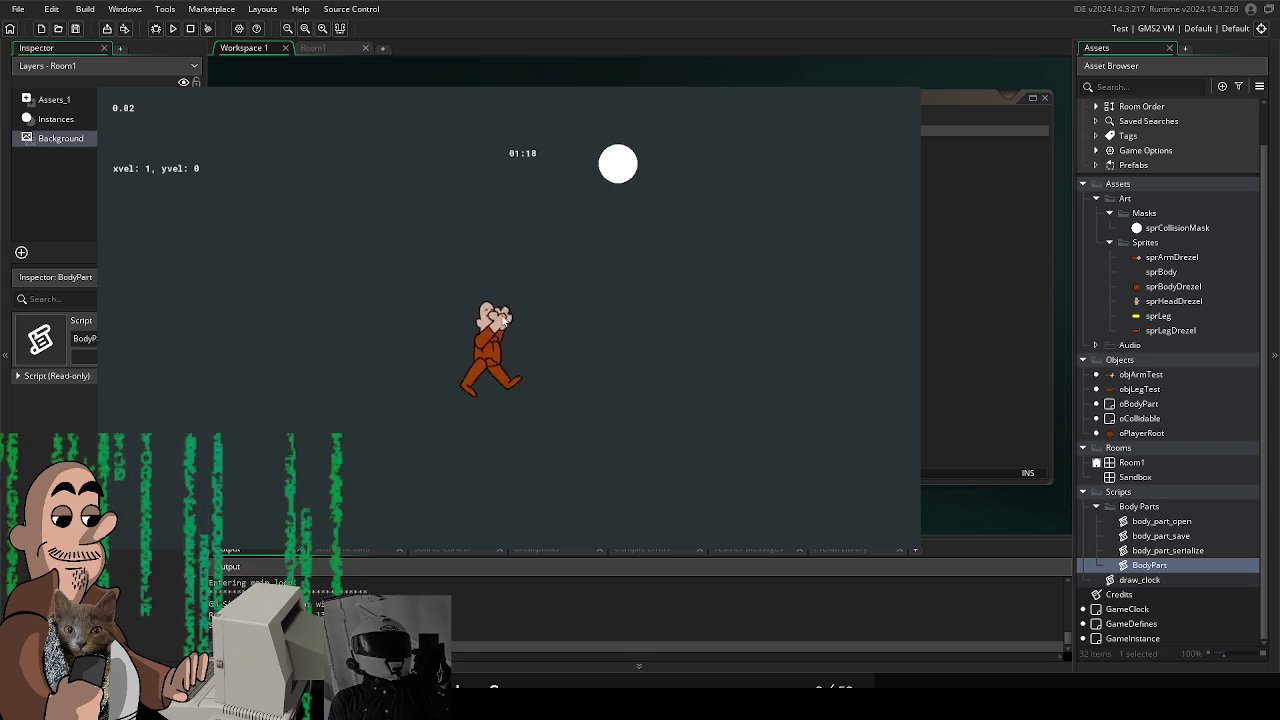
{"action": "key", "text": "Up"}
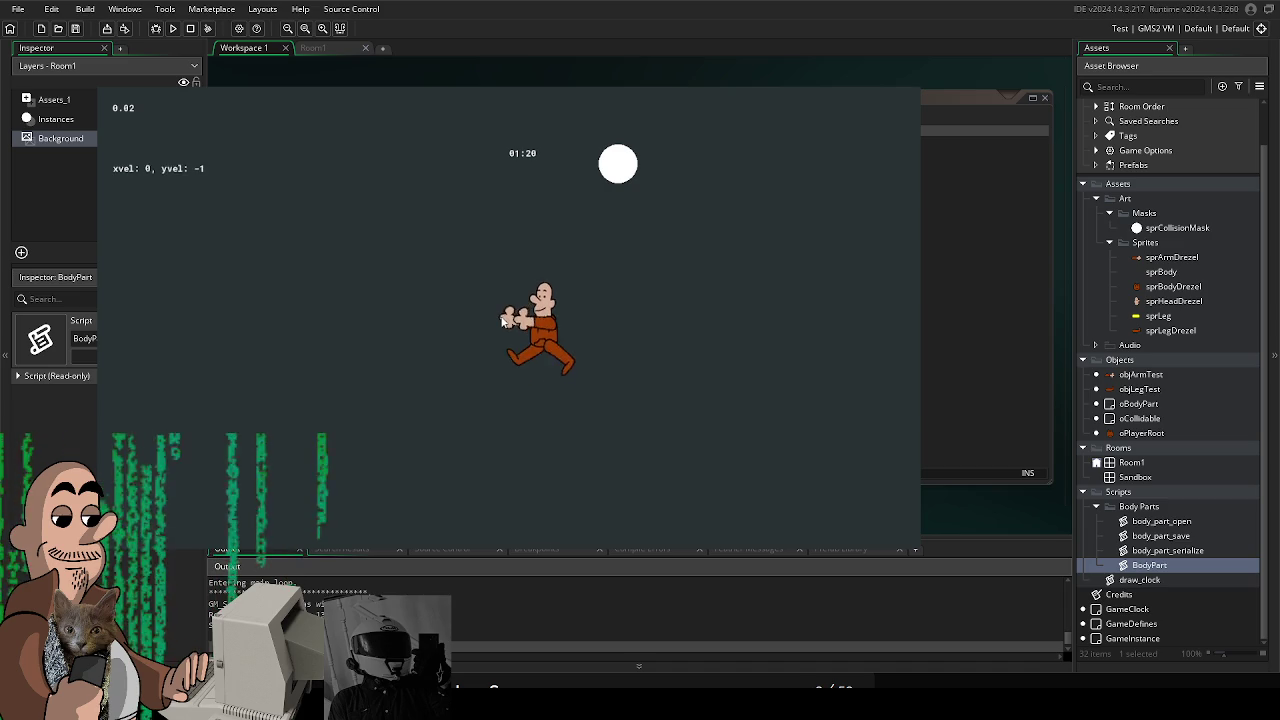
{"action": "key", "text": "Left"}
{"action": "key", "text": "Down"}
{"action": "key", "text": "Left"}
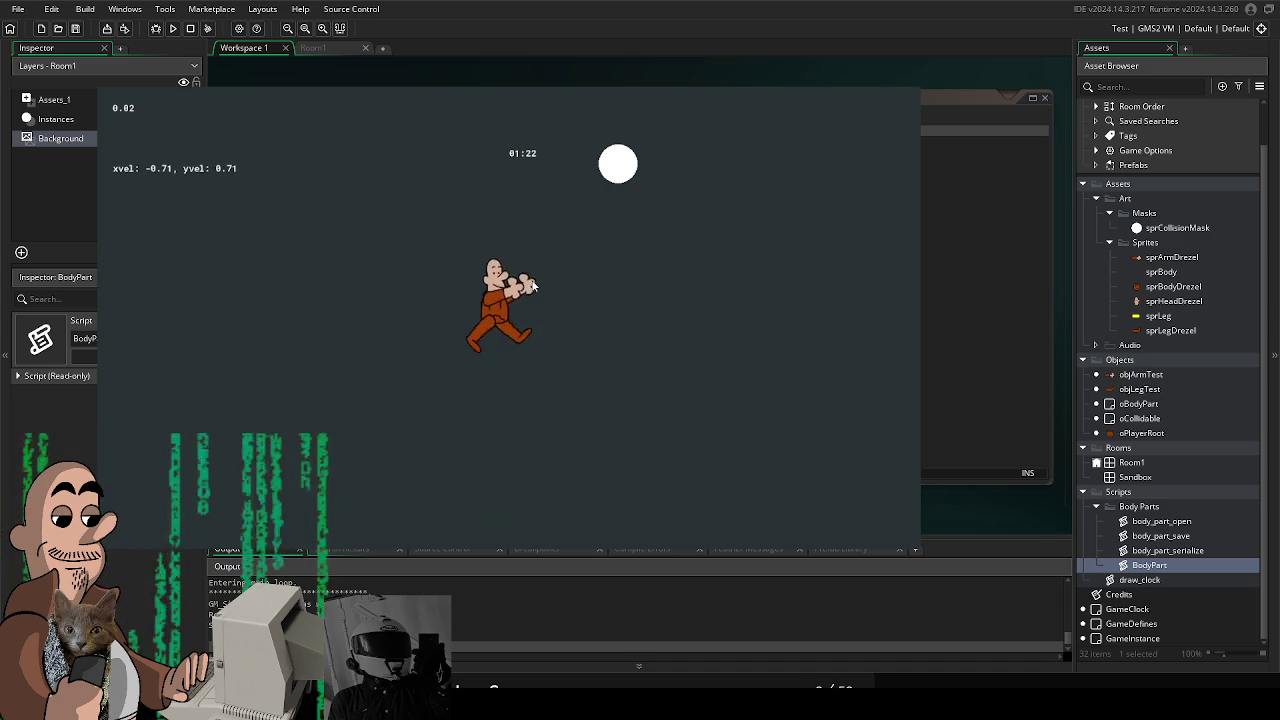
{"action": "key", "text": "Up"}
{"action": "key", "text": "Right"}
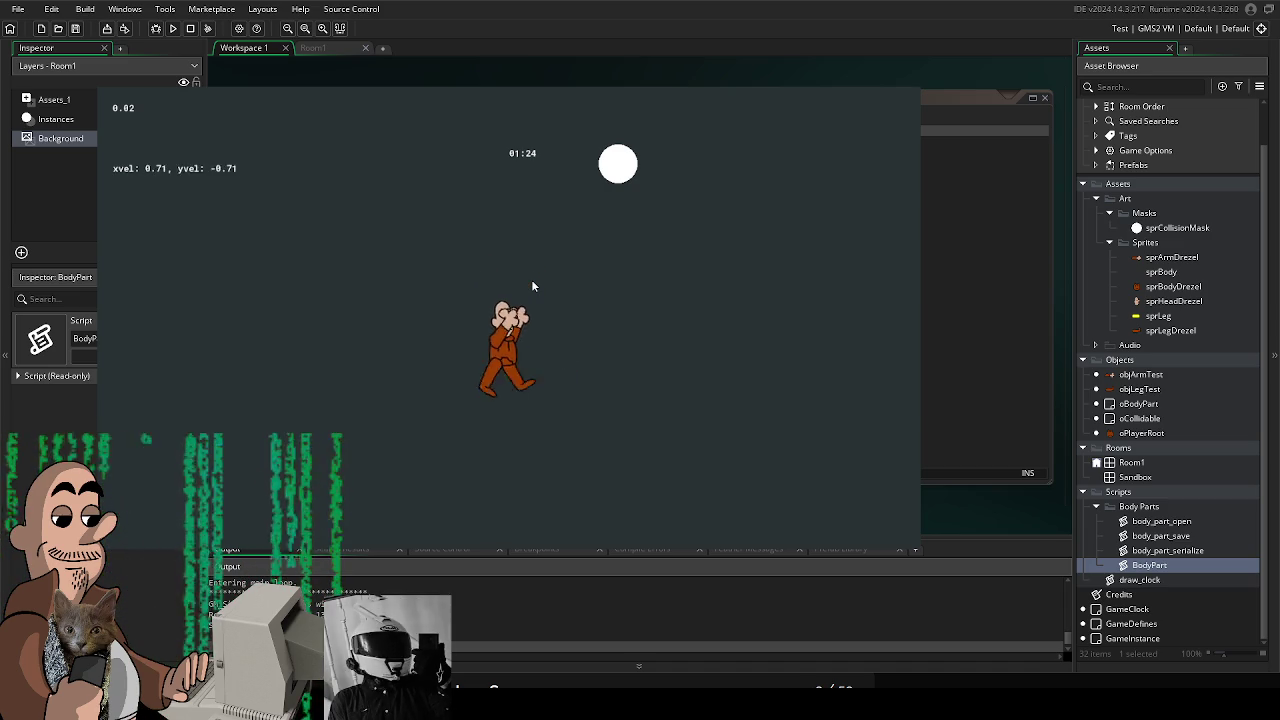
Keep testing left, diagonal and WASD movement, then close the running game
{"action": "key", "text": "Left"}
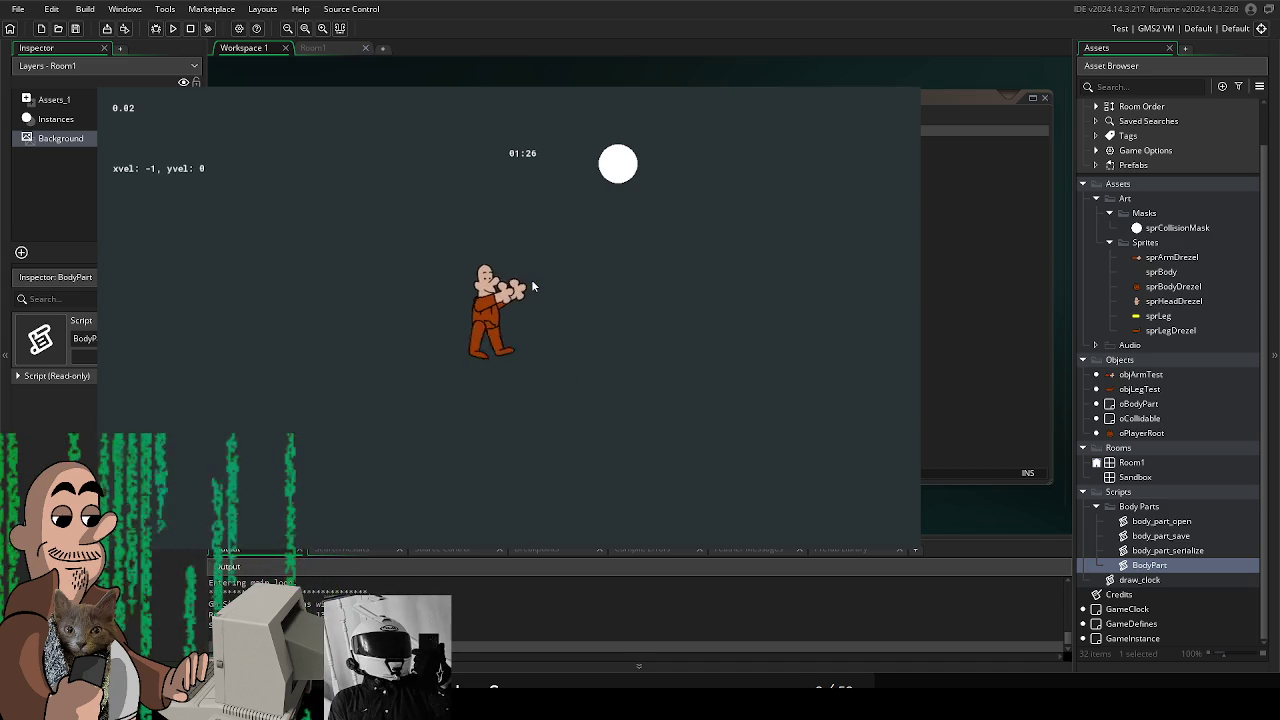
{"action": "key", "text": "Left"}
{"action": "key", "text": "Down"}
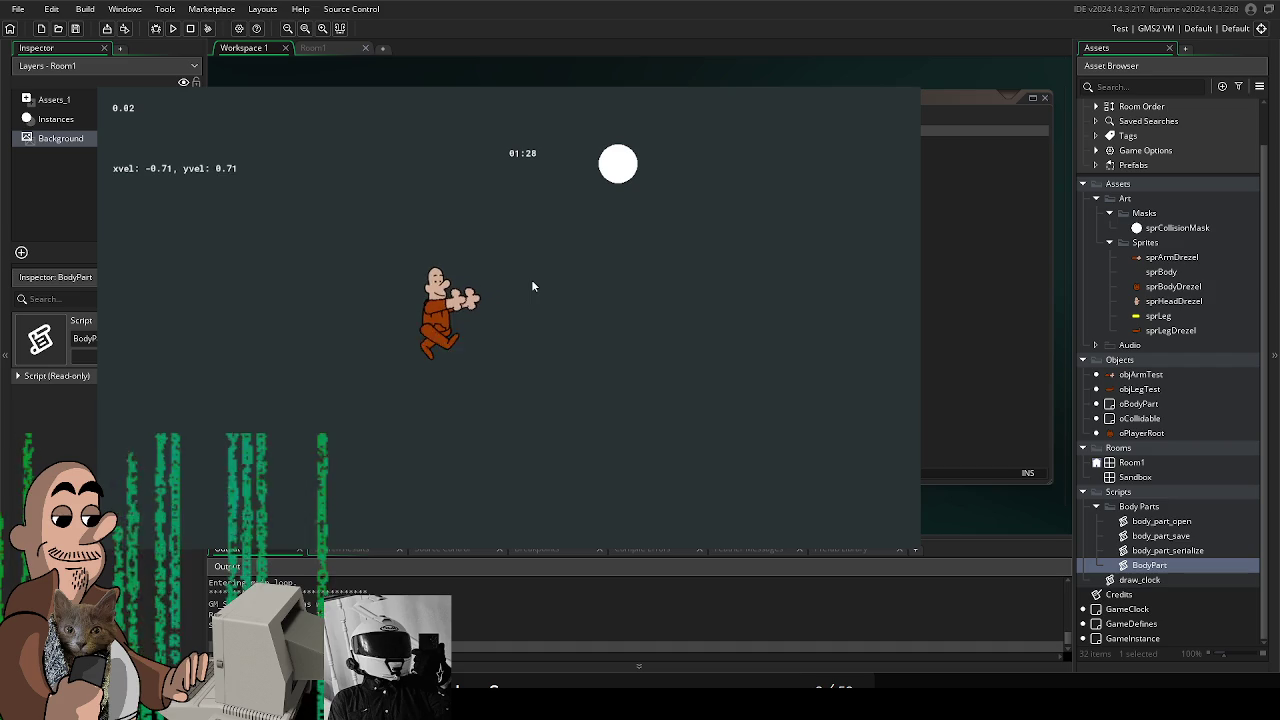
{"action": "key", "text": "Up"}
{"action": "key", "text": "Right"}
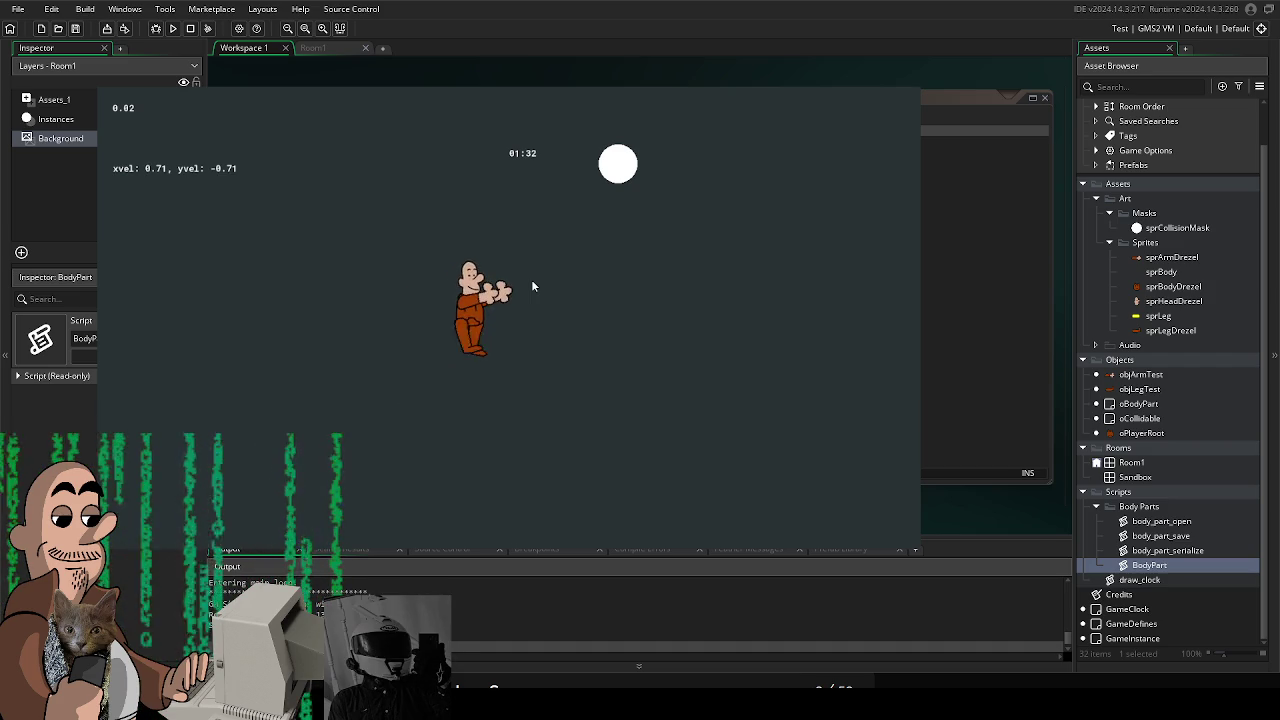
{"action": "key", "text": "Left"}
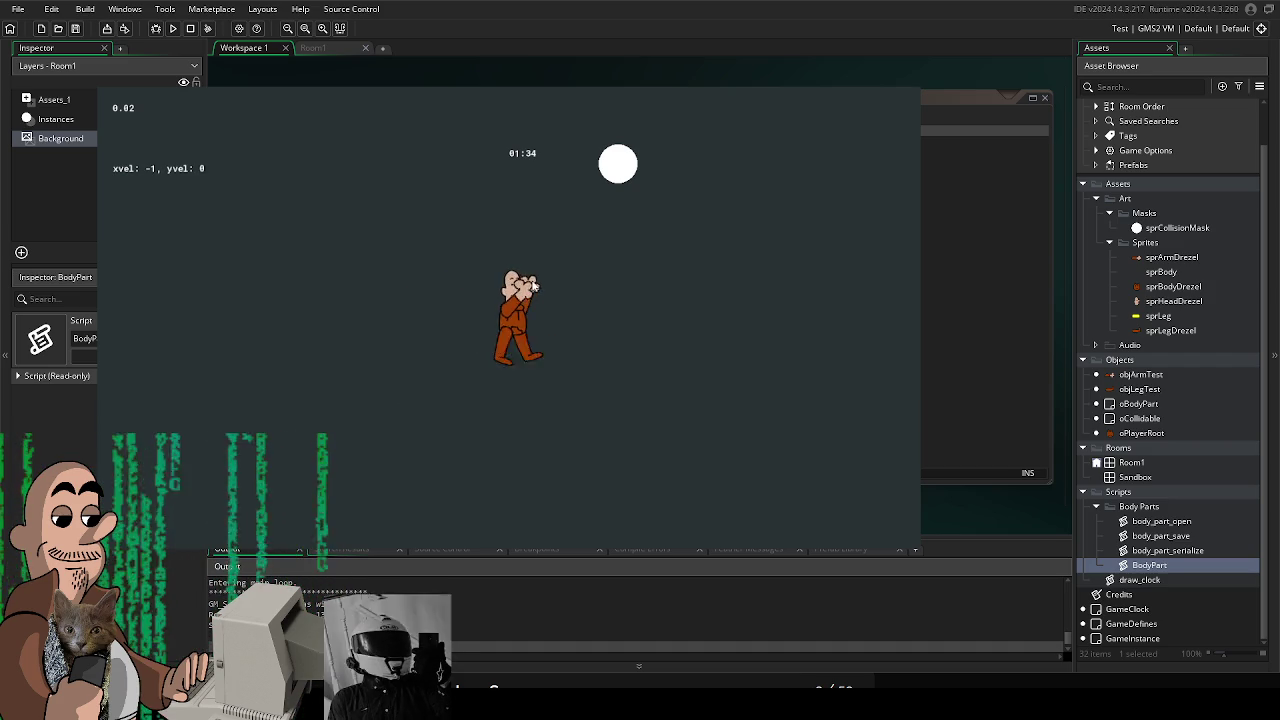
{"action": "key", "text": "Down"}
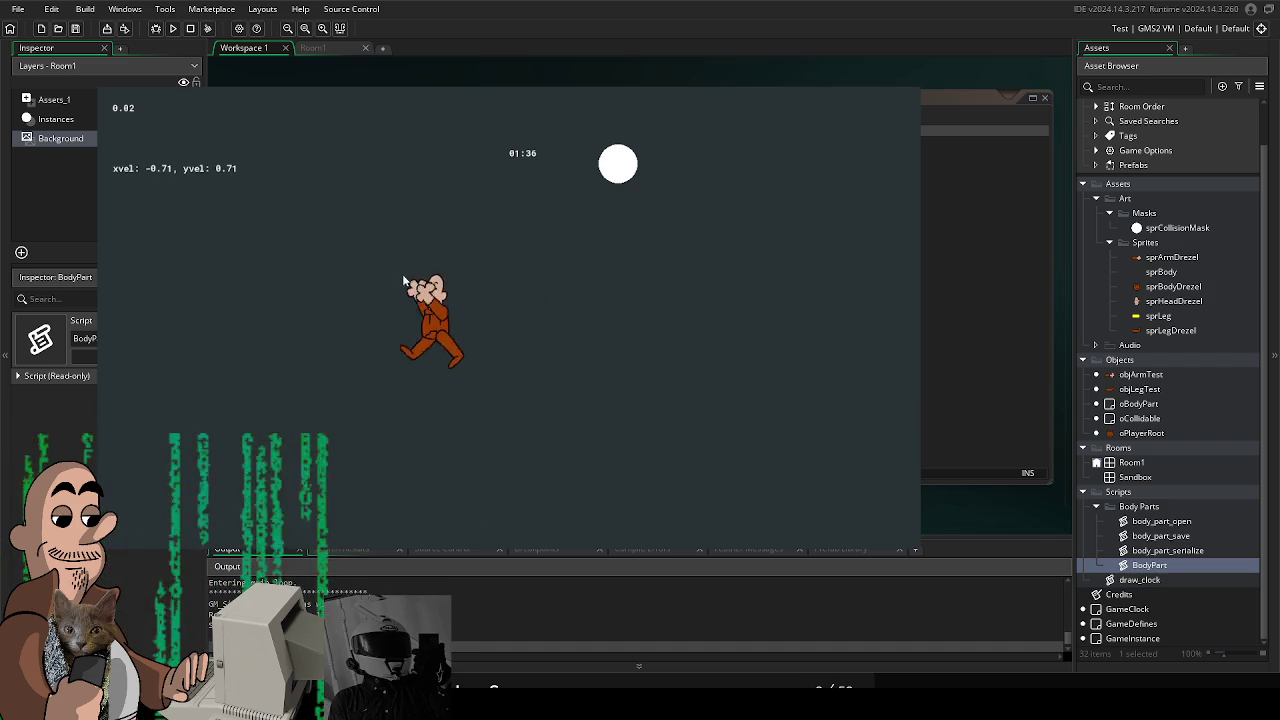
{"action": "key", "text": "Right"}
{"action": "key", "text": "Up"}
{"action": "key", "text": "Left"}
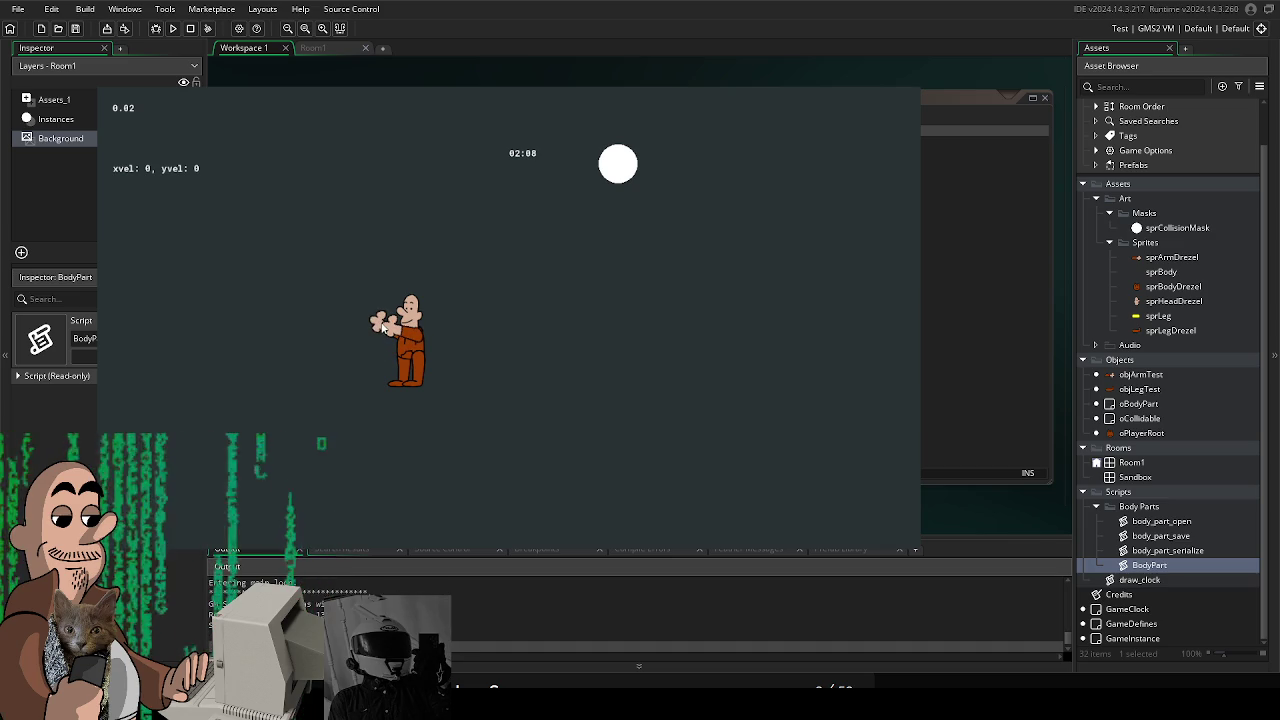
{"action": "key", "text": "d+s"}
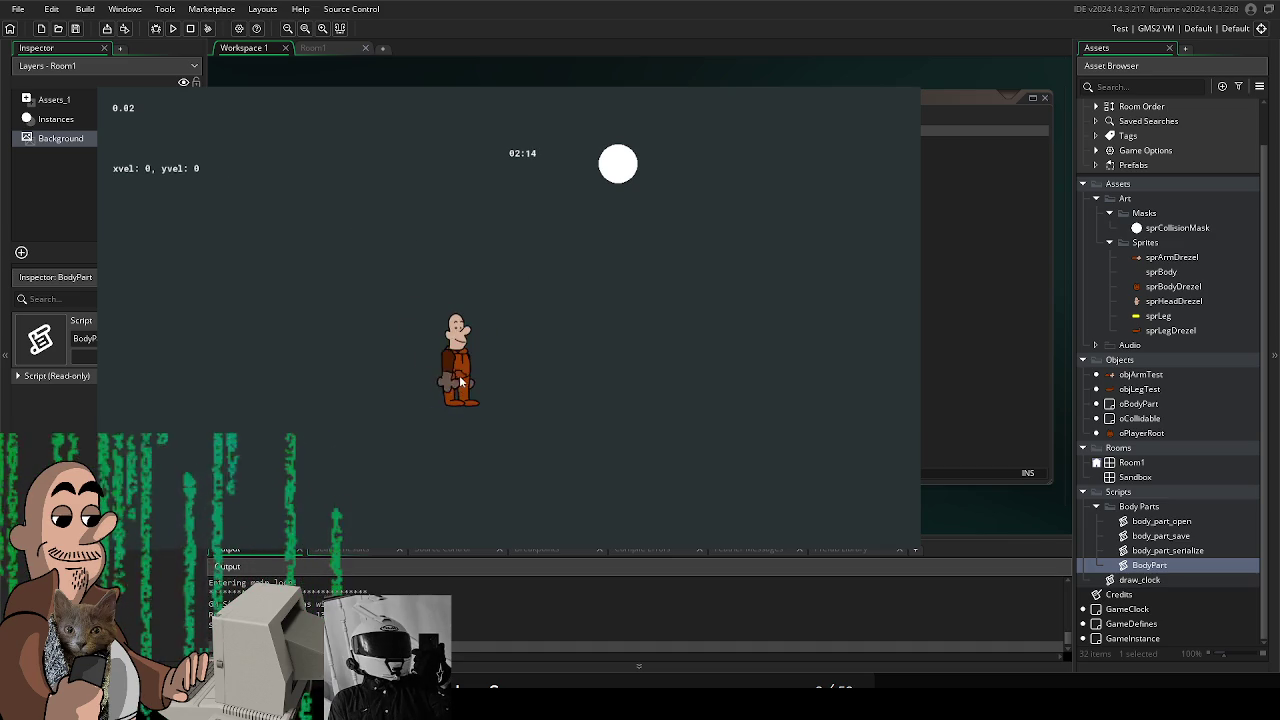
{"action": "key", "text": "w"}
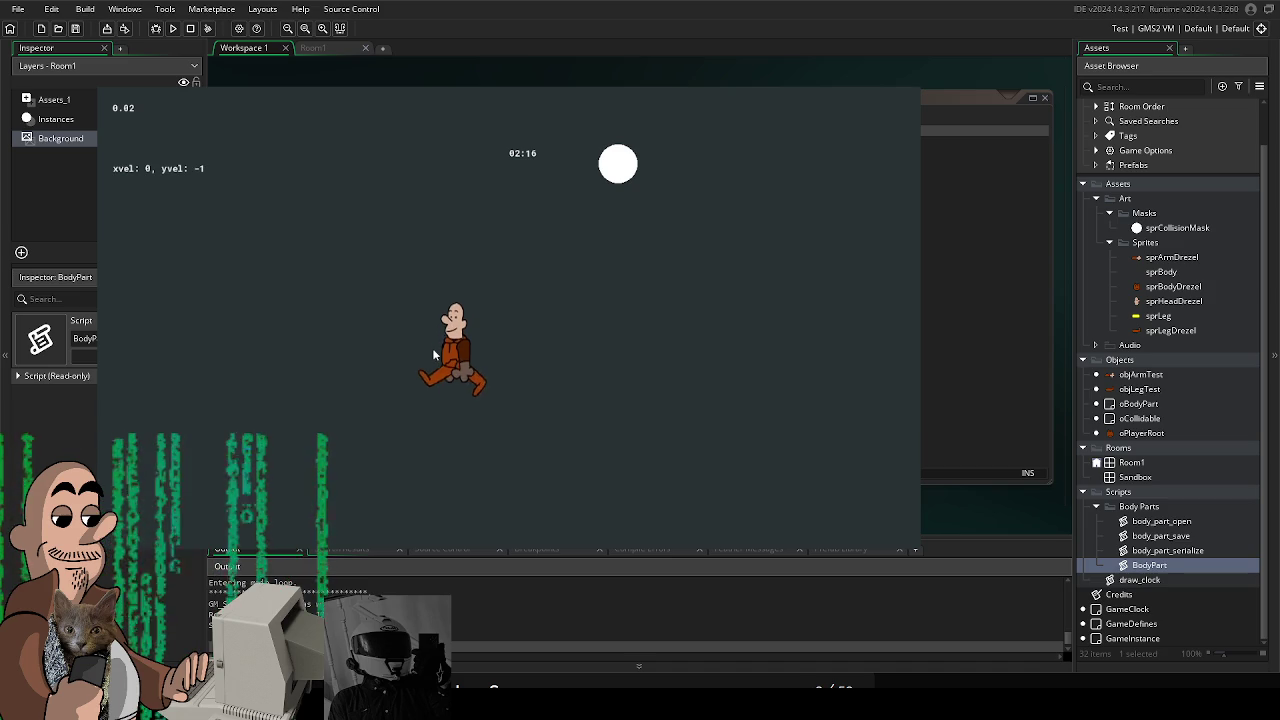
{"action": "key", "text": "d"}
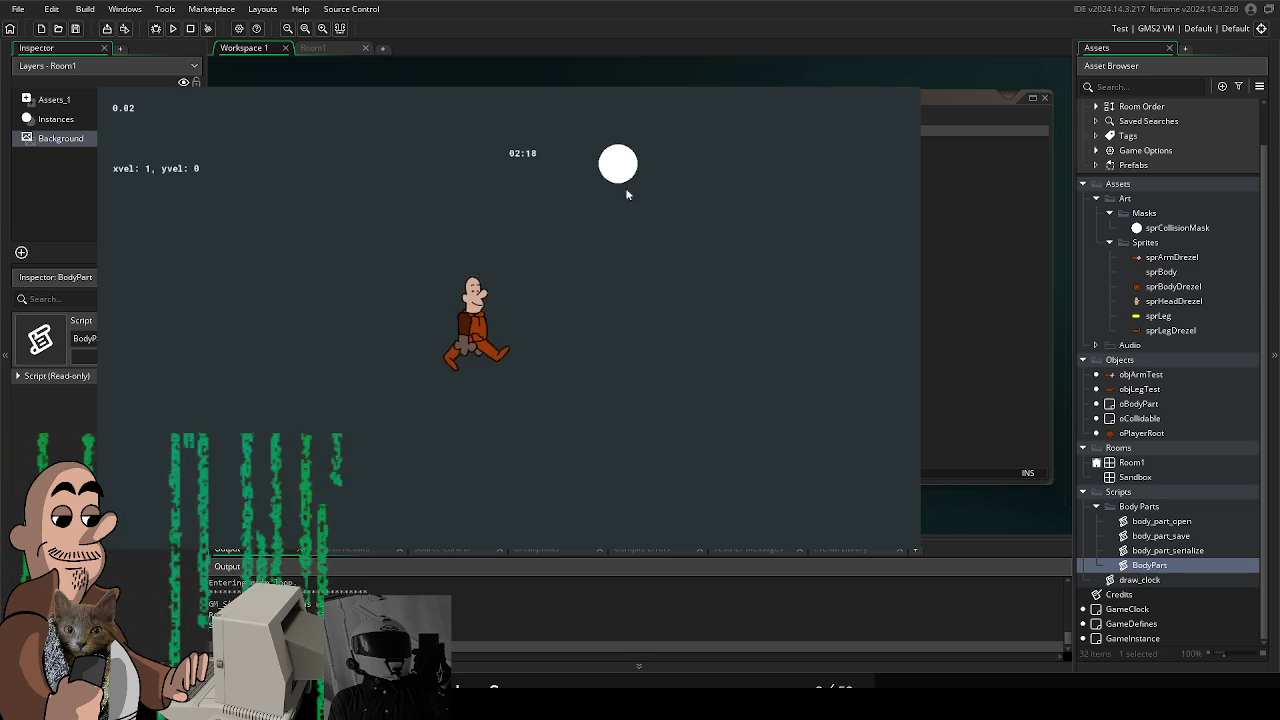
{"action": "key", "text": "Escape"}
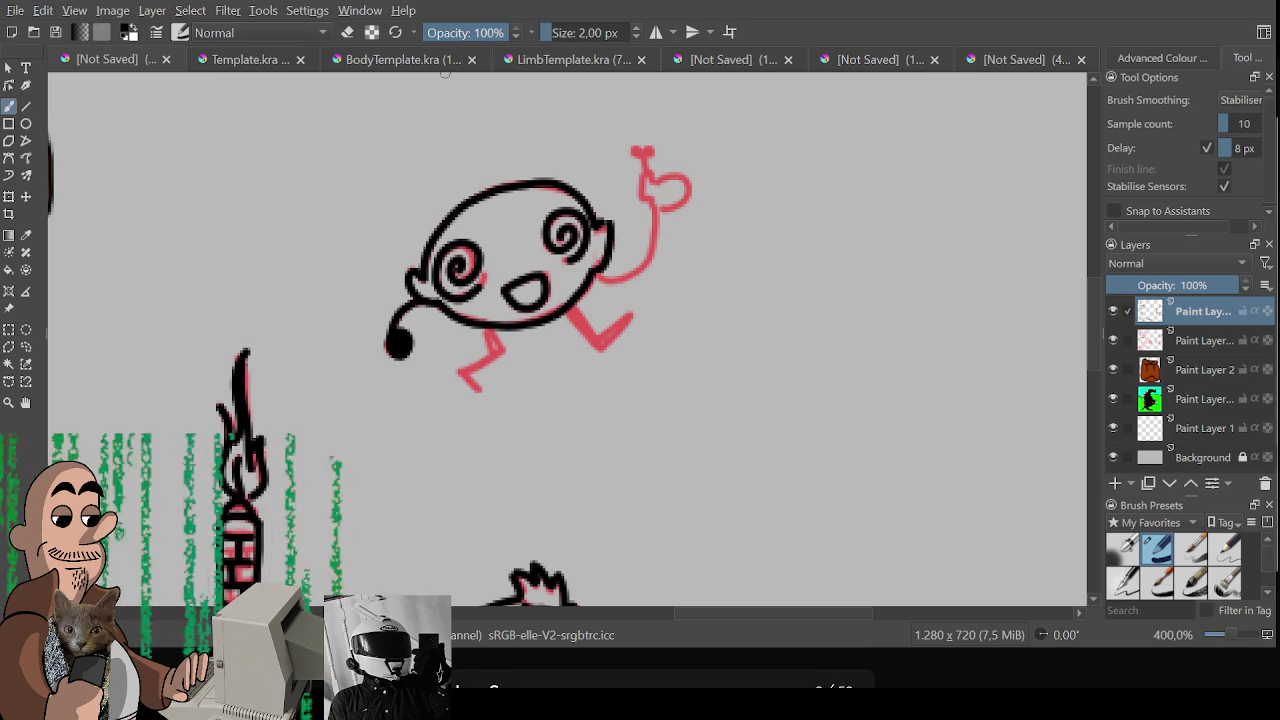
Ink the creature's right arm, the hand by the pink heart, and its left leg
{"action": "mouse_move", "coordinate": [596, 280]}
{"action": "left_mouse_down"}
{"action": "mouse_move", "coordinate": [654, 272]}
{"action": "mouse_move", "coordinate": [657, 177]}
{"action": "mouse_move", "coordinate": [692, 195]}
{"action": "mouse_move", "coordinate": [660, 212]}
{"action": "left_mouse_up"}
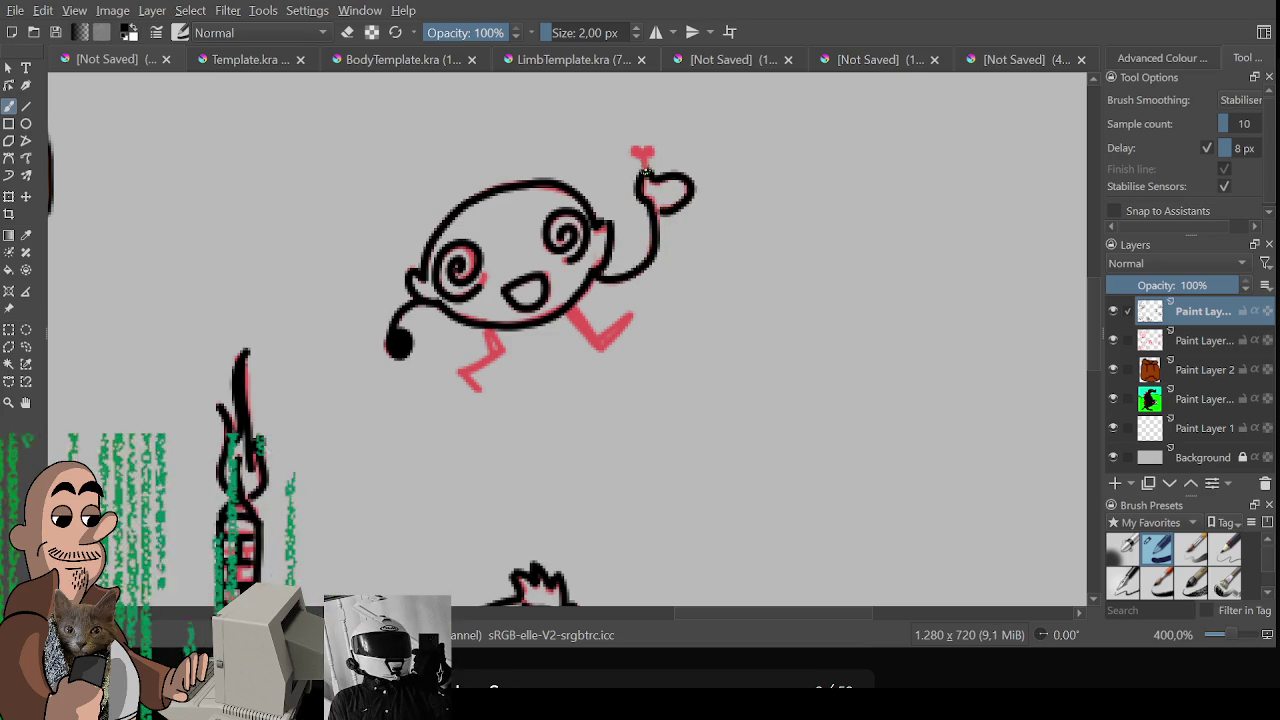
{"action": "mouse_move", "coordinate": [642, 150]}
{"action": "left_mouse_down"}
{"action": "mouse_move", "coordinate": [644, 182]}
{"action": "mouse_move", "coordinate": [652, 157]}
{"action": "left_mouse_up"}
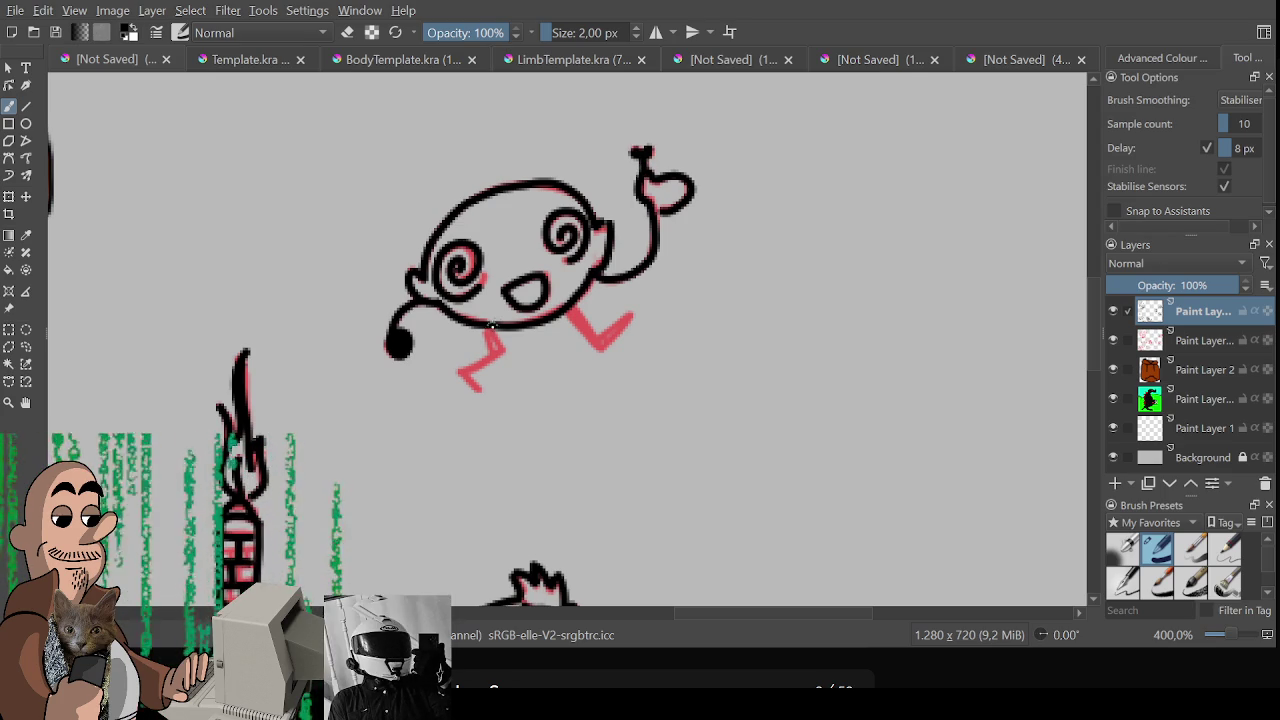
{"action": "left_click_drag", "start_coordinate": [490, 332], "coordinate": [478, 390]}
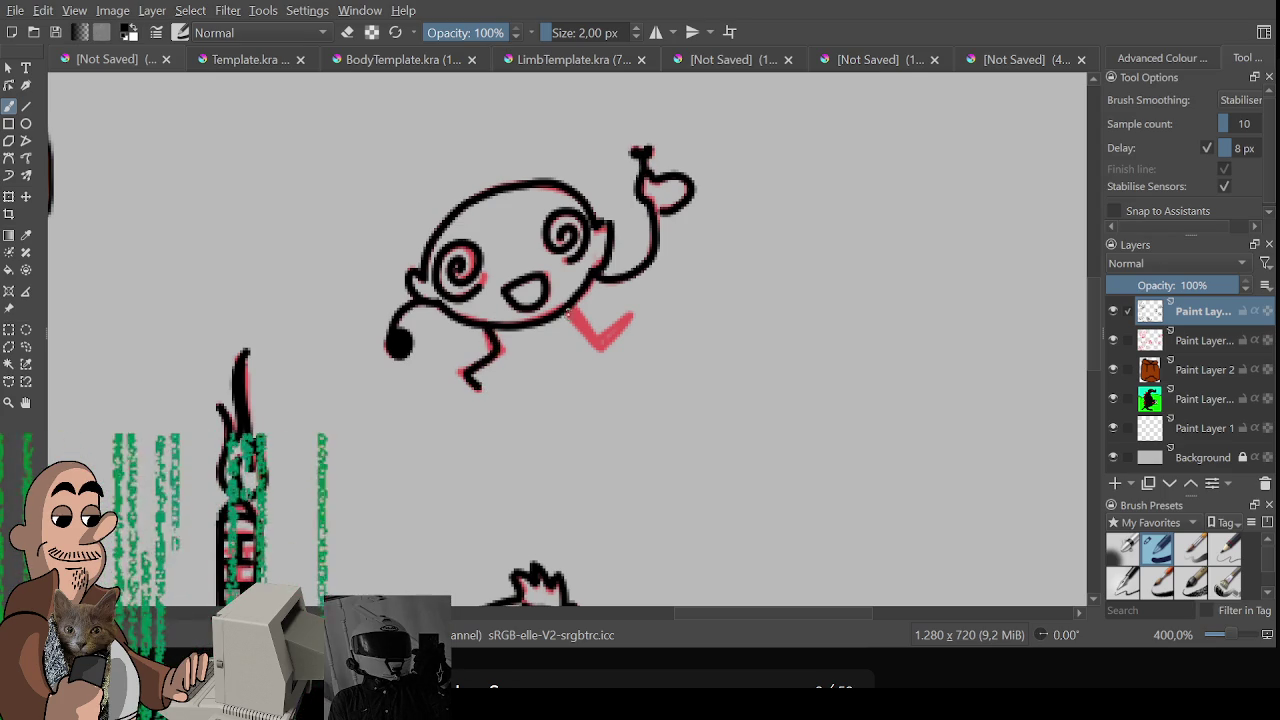
{"action": "key", "text": "ctrl+z"}
{"action": "left_click_drag", "start_coordinate": [488, 328], "coordinate": [478, 392]}
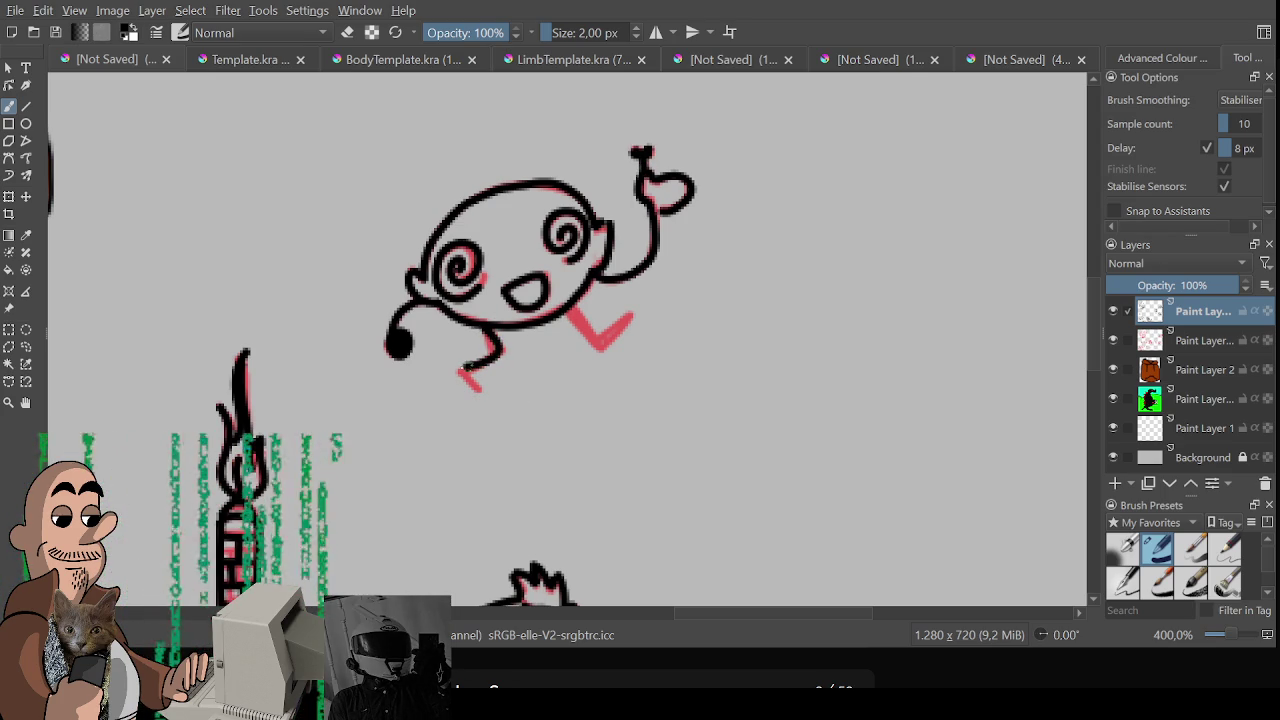
Ink the right leg and re-stroke both legs with thicker black lines
{"action": "mouse_move", "coordinate": [568, 310]}
{"action": "left_mouse_down"}
{"action": "mouse_move", "coordinate": [600, 356]}
{"action": "mouse_move", "coordinate": [634, 324]}
{"action": "mouse_move", "coordinate": [600, 350]}
{"action": "left_mouse_up"}
{"action": "key", "text": "ctrl+z"}
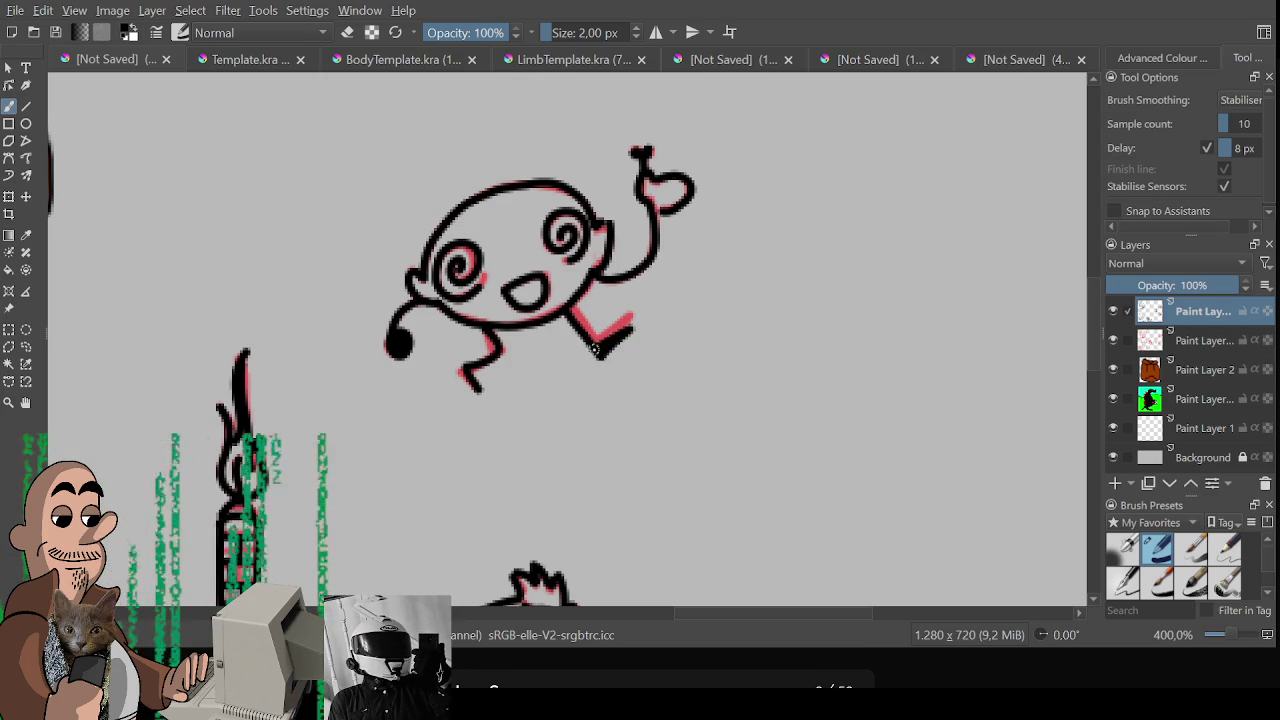
{"action": "mouse_move", "coordinate": [568, 306]}
{"action": "left_mouse_down"}
{"action": "mouse_move", "coordinate": [604, 344]}
{"action": "mouse_move", "coordinate": [598, 356]}
{"action": "left_mouse_up"}
{"action": "mouse_move", "coordinate": [490, 328]}
{"action": "left_mouse_down"}
{"action": "mouse_move", "coordinate": [502, 348]}
{"action": "mouse_move", "coordinate": [474, 390]}
{"action": "left_mouse_up"}
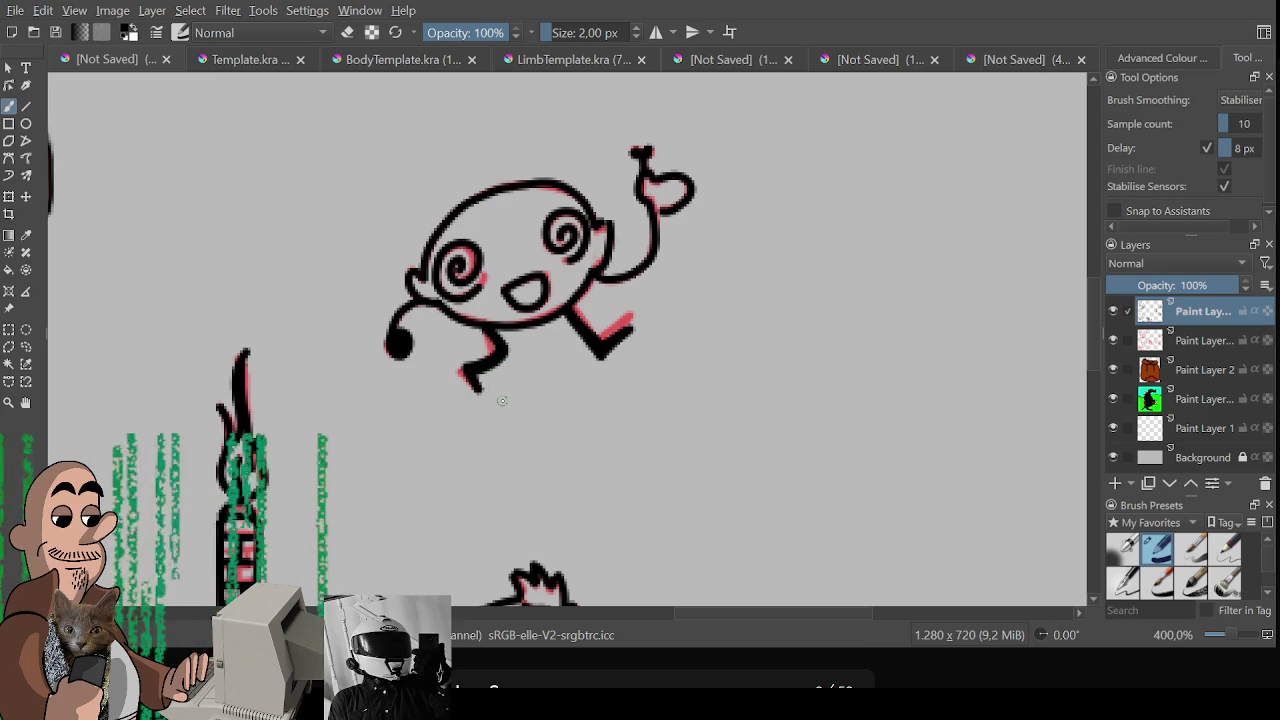
{"action": "scroll", "coordinate": [565, 400], "scroll_direction": "down", "scroll_amount": 4}
Zoom in on the dinosaur and ink a curve beside its snout and the nostril
{"action": "mouse_move", "coordinate": [577, 427]}
{"action": "left_mouse_down"}
{"action": "mouse_move", "coordinate": [640, 327]}
{"action": "mouse_move", "coordinate": [694, 317]}
{"action": "left_mouse_up"}
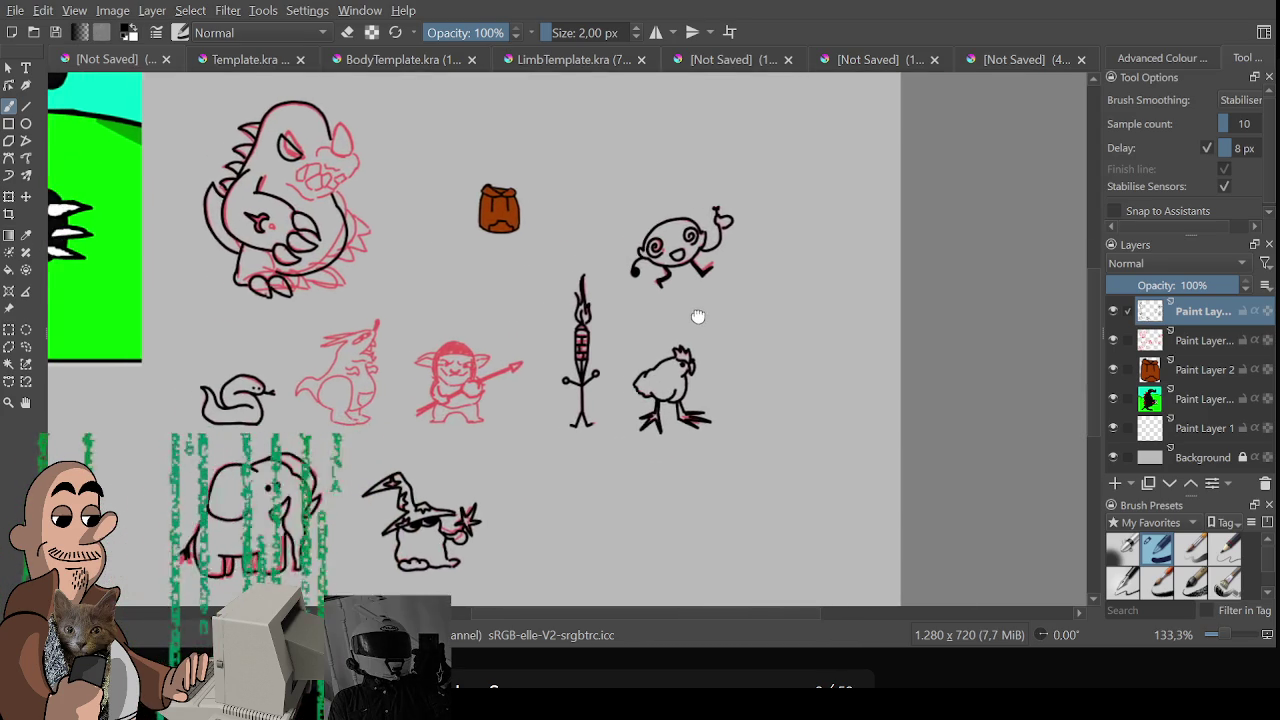
{"action": "mouse_move", "coordinate": [663, 532]}
{"action": "left_mouse_down"}
{"action": "mouse_move", "coordinate": [791, 538]}
{"action": "mouse_move", "coordinate": [728, 538]}
{"action": "left_mouse_up"}
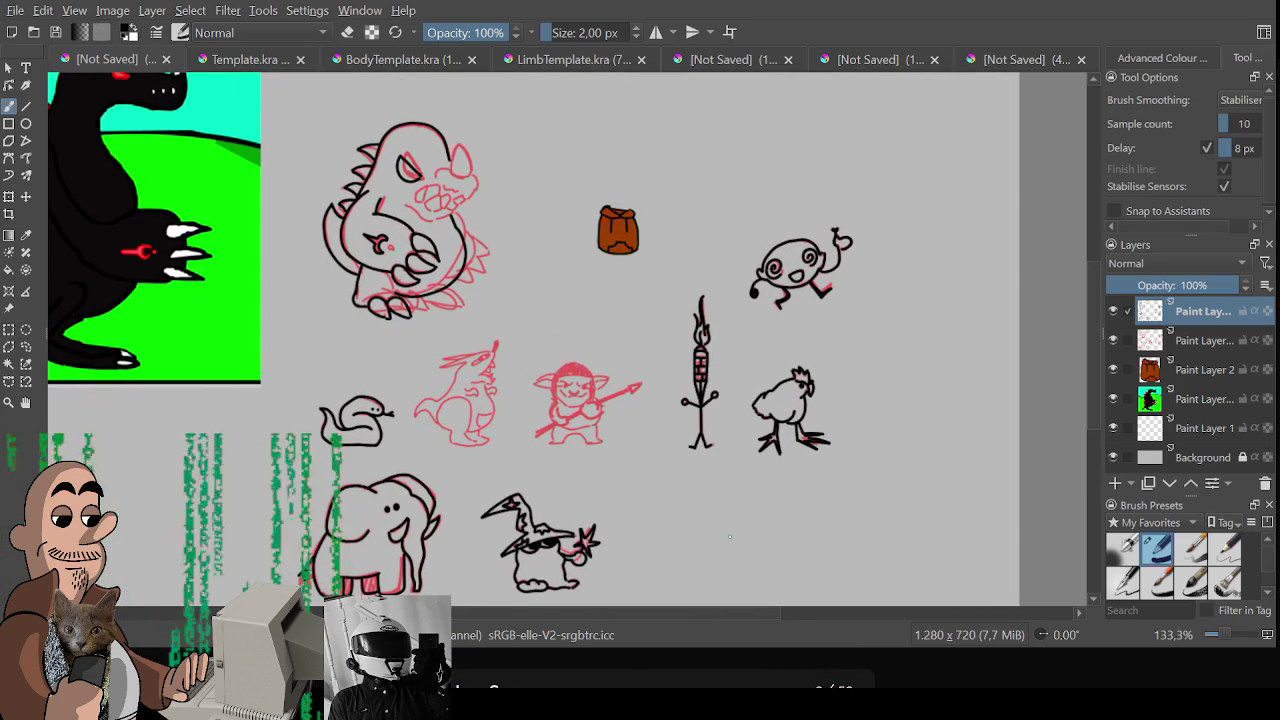
{"action": "scroll", "coordinate": [678, 474], "scroll_direction": "up", "scroll_amount": 2}
{"action": "mouse_move", "coordinate": [210, 75]}
{"action": "left_mouse_down"}
{"action": "mouse_move", "coordinate": [432, 291]}
{"action": "mouse_move", "coordinate": [504, 315]}
{"action": "mouse_move", "coordinate": [525, 306]}
{"action": "left_mouse_up"}
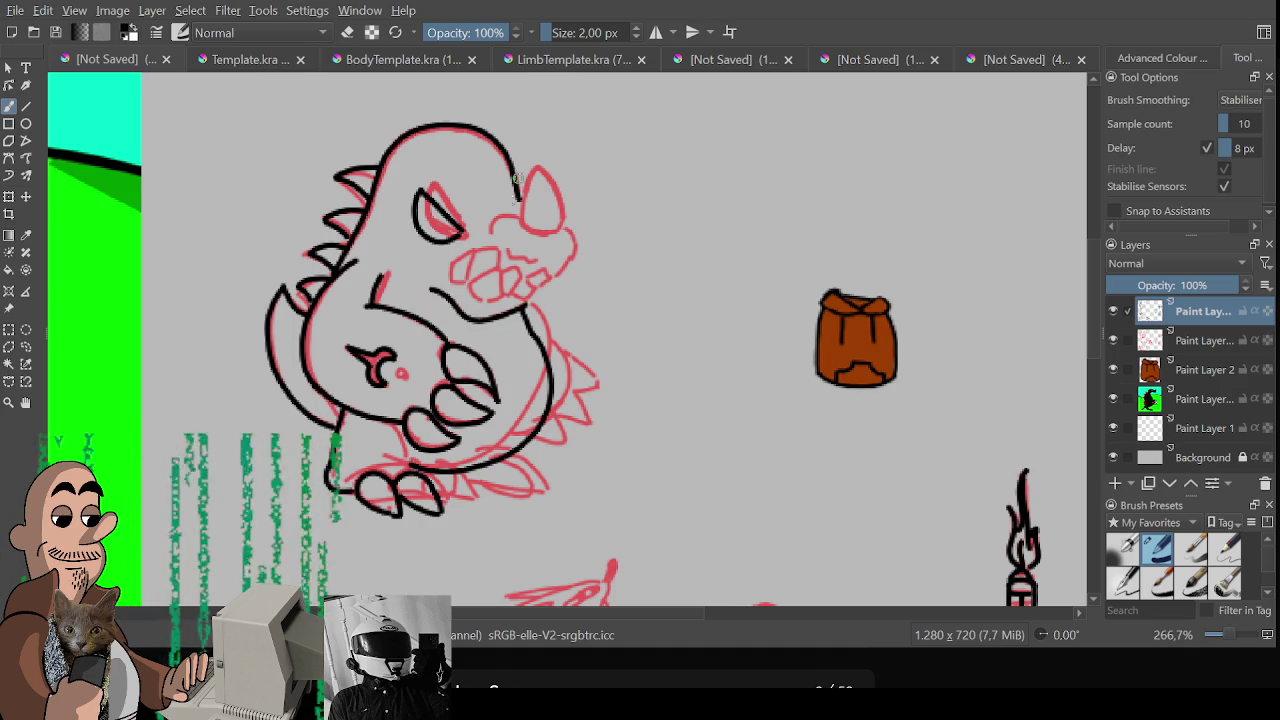
{"action": "left_click_drag", "start_coordinate": [449, 265], "coordinate": [466, 281]}
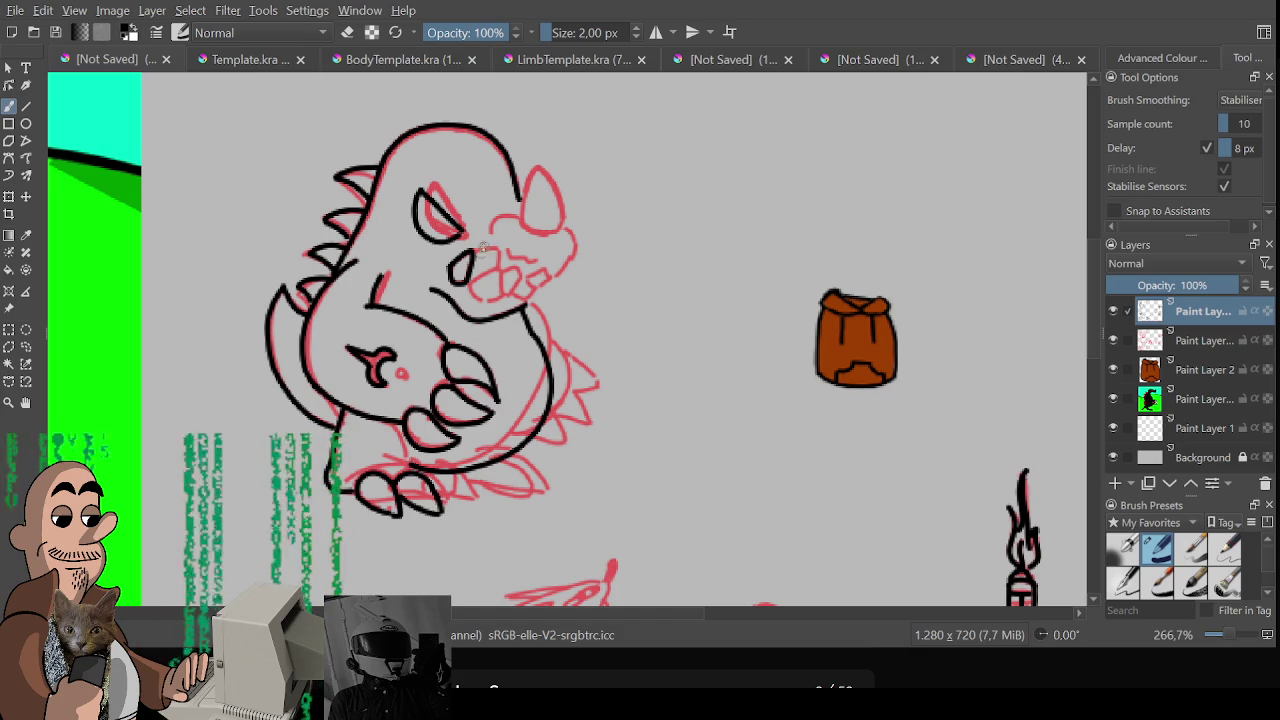
{"action": "mouse_move", "coordinate": [472, 252]}
{"action": "left_mouse_down"}
{"action": "mouse_move", "coordinate": [488, 283]}
{"action": "mouse_move", "coordinate": [470, 280]}
{"action": "mouse_move", "coordinate": [479, 299]}
{"action": "left_mouse_up"}
{"action": "key", "text": "ctrl+z"}
{"action": "key", "text": "ctrl+z"}
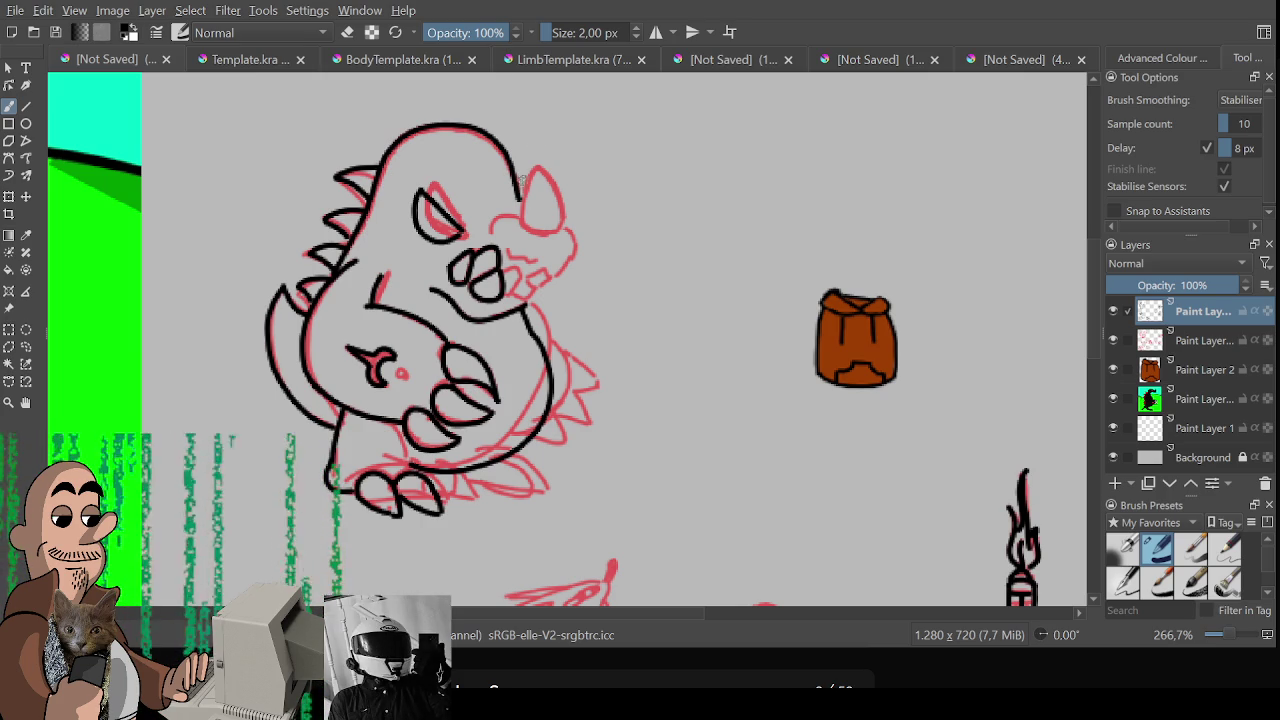
Ink the dinosaur's snout, the curve from nose up to the horn, and a tooth
{"action": "mouse_move", "coordinate": [528, 164]}
{"action": "left_mouse_down"}
{"action": "mouse_move", "coordinate": [522, 218]}
{"action": "mouse_move", "coordinate": [566, 224]}
{"action": "left_mouse_up"}
{"action": "left_click_drag", "start_coordinate": [528, 166], "coordinate": [566, 228]}
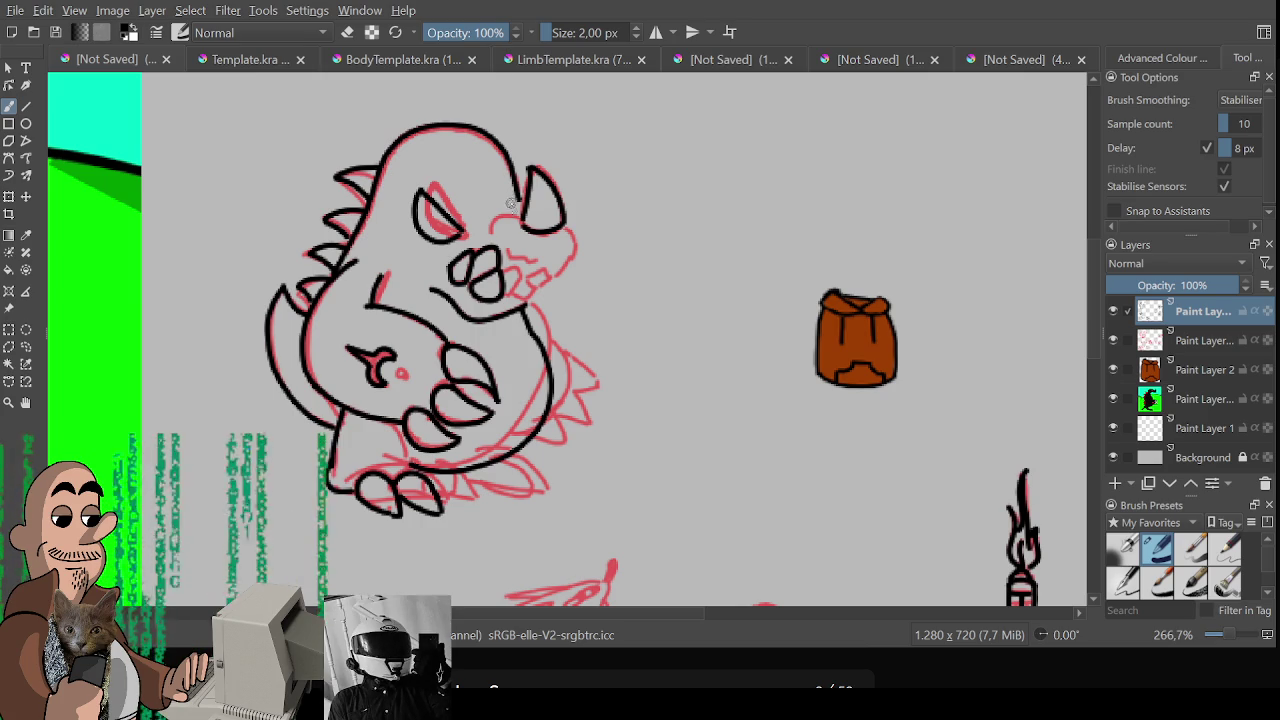
{"action": "mouse_move", "coordinate": [490, 233]}
{"action": "left_mouse_down"}
{"action": "mouse_move", "coordinate": [550, 215]}
{"action": "mouse_move", "coordinate": [548, 282]}
{"action": "left_mouse_up"}
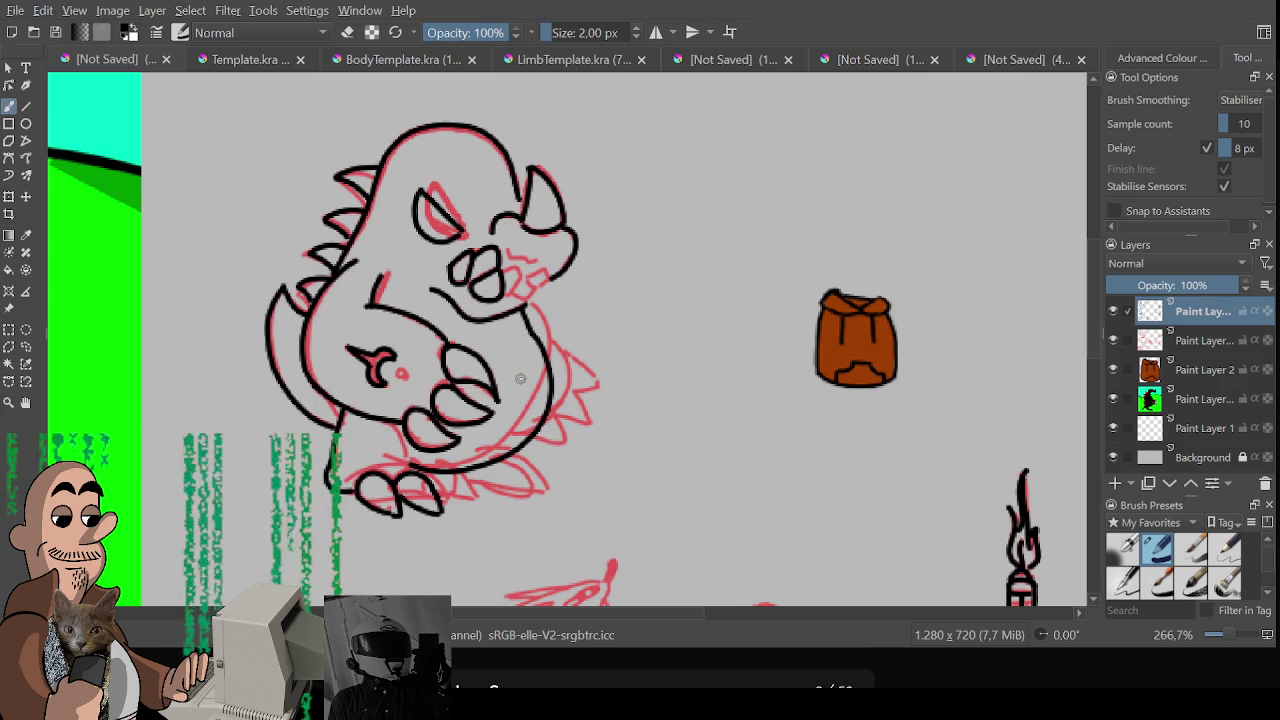
{"action": "left_click_drag", "start_coordinate": [516, 283], "coordinate": [519, 298]}
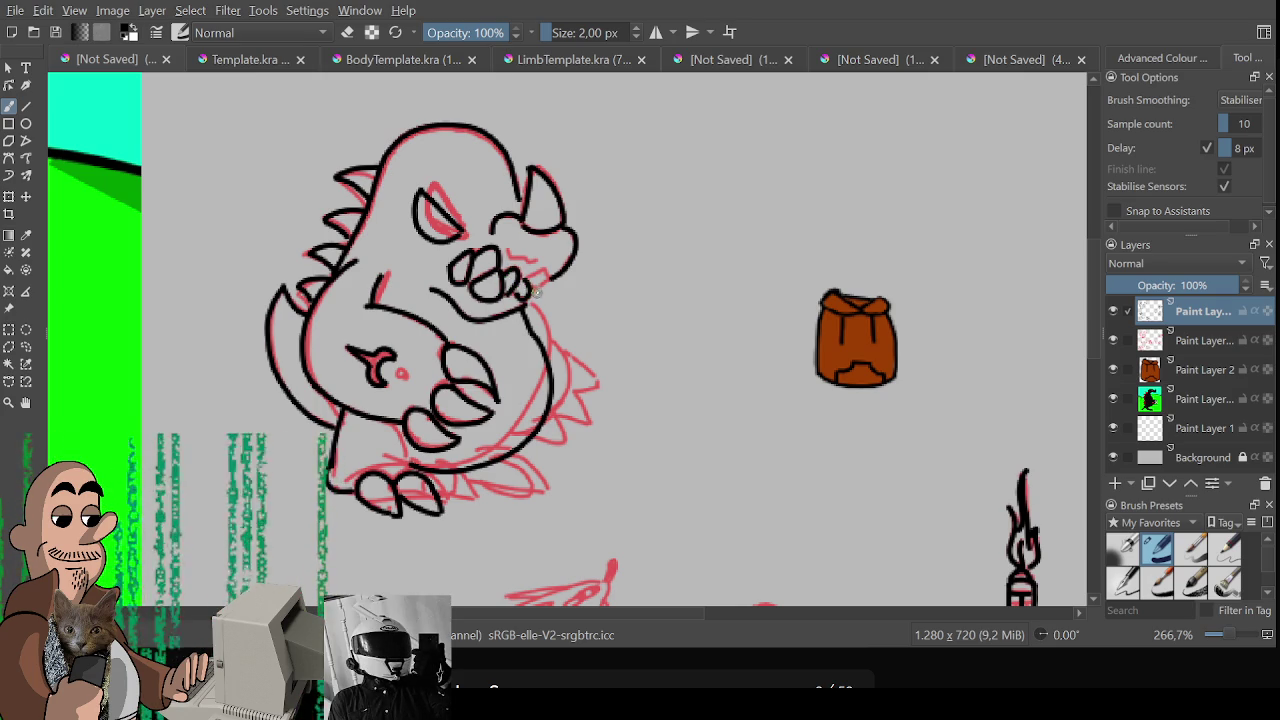
{"action": "left_click_drag", "start_coordinate": [530, 288], "coordinate": [533, 296]}
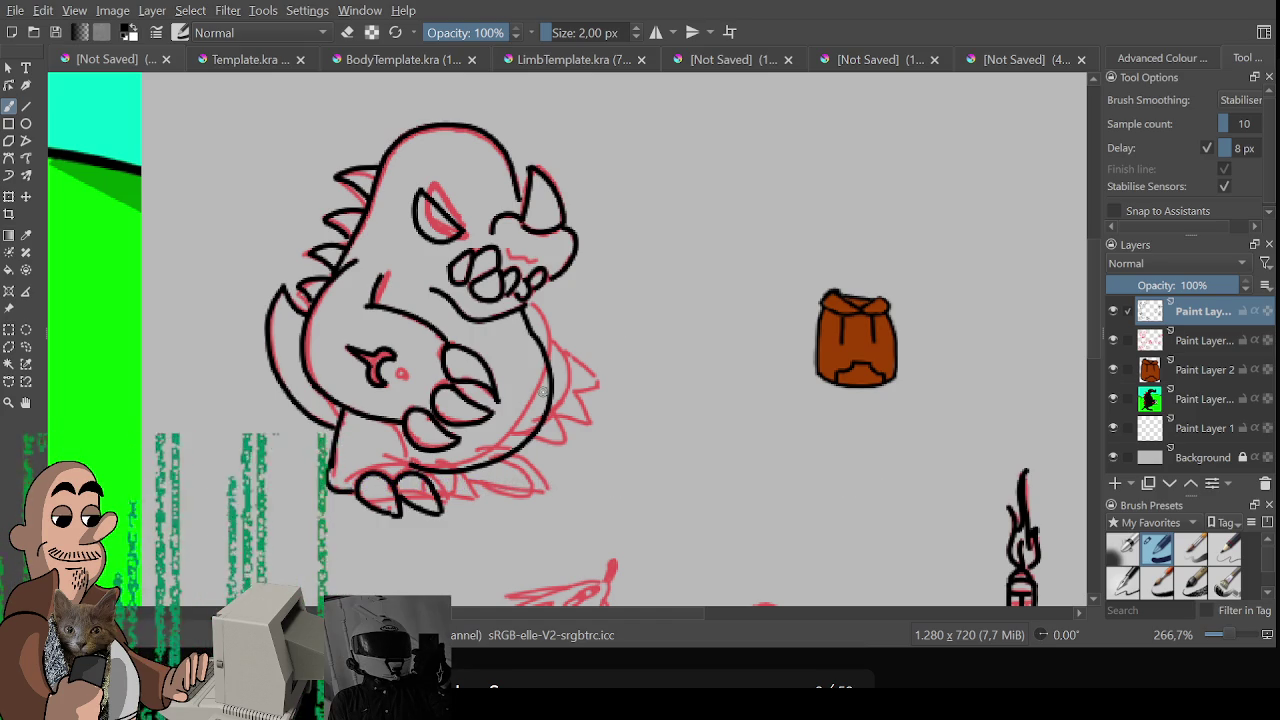
Ink the belly line from the jaw down along the red sketch, undoing misplaced strokes
{"action": "mouse_move", "coordinate": [530, 330]}
{"action": "left_mouse_down"}
{"action": "mouse_move", "coordinate": [570, 362]}
{"action": "mouse_move", "coordinate": [552, 420]}
{"action": "left_mouse_up"}
{"action": "key", "text": "ctrl+z"}
{"action": "key", "text": "ctrl+z"}
{"action": "left_click_drag", "start_coordinate": [540, 342], "coordinate": [555, 420]}
{"action": "key", "text": "ctrl+z"}
{"action": "mouse_move", "coordinate": [535, 338]}
{"action": "left_mouse_down"}
{"action": "mouse_move", "coordinate": [560, 402]}
{"action": "mouse_move", "coordinate": [540, 430]}
{"action": "left_mouse_up"}
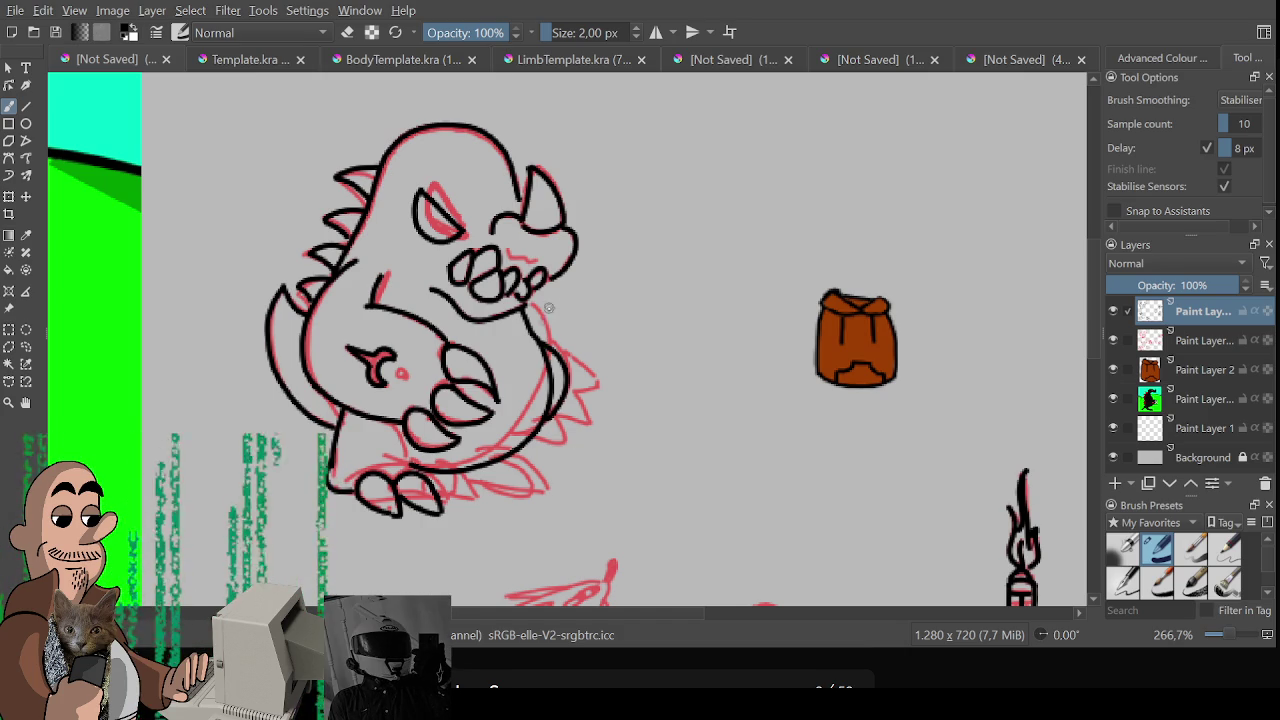
Redraw the upper belly line and ink the spikes along the lower body outline
{"action": "left_click_drag", "start_coordinate": [524, 305], "coordinate": [555, 352]}
{"action": "left_click_drag", "start_coordinate": [522, 306], "coordinate": [554, 352]}
{"action": "key", "text": "ctrl+z"}
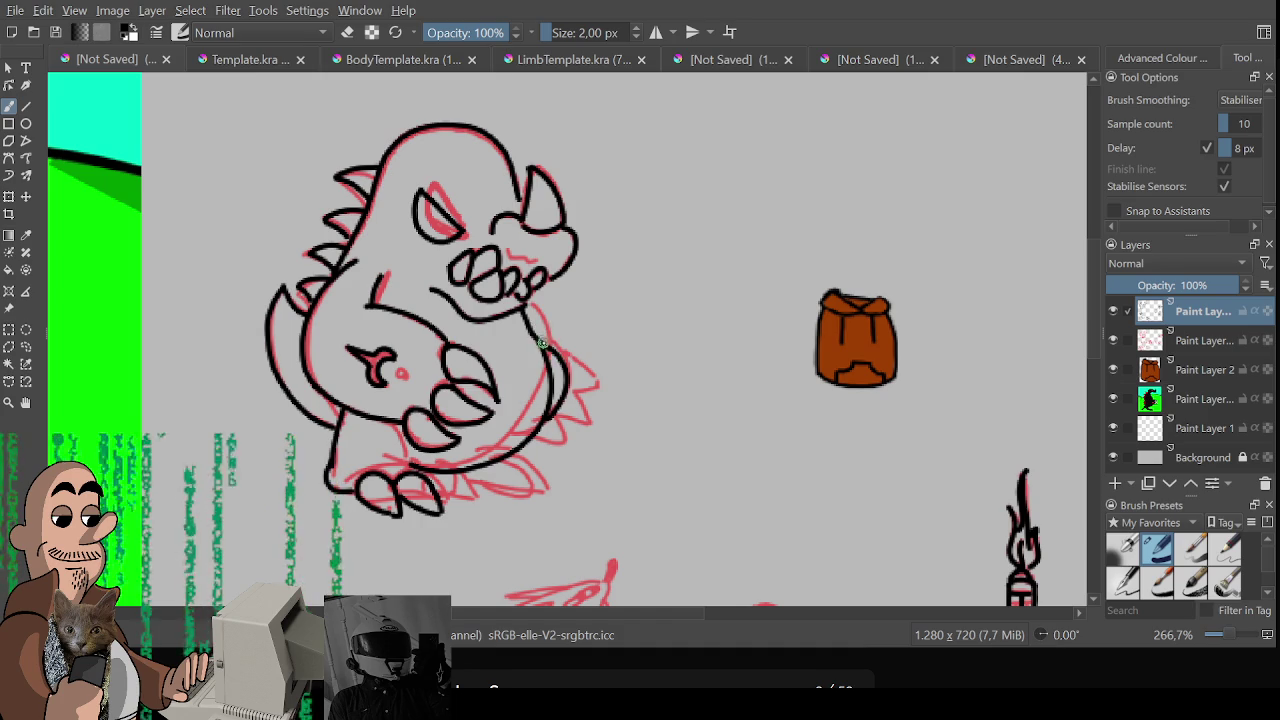
{"action": "left_click_drag", "start_coordinate": [524, 312], "coordinate": [556, 352]}
{"action": "key", "text": "ctrl+z"}
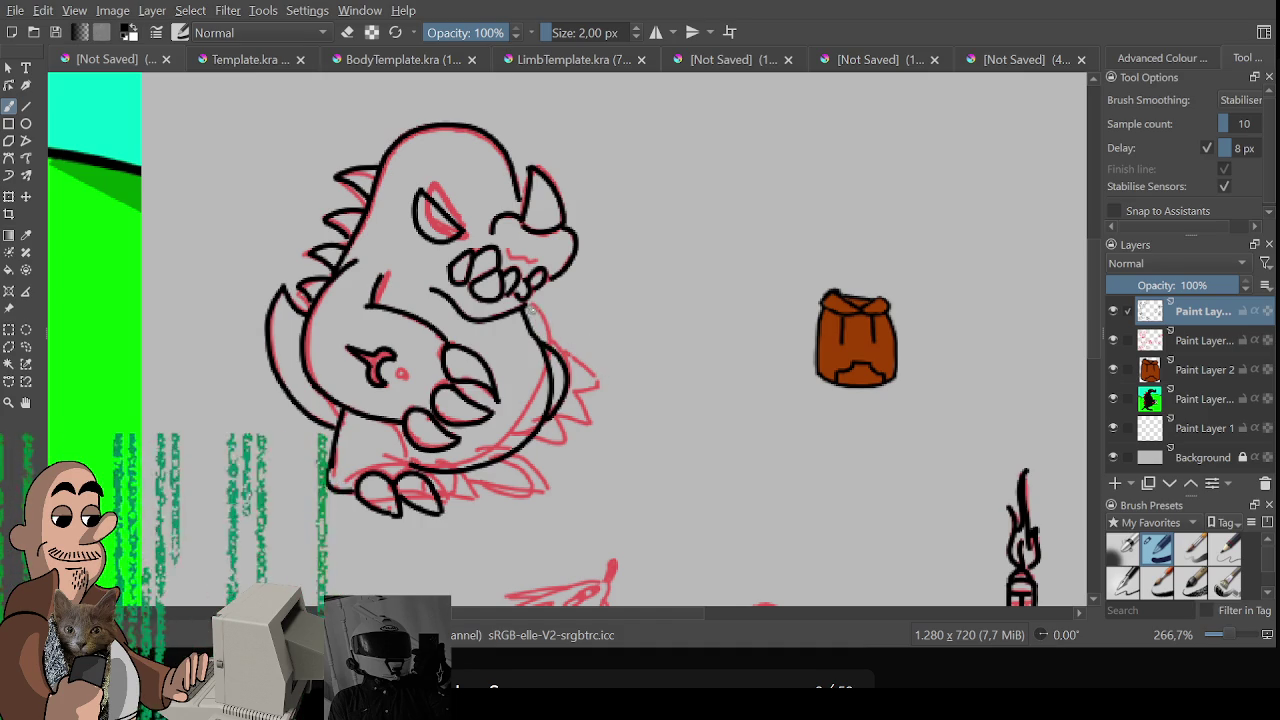
{"action": "mouse_move", "coordinate": [522, 308]}
{"action": "left_mouse_down"}
{"action": "mouse_move", "coordinate": [598, 380]}
{"action": "mouse_move", "coordinate": [570, 394]}
{"action": "mouse_move", "coordinate": [589, 421]}
{"action": "left_mouse_up"}
{"action": "key", "text": "ctrl+z"}
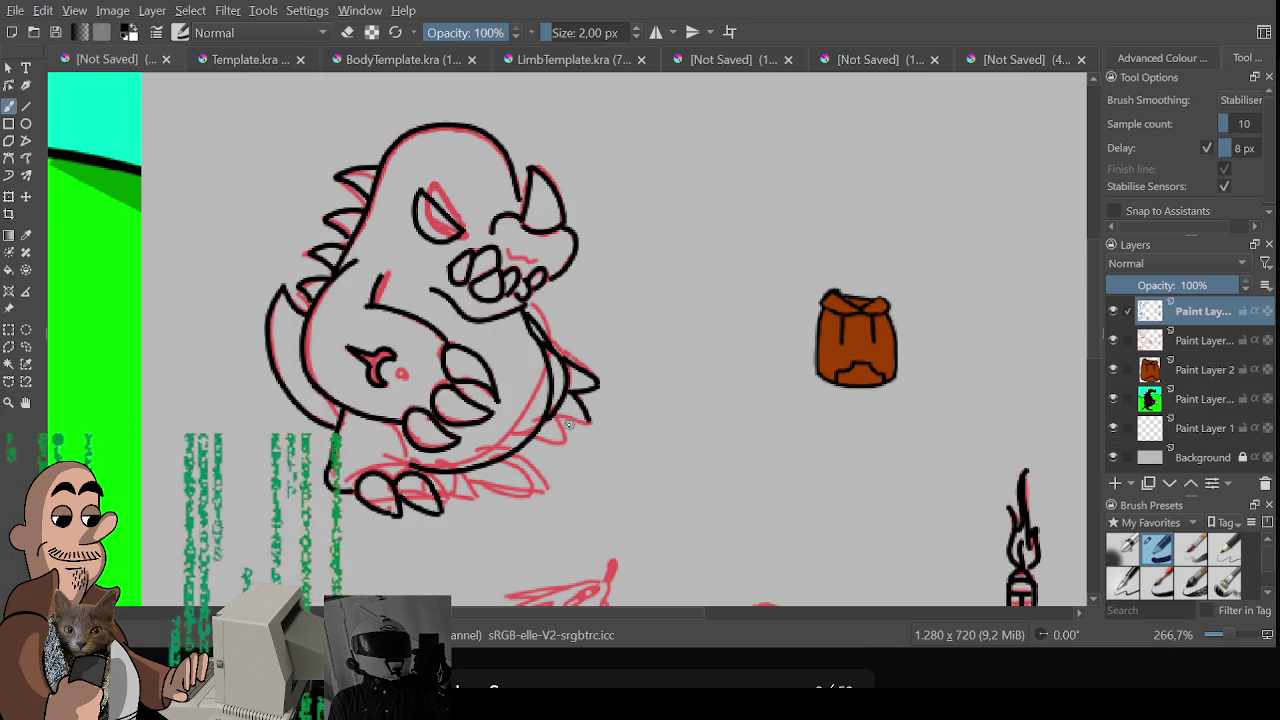
{"action": "left_click_drag", "start_coordinate": [584, 423], "coordinate": [568, 448]}
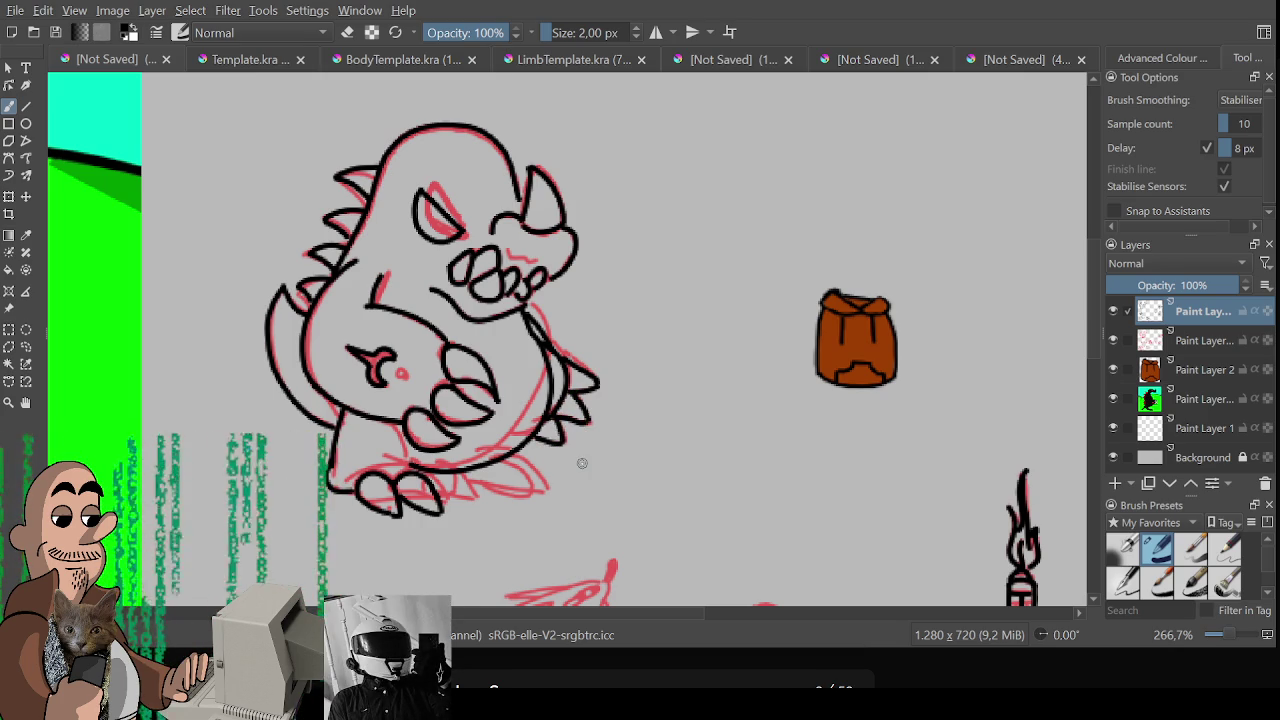
{"action": "scroll", "coordinate": [582, 463], "scroll_direction": "down", "scroll_amount": 2, "text": "ctrl"}
{"action": "scroll", "coordinate": [663, 429], "scroll_direction": "down", "scroll_amount": 1, "text": "ctrl"}
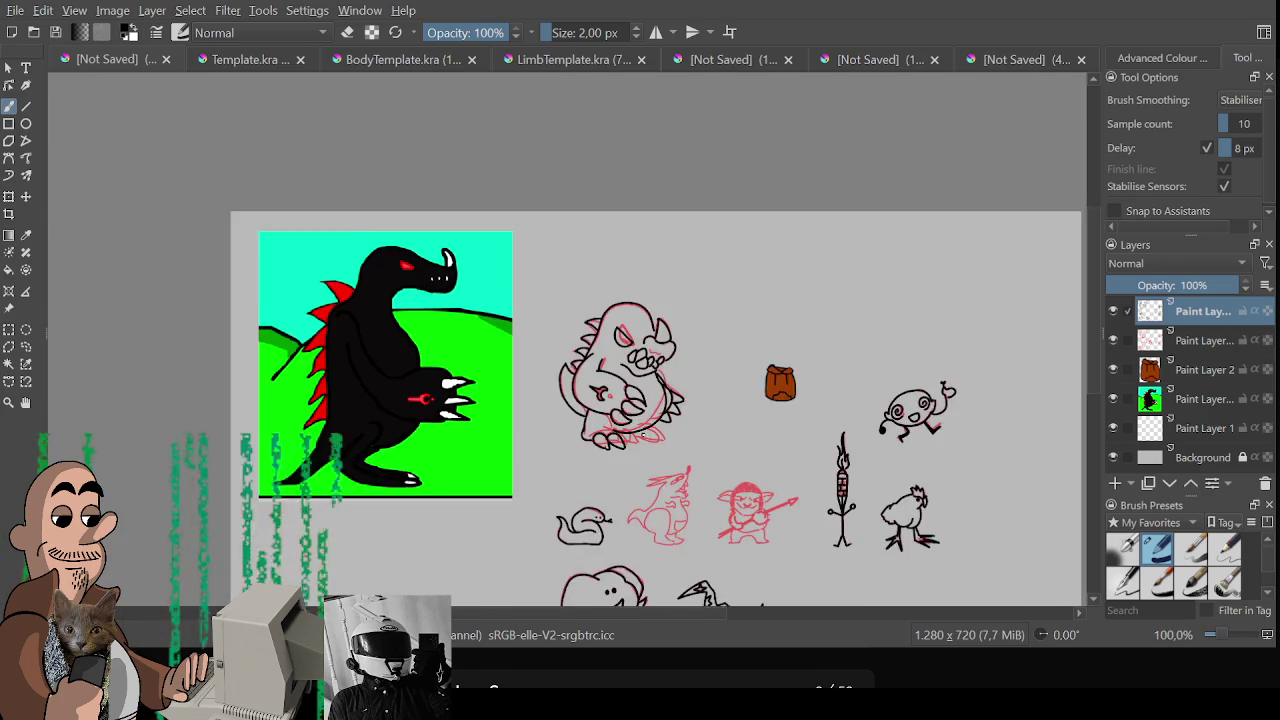
{"action": "scroll", "coordinate": [663, 429], "scroll_direction": "down", "scroll_amount": 1, "text": "ctrl"}
{"action": "scroll", "coordinate": [697, 481], "scroll_direction": "up", "scroll_amount": 1, "text": "ctrl"}
{"action": "scroll", "coordinate": [681, 470], "scroll_direction": "up", "scroll_amount": 1, "text": "ctrl"}
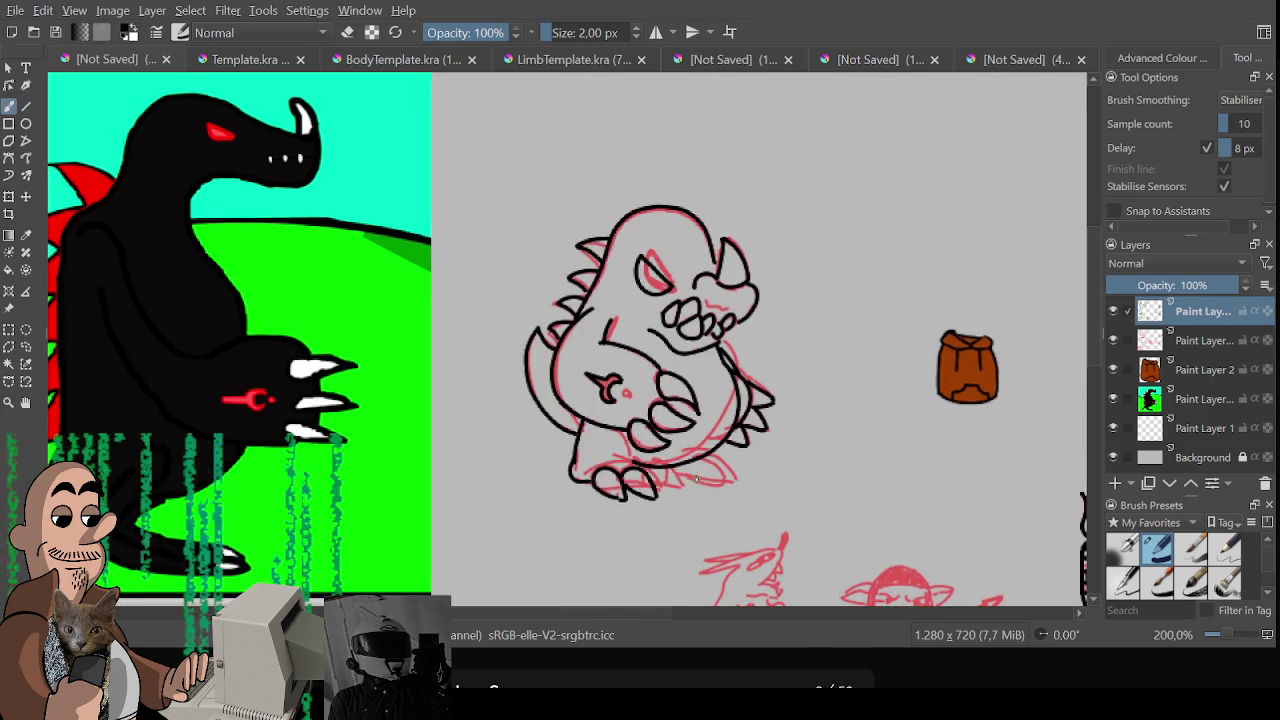
{"action": "scroll", "coordinate": [697, 481], "scroll_direction": "down", "scroll_amount": 1, "text": "ctrl"}
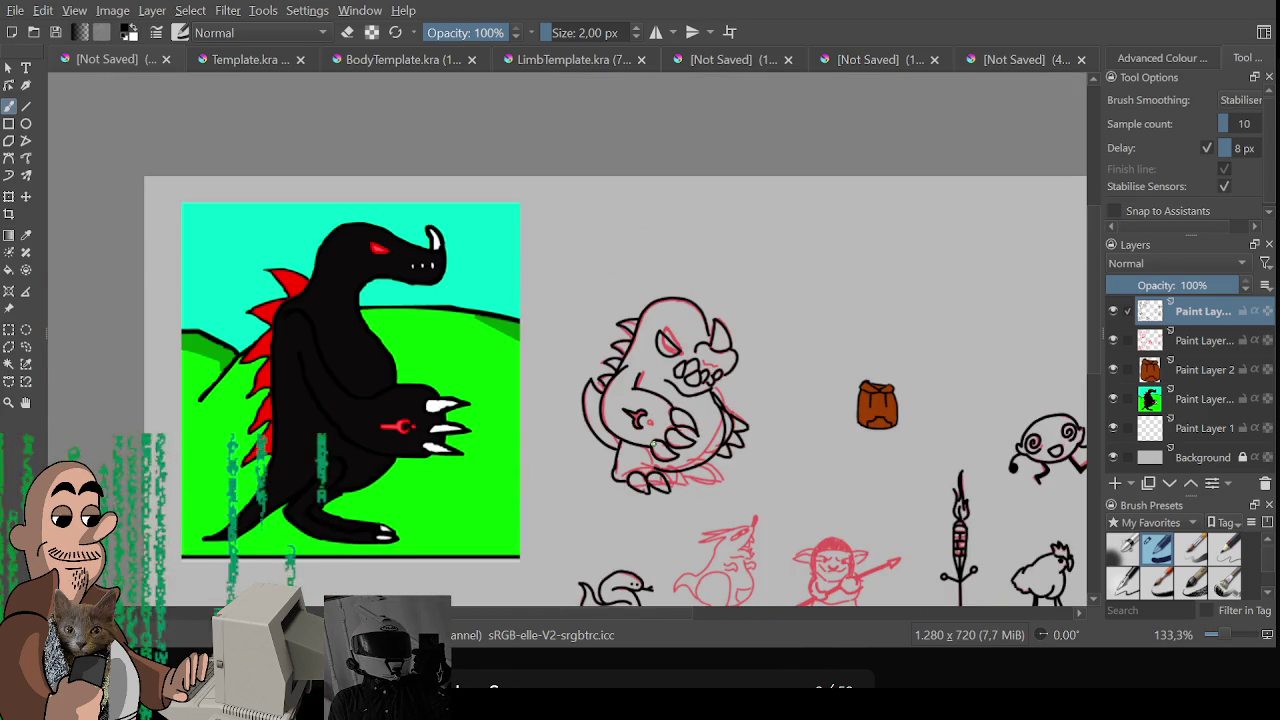
{"action": "scroll", "coordinate": [651, 440], "scroll_direction": "down", "scroll_amount": 1}
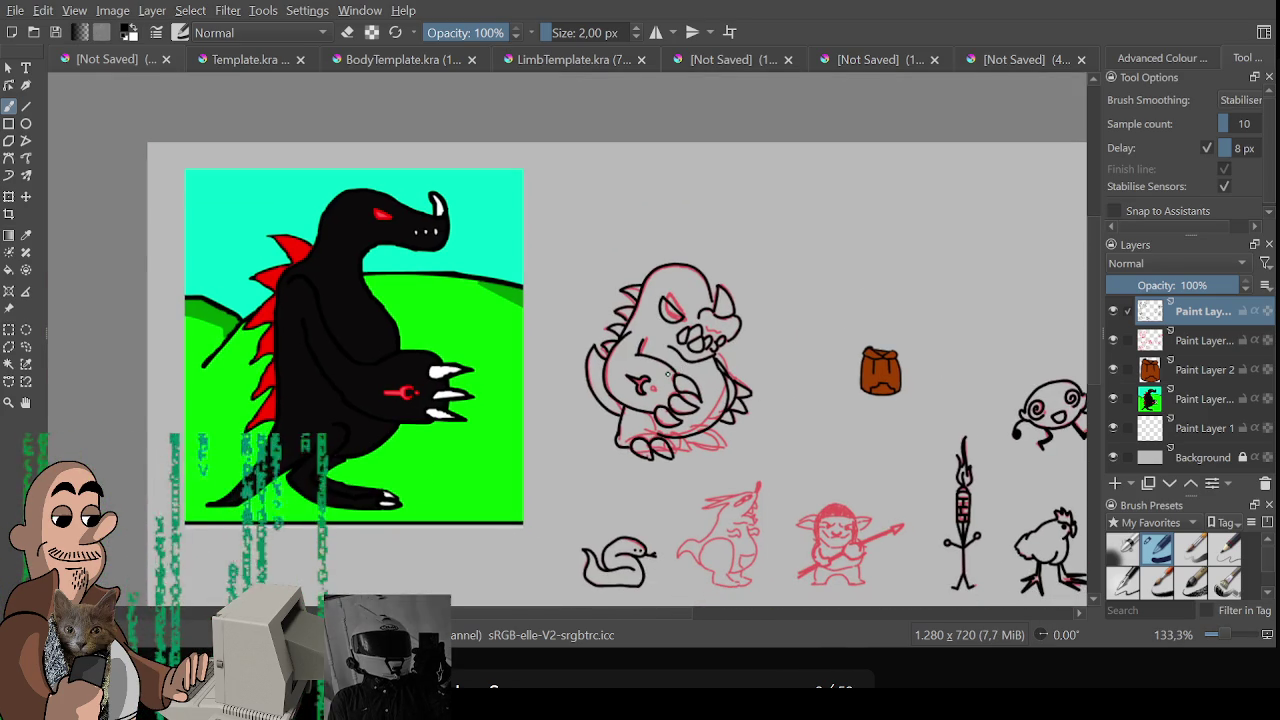
{"action": "scroll", "coordinate": [667, 374], "scroll_direction": "up", "scroll_amount": 1, "text": "ctrl"}
{"action": "scroll", "coordinate": [667, 374], "scroll_direction": "up", "scroll_amount": 1, "text": "ctrl"}
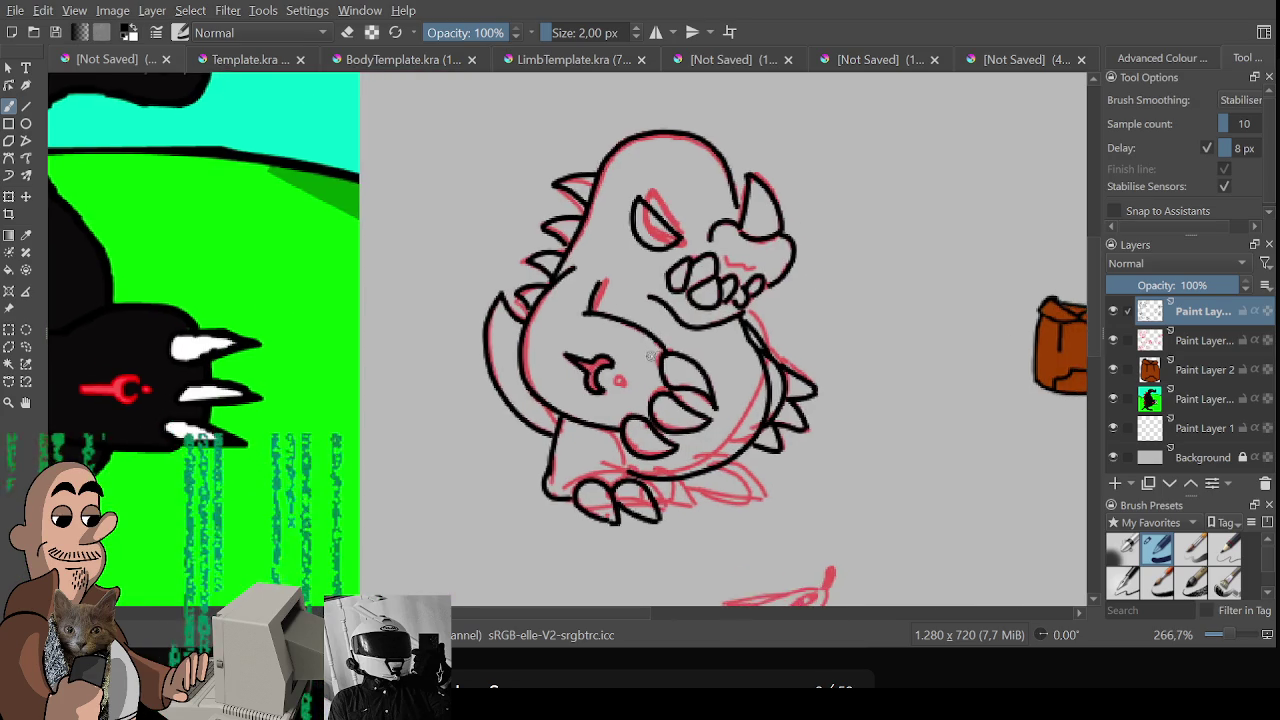
{"action": "scroll", "coordinate": [765, 377], "scroll_direction": "down", "scroll_amount": 2, "text": "ctrl"}
{"action": "mouse_move", "coordinate": [765, 377]}
{"action": "left_mouse_down"}
{"action": "mouse_move", "coordinate": [551, 194]}
{"action": "mouse_move", "coordinate": [571, 223]}
{"action": "left_mouse_up"}
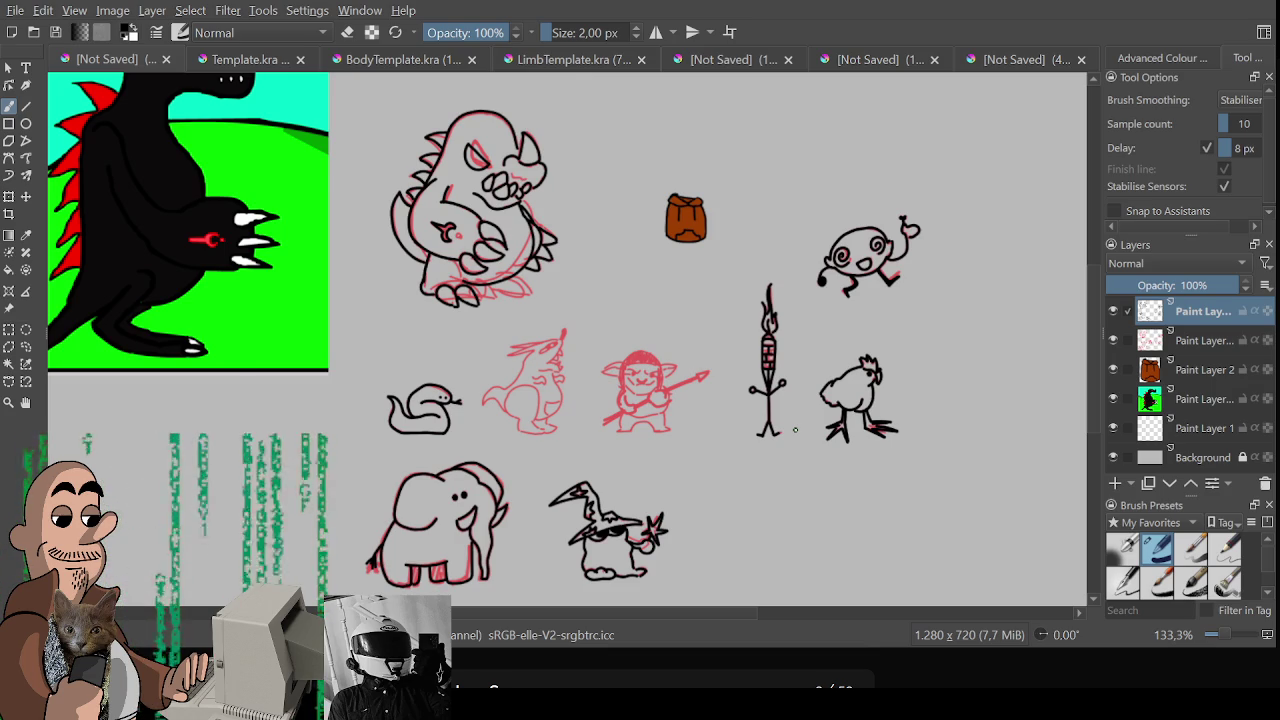
{"action": "scroll", "coordinate": [795, 430], "scroll_direction": "up", "scroll_amount": 1}
{"action": "scroll", "coordinate": [534, 429], "scroll_direction": "up", "scroll_amount": 1}
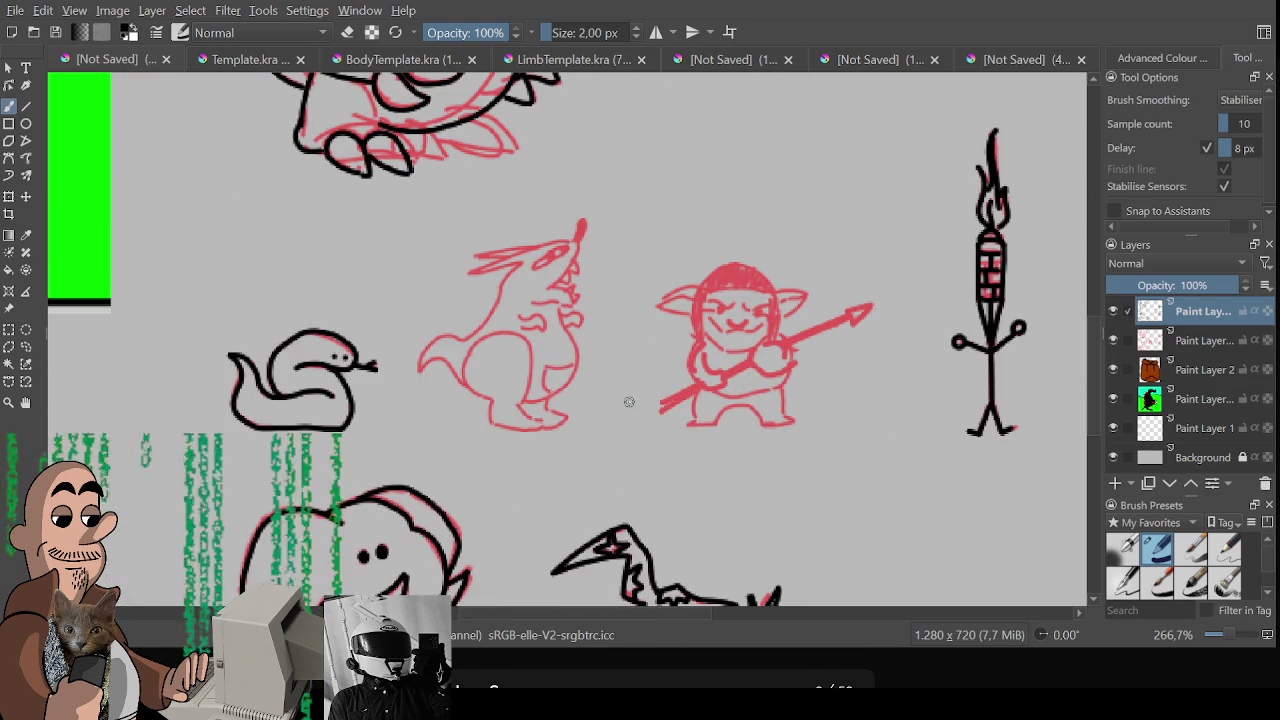
Ink the top of the dragon's snout, undoing the rejected jaw stroke
{"action": "left_click_drag", "start_coordinate": [467, 275], "coordinate": [576, 238]}
{"action": "mouse_move", "coordinate": [466, 275]}
{"action": "left_mouse_down"}
{"action": "mouse_move", "coordinate": [524, 258]}
{"action": "mouse_move", "coordinate": [466, 338]}
{"action": "mouse_move", "coordinate": [420, 350]}
{"action": "mouse_move", "coordinate": [416, 370]}
{"action": "mouse_move", "coordinate": [470, 390]}
{"action": "mouse_move", "coordinate": [470, 345]}
{"action": "mouse_move", "coordinate": [530, 360]}
{"action": "mouse_move", "coordinate": [524, 392]}
{"action": "left_mouse_up"}
{"action": "key", "text": "ctrl+z"}
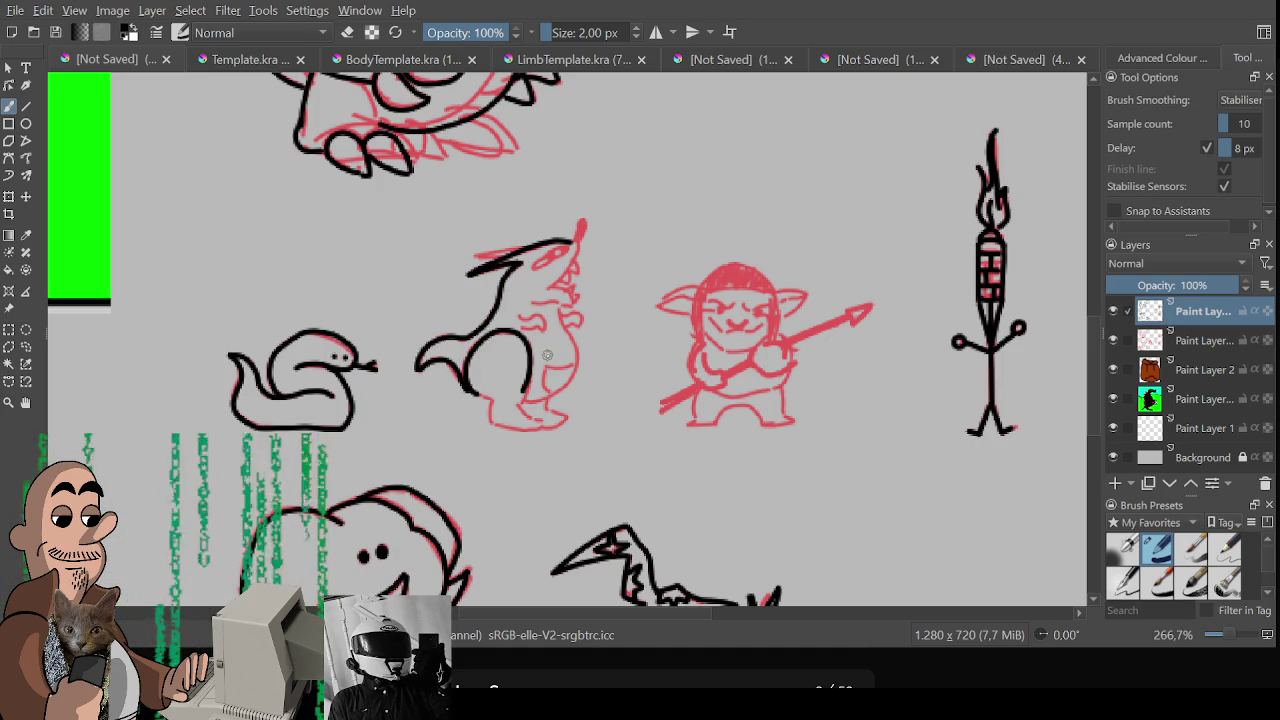
{"action": "key", "text": "1"}
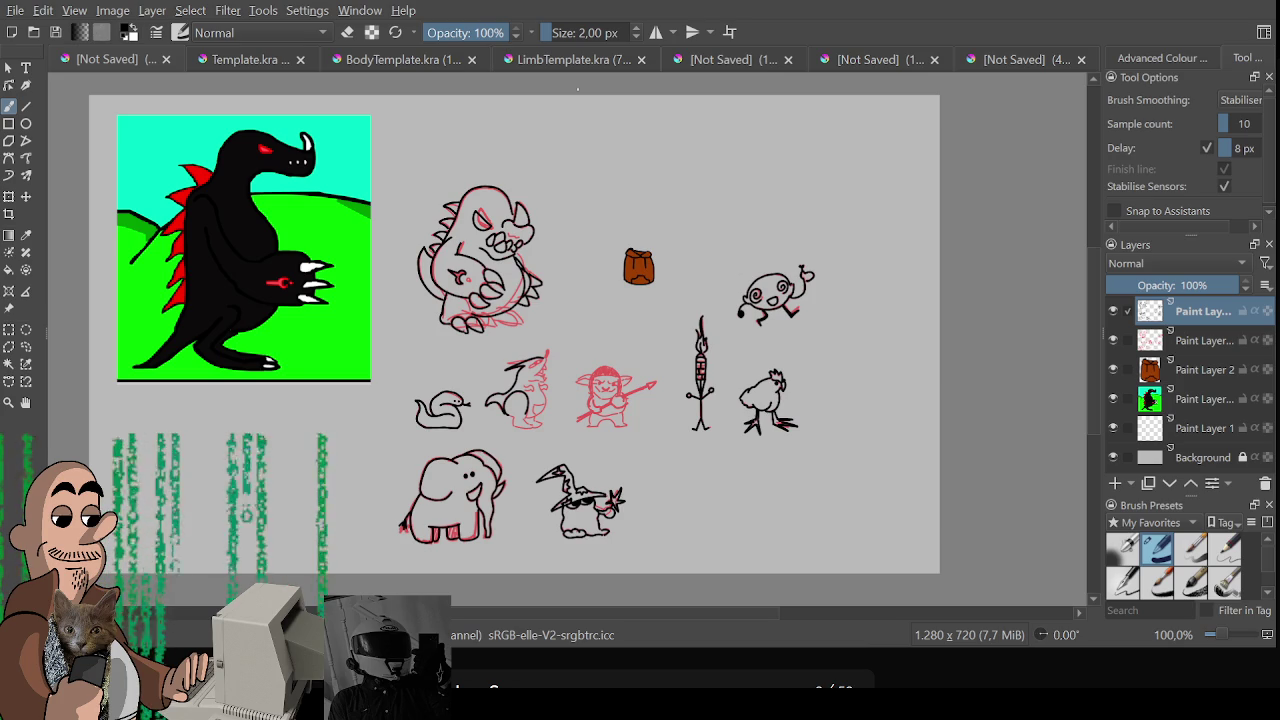
Zoom in and ink the dragon's eye as a small dark oval
{"action": "scroll", "coordinate": [537, 446], "scroll_direction": "up", "scroll_amount": 1}
{"action": "scroll", "coordinate": [537, 446], "scroll_direction": "up", "scroll_amount": 1}
{"action": "scroll", "coordinate": [537, 426], "scroll_direction": "up", "scroll_amount": 1}
{"action": "scroll", "coordinate": [528, 516], "scroll_direction": "up", "scroll_amount": 1}
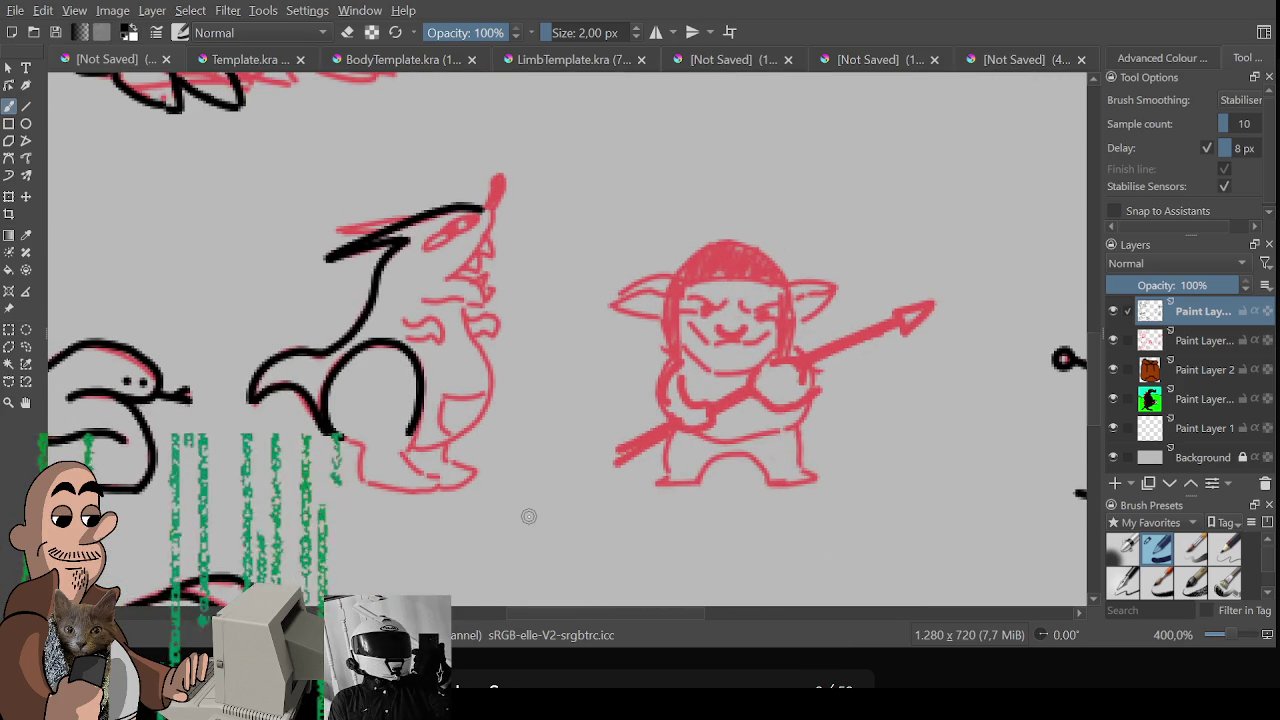
{"action": "mouse_move", "coordinate": [420, 252]}
{"action": "left_mouse_down"}
{"action": "mouse_move", "coordinate": [446, 222]}
{"action": "mouse_move", "coordinate": [420, 256]}
{"action": "mouse_move", "coordinate": [467, 221]}
{"action": "mouse_move", "coordinate": [444, 238]}
{"action": "mouse_move", "coordinate": [496, 178]}
{"action": "mouse_move", "coordinate": [492, 208]}
{"action": "mouse_move", "coordinate": [497, 180]}
{"action": "left_mouse_up"}
{"action": "key", "text": "ctrl+z"}
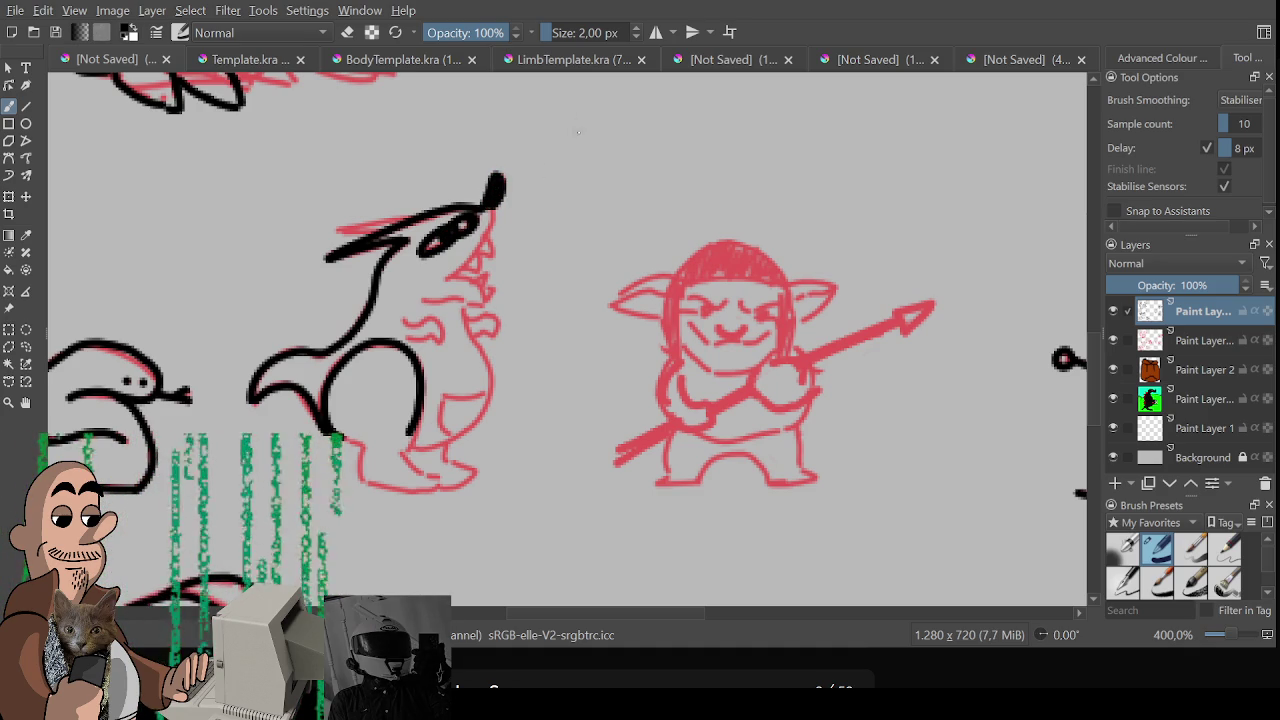
{"action": "scroll", "coordinate": [577, 131], "scroll_direction": "down", "scroll_amount": 2}
{"action": "scroll", "coordinate": [576, 174], "scroll_direction": "down", "scroll_amount": 1}
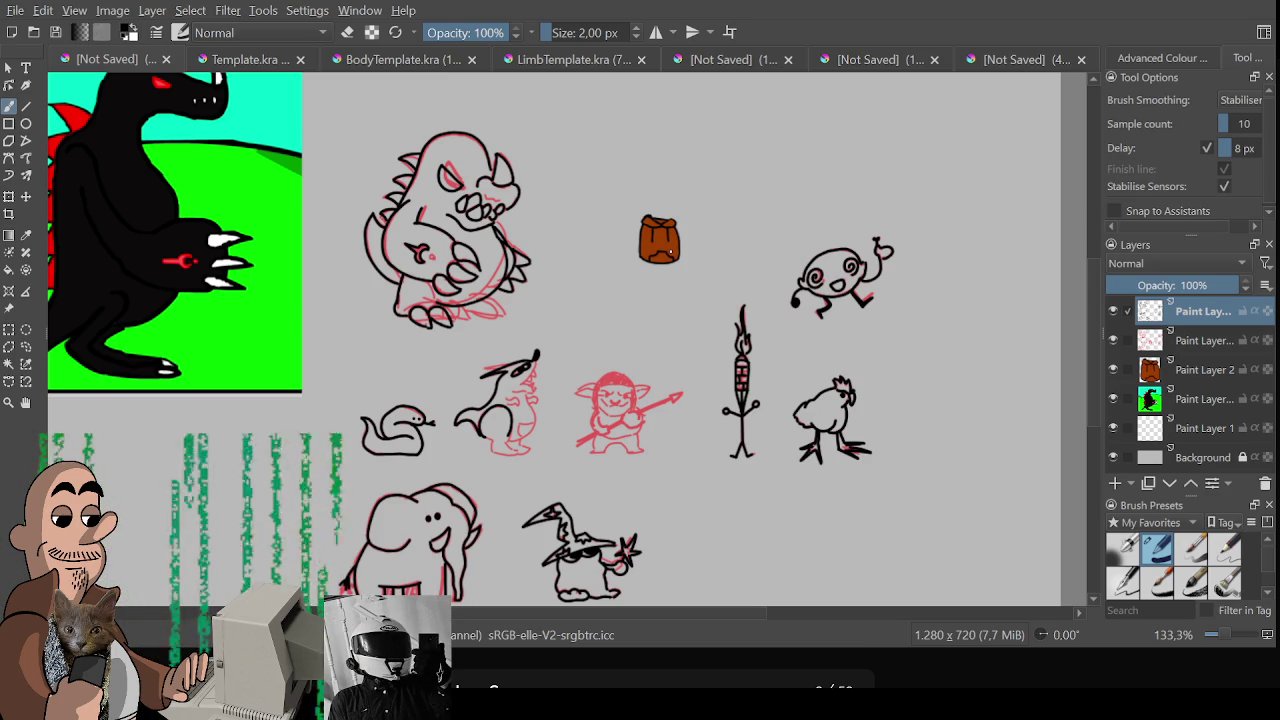
Ink the creature's snout, jaw line and a line down its side, straightening the view
{"action": "scroll", "coordinate": [631, 241], "scroll_direction": "up", "scroll_amount": 2}
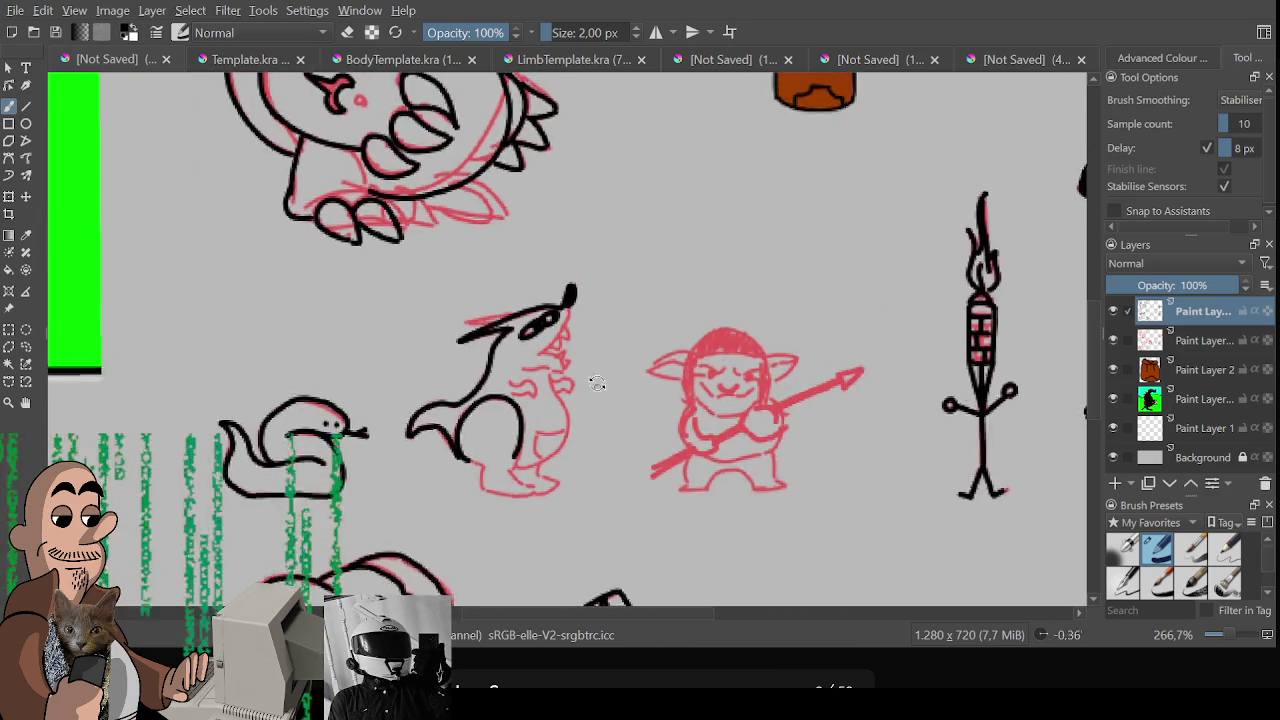
{"action": "scroll", "coordinate": [613, 360], "scroll_direction": "up", "scroll_amount": 1}
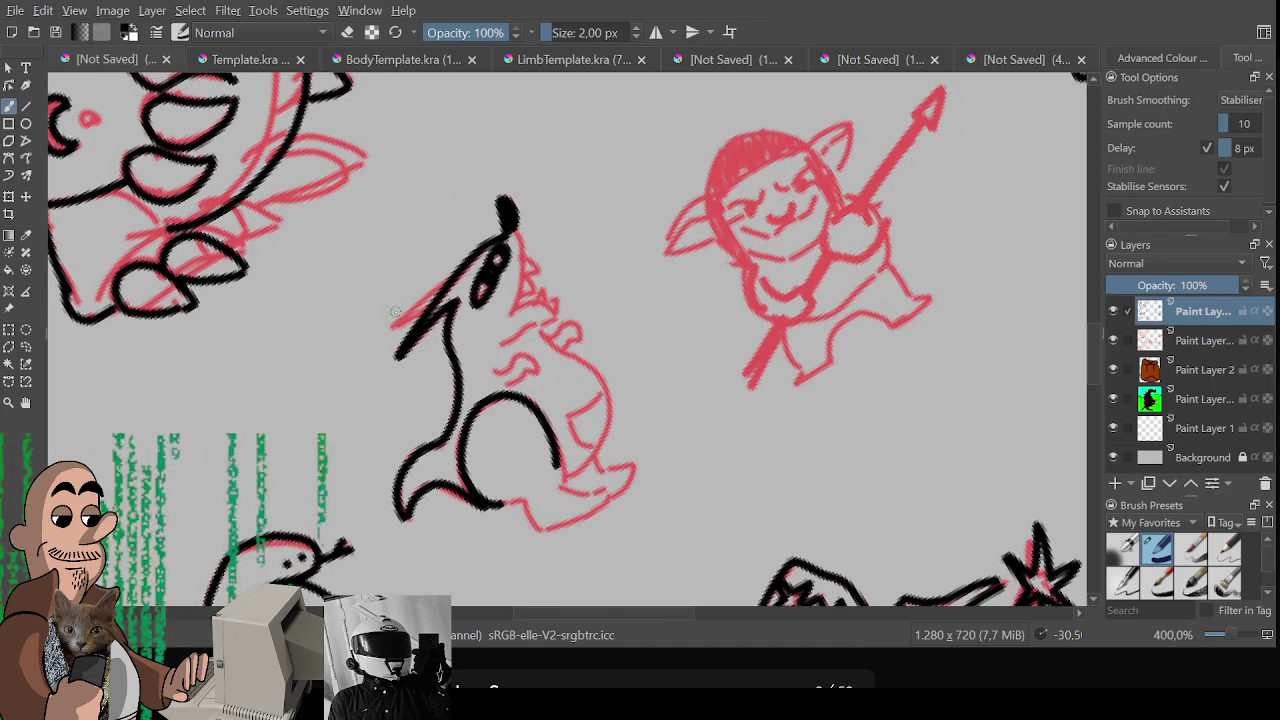
{"action": "left_click_drag", "start_coordinate": [388, 328], "coordinate": [450, 278]}
{"action": "left_click_drag", "start_coordinate": [390, 326], "coordinate": [430, 306]}
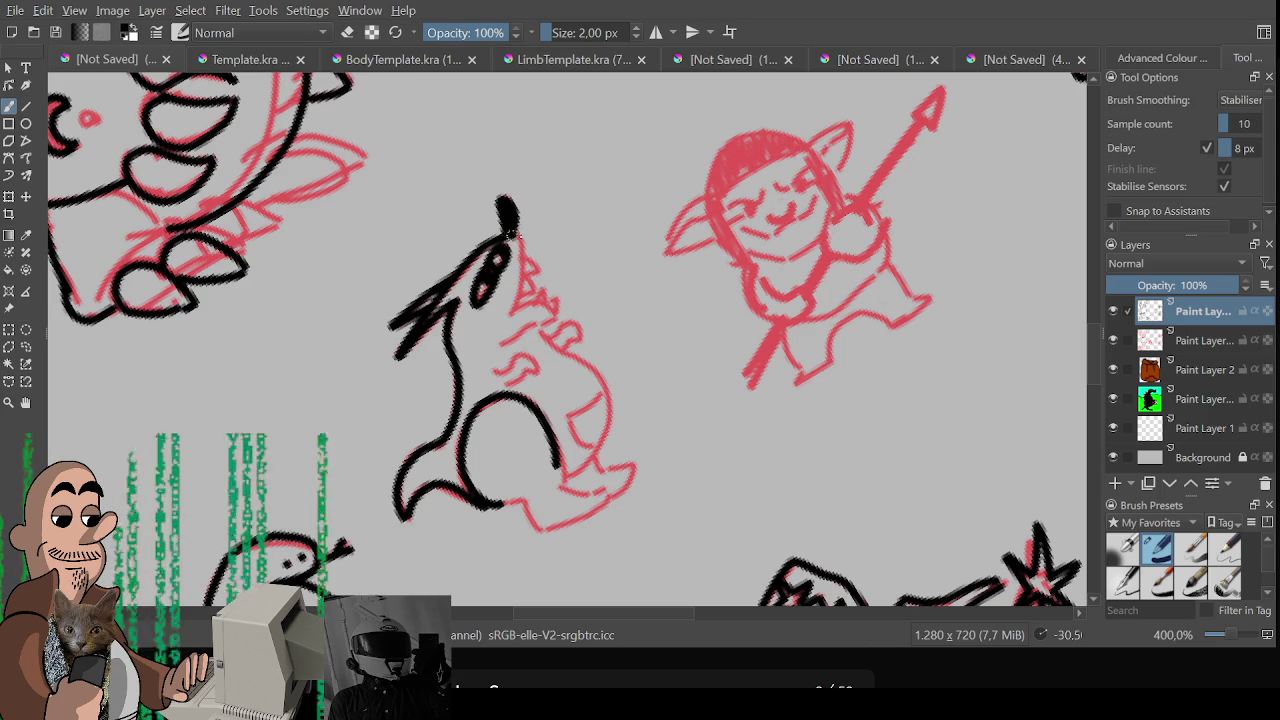
{"action": "mouse_move", "coordinate": [508, 232]}
{"action": "left_mouse_down"}
{"action": "mouse_move", "coordinate": [512, 312]}
{"action": "mouse_move", "coordinate": [536, 326]}
{"action": "mouse_move", "coordinate": [556, 310]}
{"action": "mouse_move", "coordinate": [512, 298]}
{"action": "left_mouse_up"}
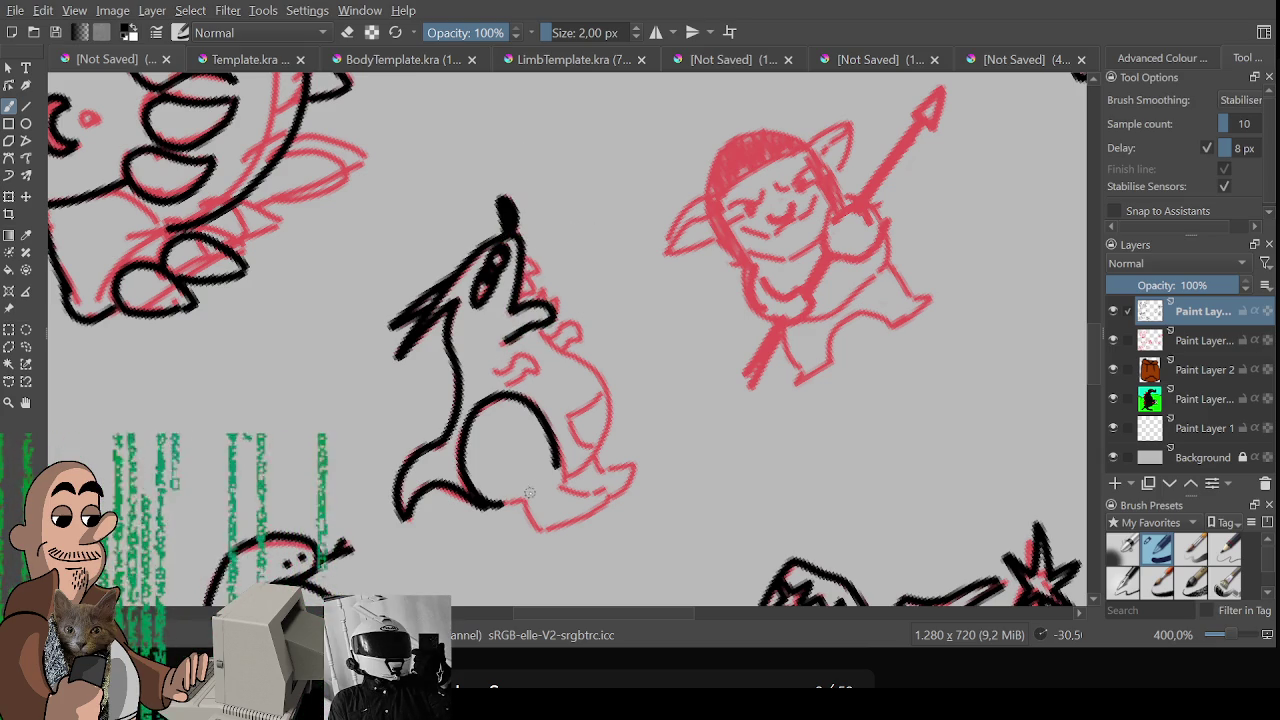
{"action": "scroll", "coordinate": [556, 420], "scroll_direction": "down", "scroll_amount": 2}
{"action": "mouse_move", "coordinate": [616, 457]}
{"action": "left_mouse_down"}
{"action": "mouse_move", "coordinate": [600, 534]}
{"action": "mouse_move", "coordinate": [624, 512]}
{"action": "mouse_move", "coordinate": [592, 607]}
{"action": "mouse_move", "coordinate": [647, 510]}
{"action": "left_mouse_up"}
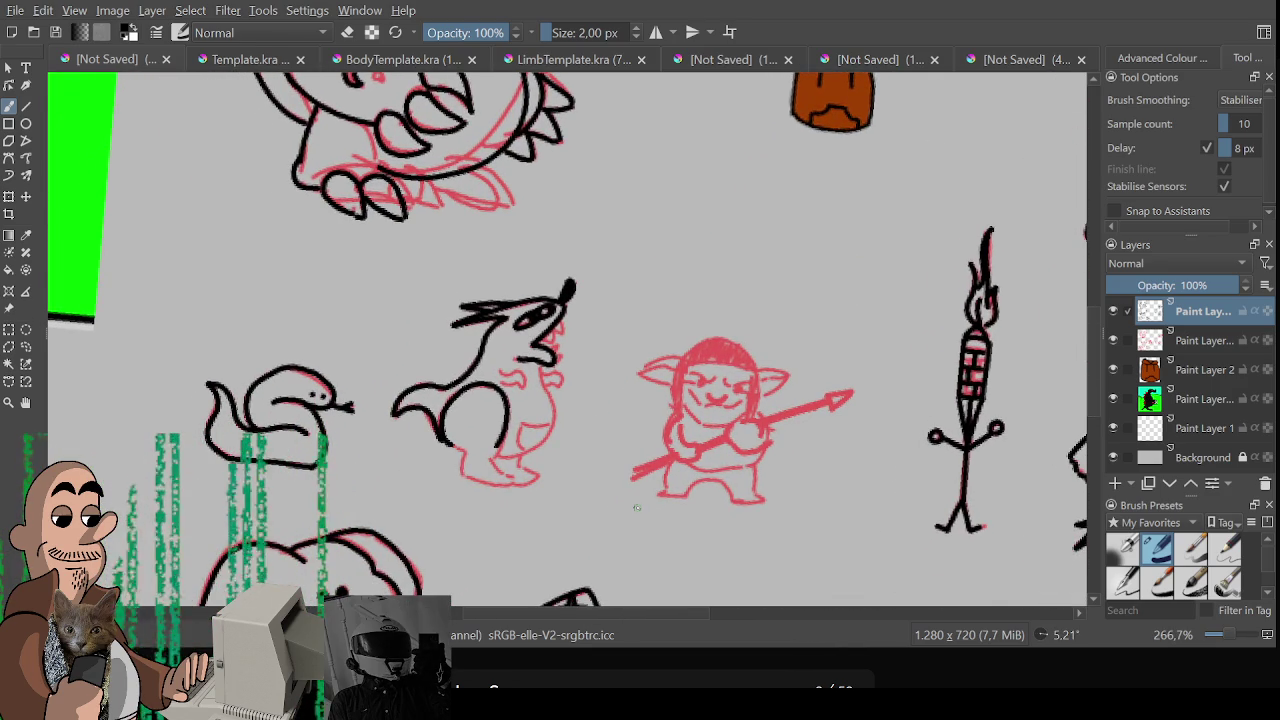
{"action": "scroll", "coordinate": [632, 430], "scroll_direction": "up", "scroll_amount": 2}
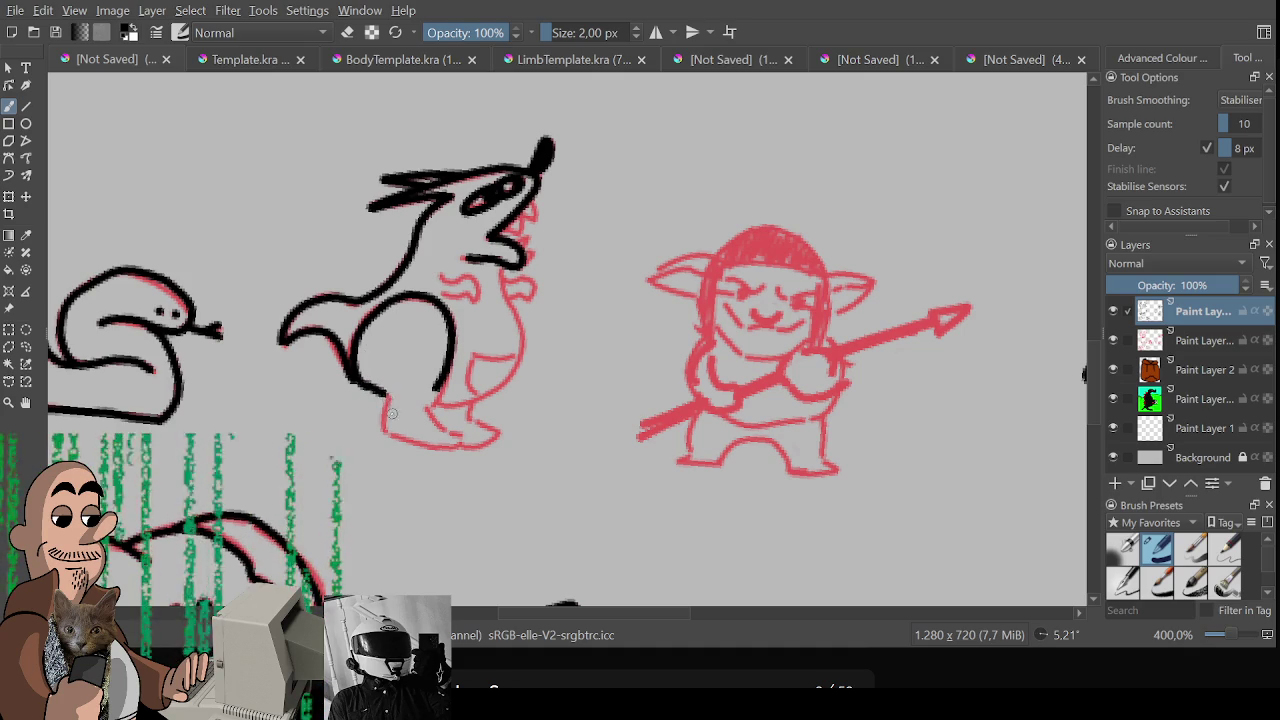
Ink the dinosaur's feet, a toe line and the chest line, redoing bad strokes
{"action": "left_click_drag", "start_coordinate": [381, 414], "coordinate": [431, 411]}
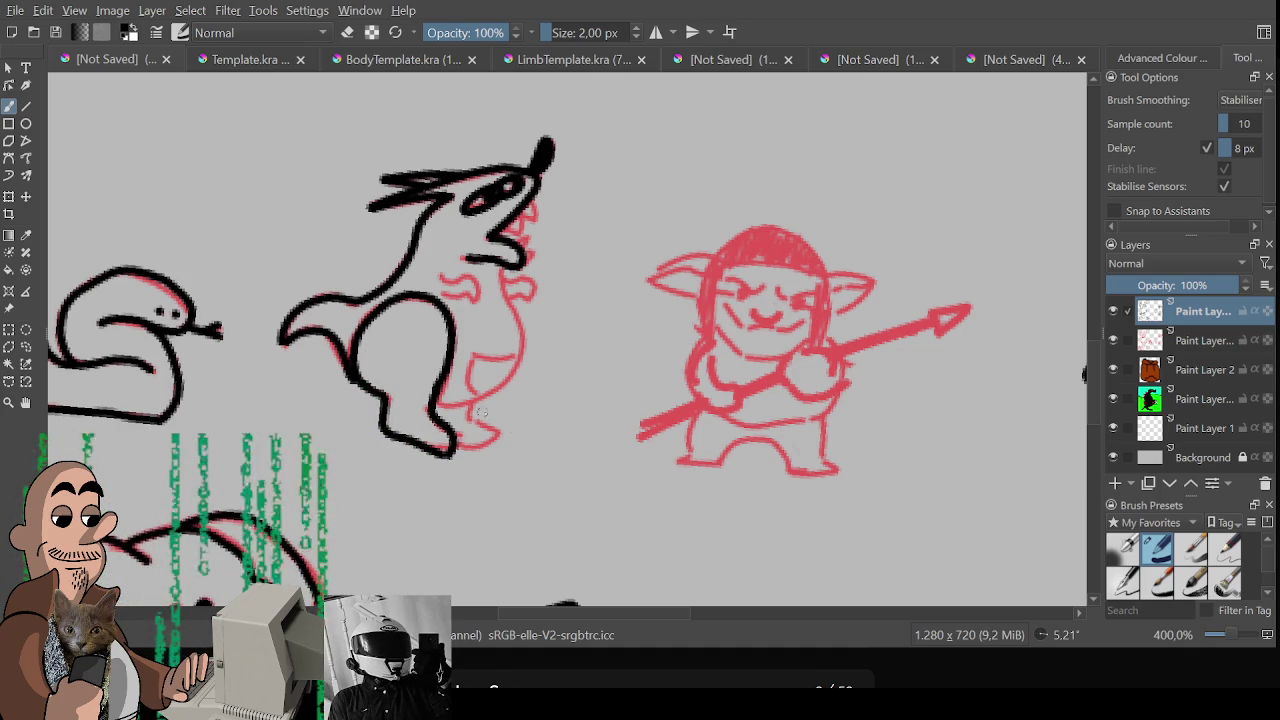
{"action": "left_click_drag", "start_coordinate": [465, 410], "coordinate": [472, 455]}
{"action": "key", "text": "ctrl+z"}
{"action": "mouse_move", "coordinate": [463, 404]}
{"action": "left_mouse_down"}
{"action": "mouse_move", "coordinate": [482, 452]}
{"action": "mouse_move", "coordinate": [470, 458]}
{"action": "left_mouse_up"}
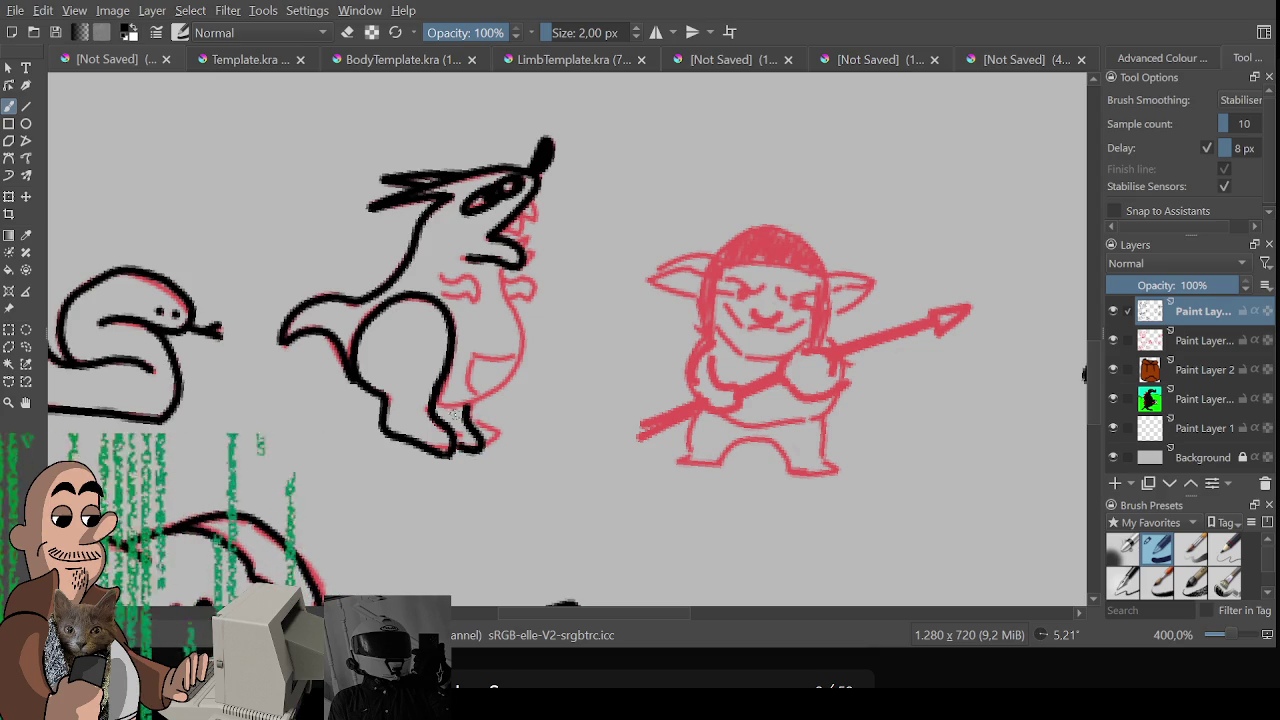
{"action": "mouse_move", "coordinate": [436, 410]}
{"action": "left_mouse_down"}
{"action": "mouse_move", "coordinate": [512, 384]}
{"action": "mouse_move", "coordinate": [518, 336]}
{"action": "left_mouse_up"}
{"action": "key", "text": "ctrl+z"}
{"action": "mouse_move", "coordinate": [498, 262]}
{"action": "left_mouse_down"}
{"action": "mouse_move", "coordinate": [520, 318]}
{"action": "mouse_move", "coordinate": [510, 382]}
{"action": "left_mouse_up"}
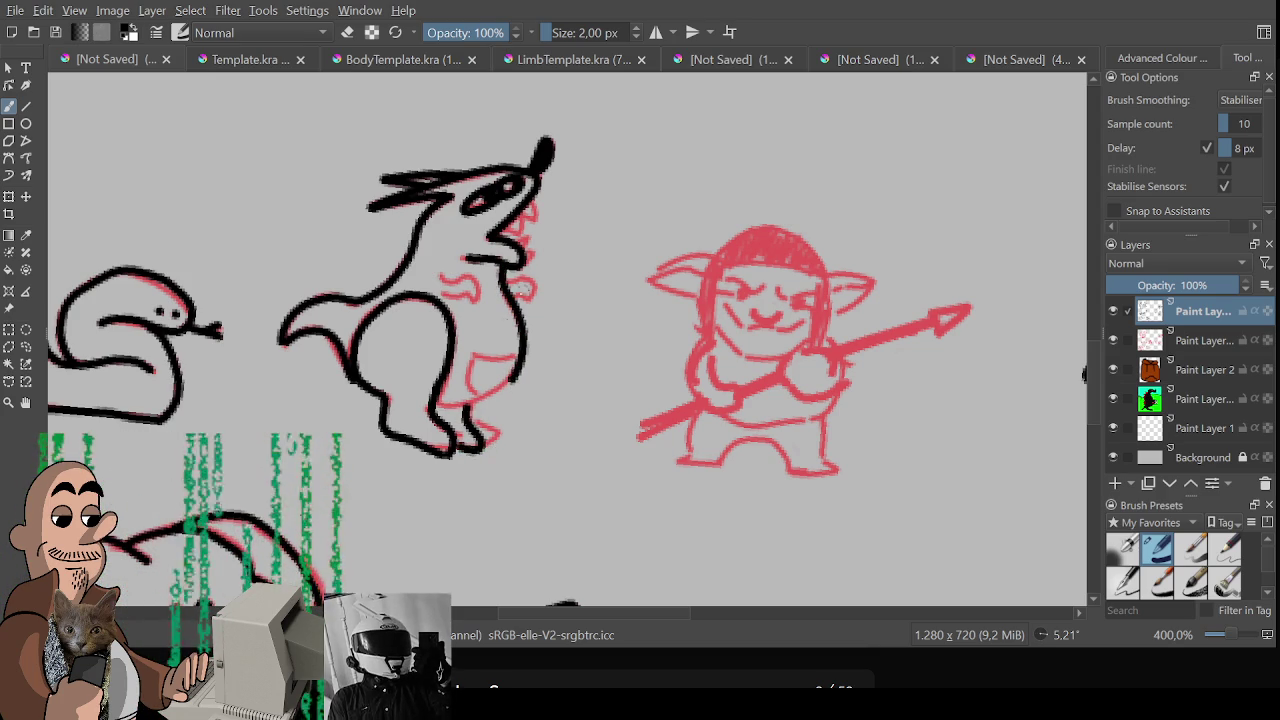
{"action": "mouse_move", "coordinate": [433, 402]}
{"action": "left_mouse_down"}
{"action": "mouse_move", "coordinate": [518, 372]}
{"action": "mouse_move", "coordinate": [498, 396]}
{"action": "mouse_move", "coordinate": [450, 412]}
{"action": "mouse_move", "coordinate": [552, 437]}
{"action": "left_mouse_up"}
{"action": "key", "text": "ctrl+z"}
Level the canvas rotation, then ink the belly marks, mouth and chin, extending the belly line
{"action": "scroll", "coordinate": [443, 407], "scroll_direction": "down", "scroll_amount": 2}
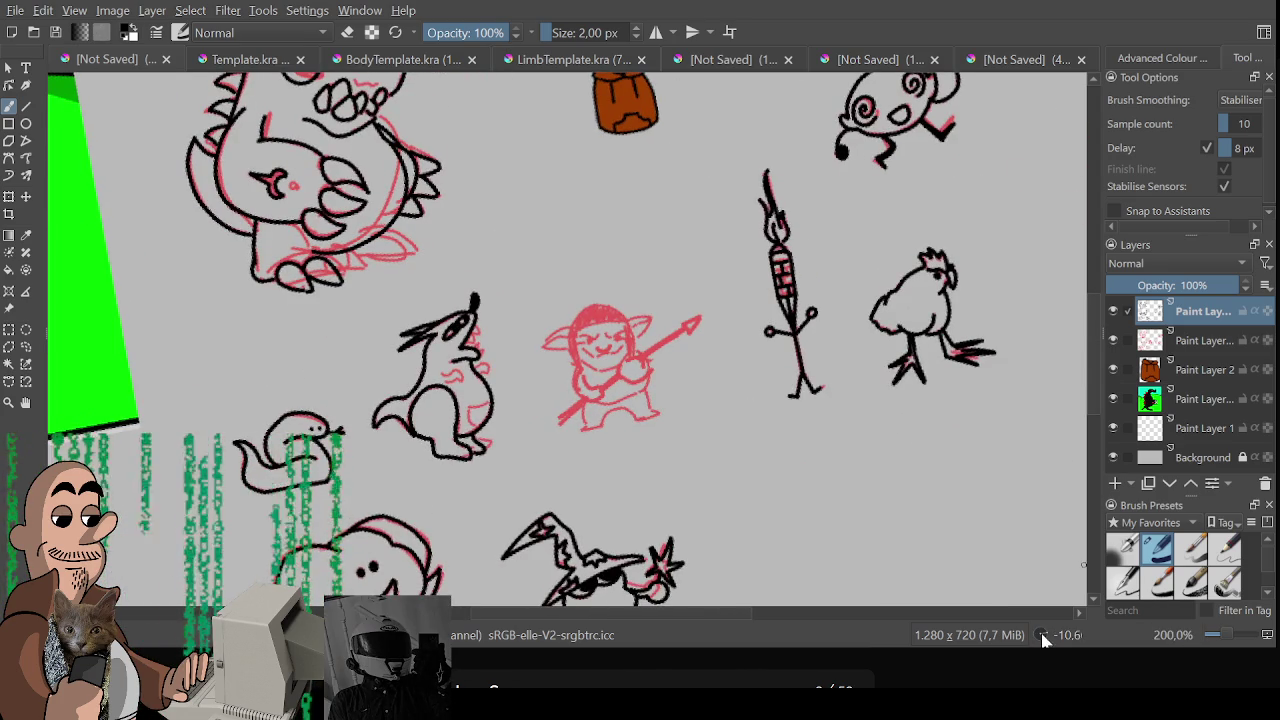
{"action": "left_click", "coordinate": [1041, 635]}
{"action": "scroll", "coordinate": [540, 378], "scroll_direction": "up", "scroll_amount": 2}
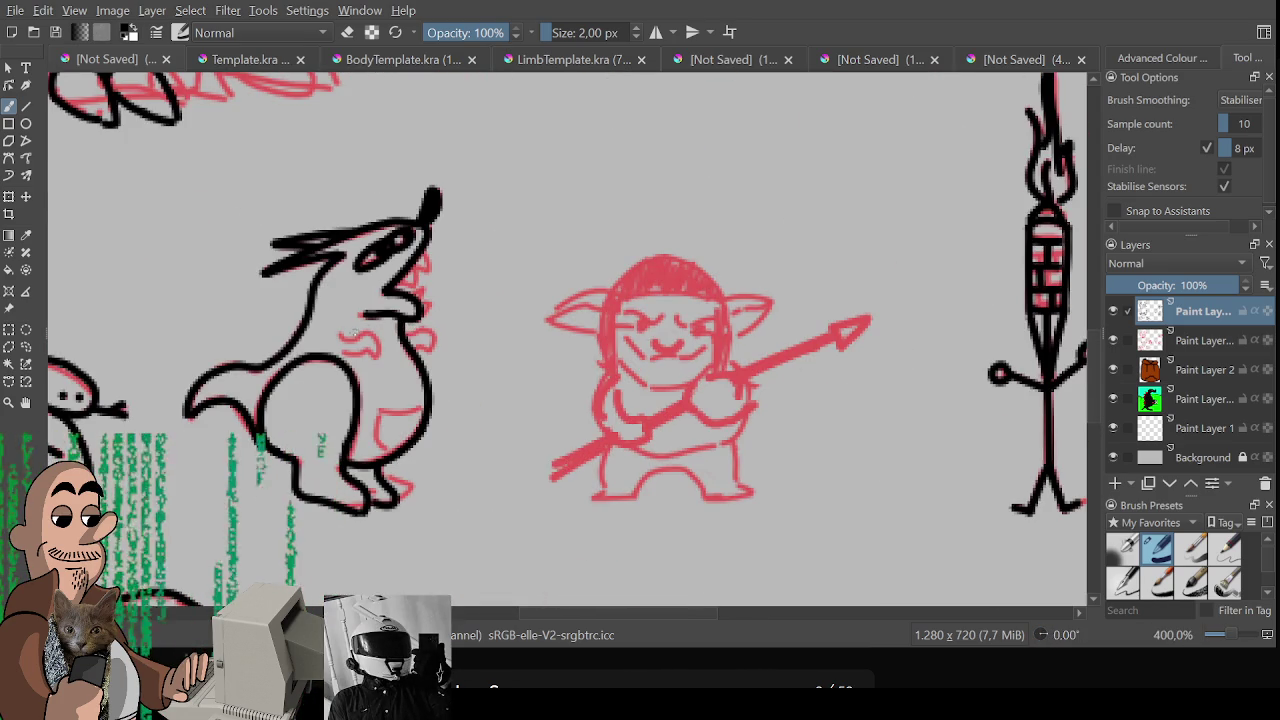
{"action": "mouse_move", "coordinate": [342, 328]}
{"action": "left_mouse_down"}
{"action": "mouse_move", "coordinate": [386, 342]}
{"action": "mouse_move", "coordinate": [358, 358]}
{"action": "mouse_move", "coordinate": [348, 353]}
{"action": "mouse_move", "coordinate": [420, 351]}
{"action": "left_mouse_up"}
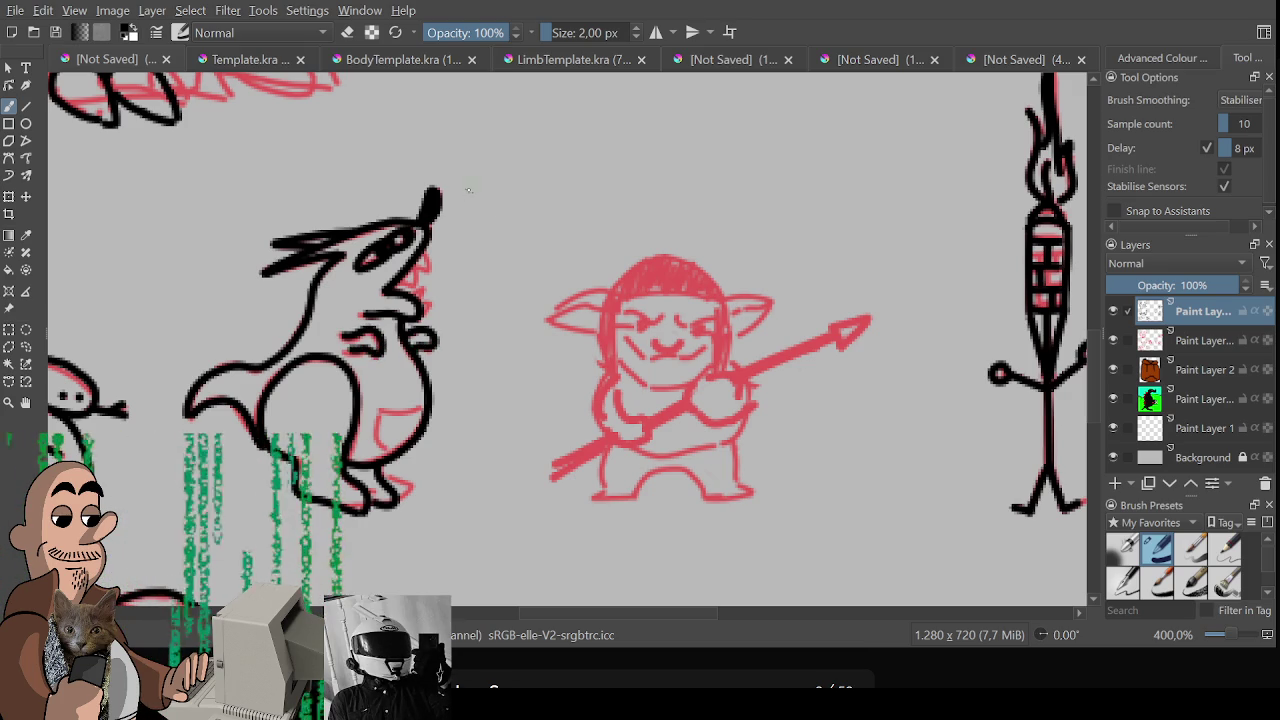
{"action": "left_click_drag", "start_coordinate": [418, 274], "coordinate": [426, 246]}
{"action": "mouse_move", "coordinate": [408, 290]}
{"action": "left_mouse_down"}
{"action": "mouse_move", "coordinate": [424, 314]}
{"action": "mouse_move", "coordinate": [440, 306]}
{"action": "left_mouse_up"}
{"action": "scroll", "coordinate": [451, 305], "scroll_direction": "down", "scroll_amount": 3}
{"action": "scroll", "coordinate": [508, 417], "scroll_direction": "down", "scroll_amount": 1}
{"action": "scroll", "coordinate": [508, 417], "scroll_direction": "up", "scroll_amount": 2}
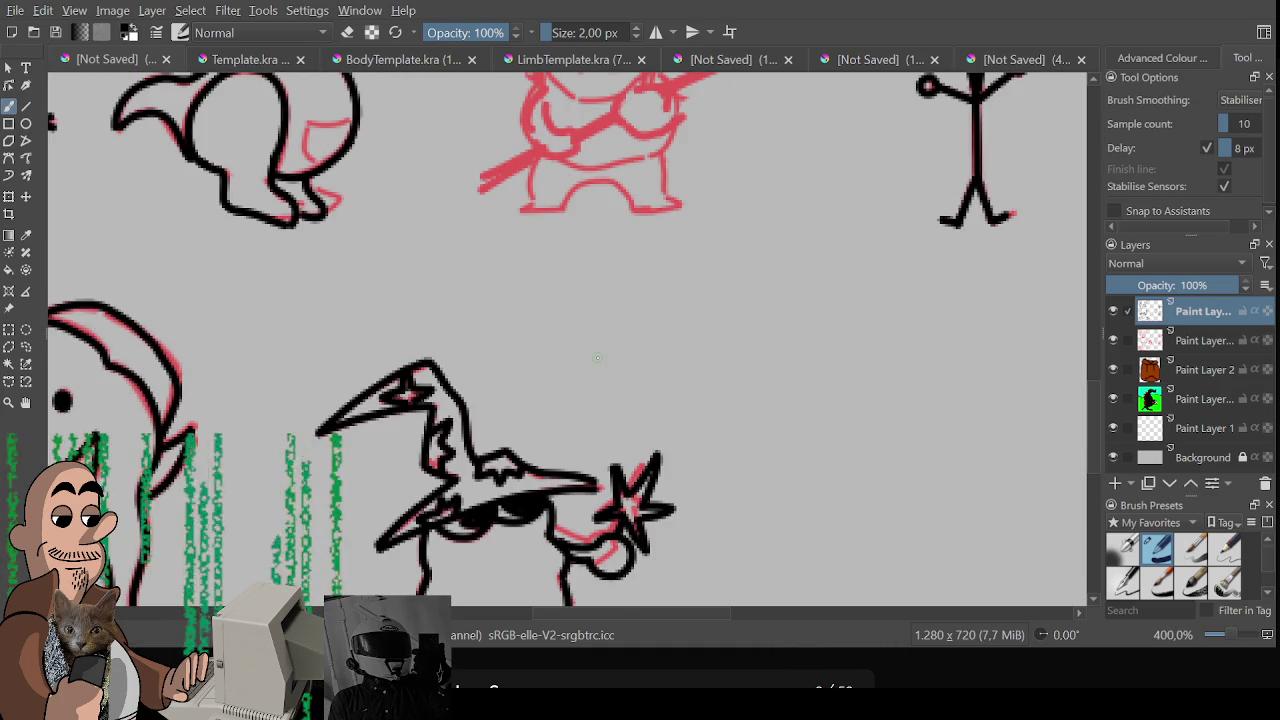
{"action": "left_click_drag", "start_coordinate": [597, 357], "coordinate": [777, 602]}
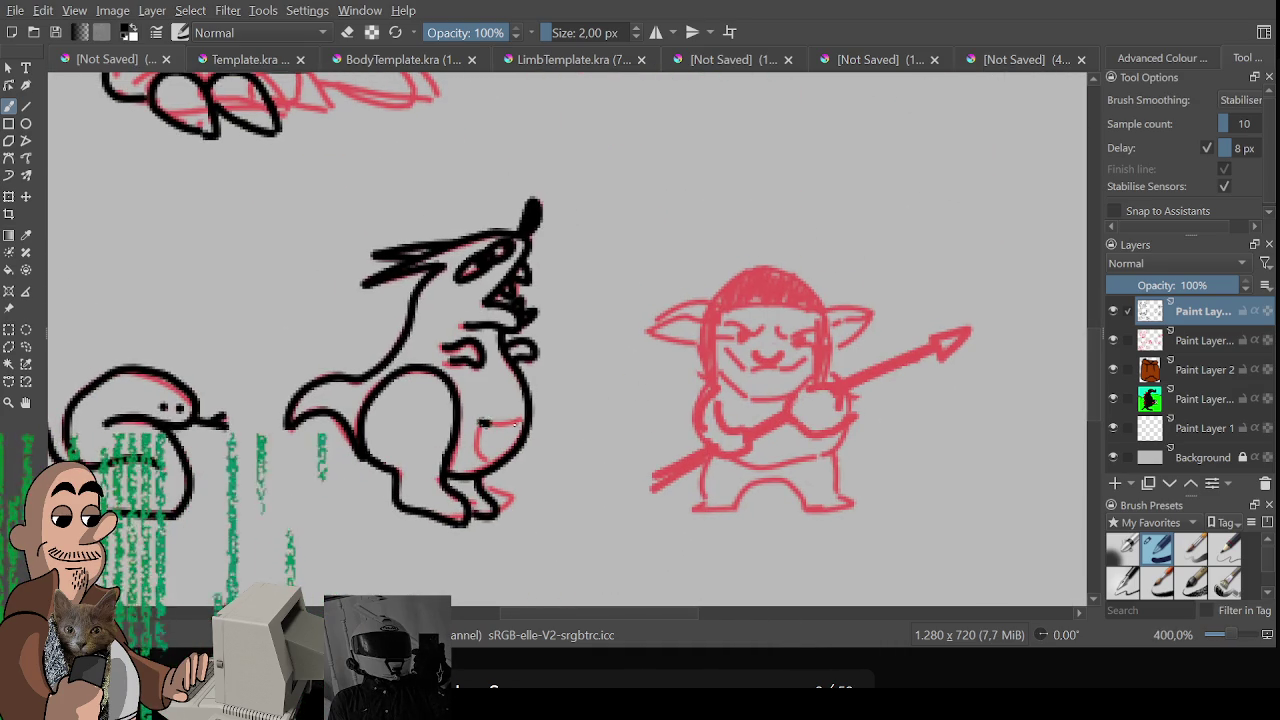
{"action": "left_click_drag", "start_coordinate": [516, 424], "coordinate": [532, 426]}
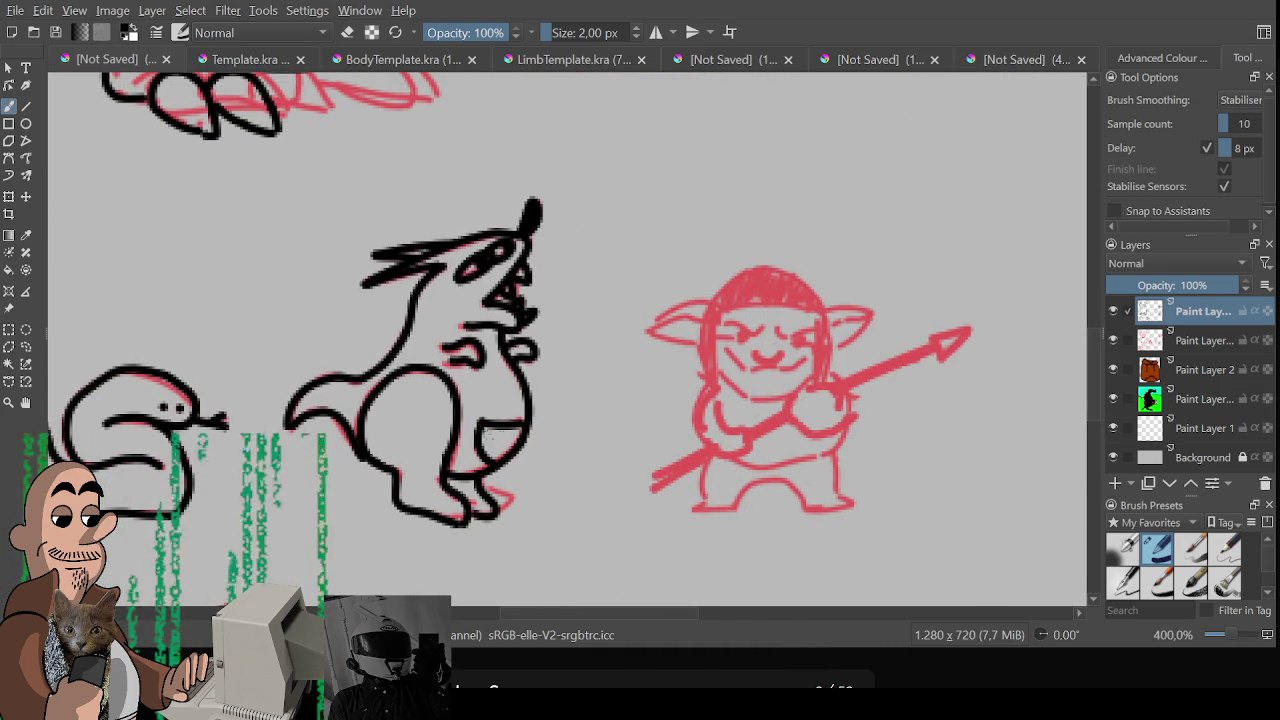
{"action": "left_click_drag", "start_coordinate": [476, 437], "coordinate": [510, 457]}
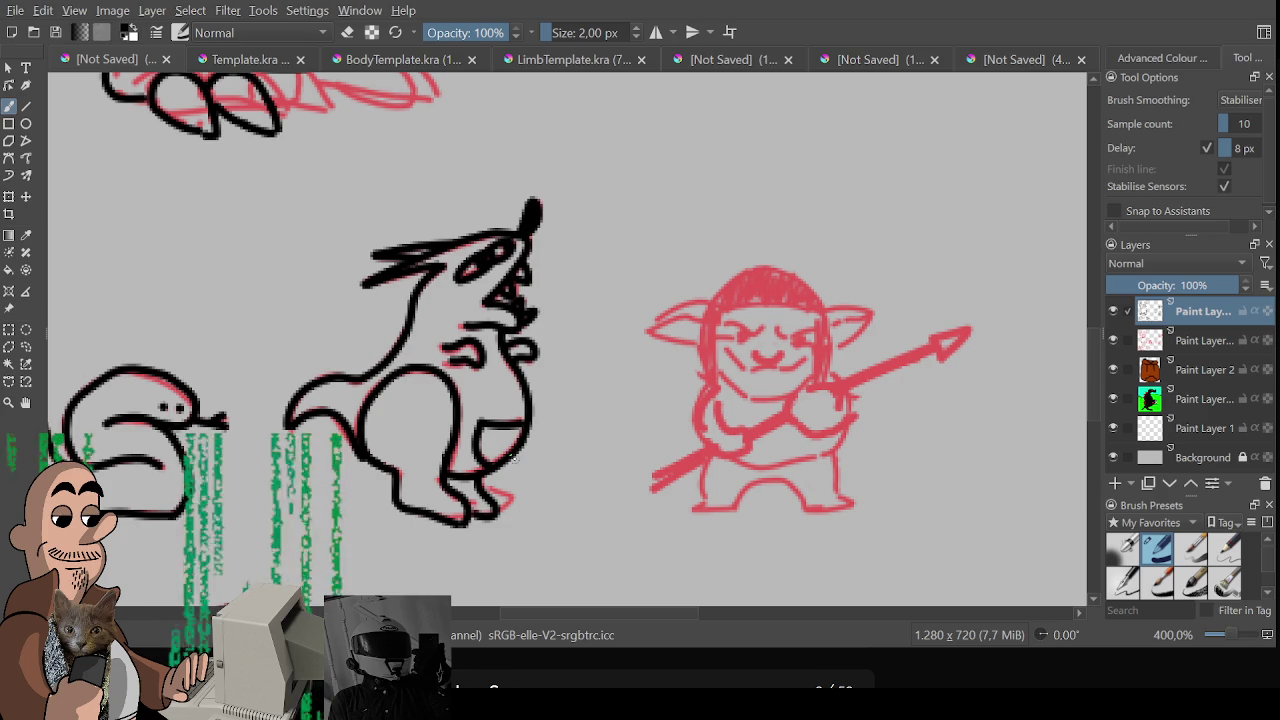
{"action": "scroll", "coordinate": [437, 404], "scroll_direction": "down", "scroll_amount": 4}
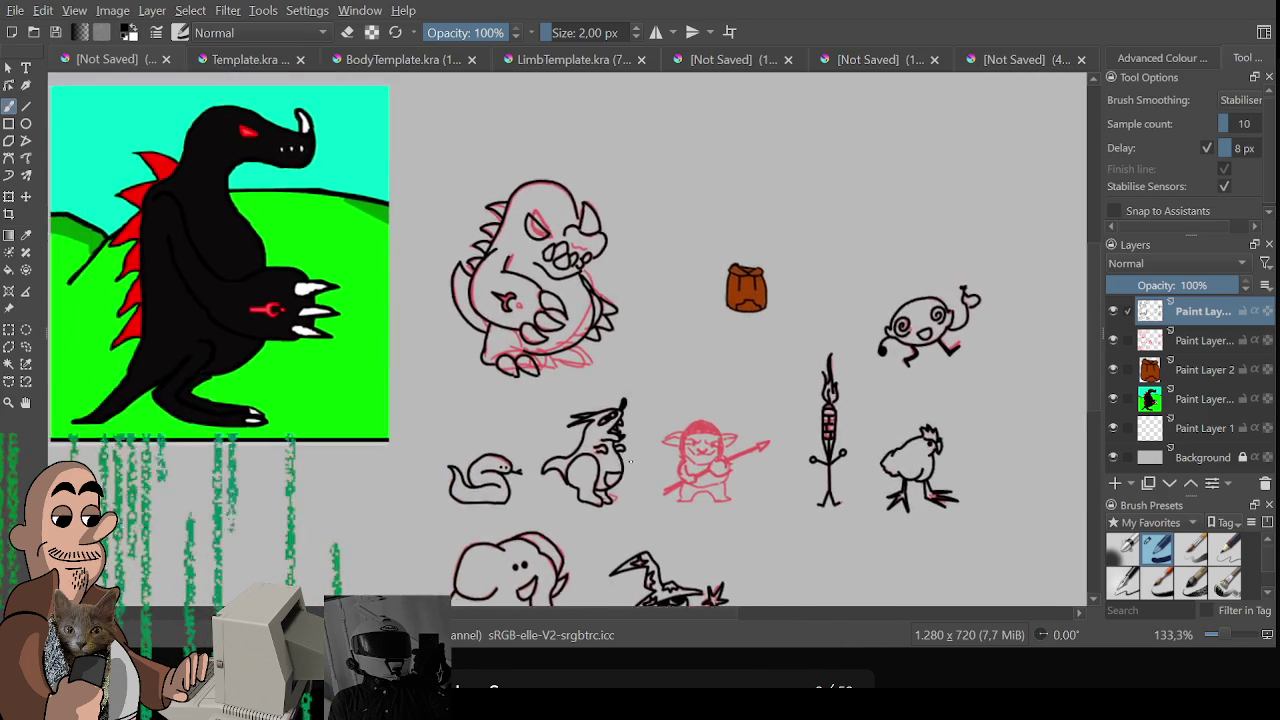
Ink the line along the monster's lower arm and the claw edges below it
{"action": "scroll", "coordinate": [471, 371], "scroll_direction": "up", "scroll_amount": 5}
{"action": "left_click_drag", "start_coordinate": [471, 371], "coordinate": [161, 409]}
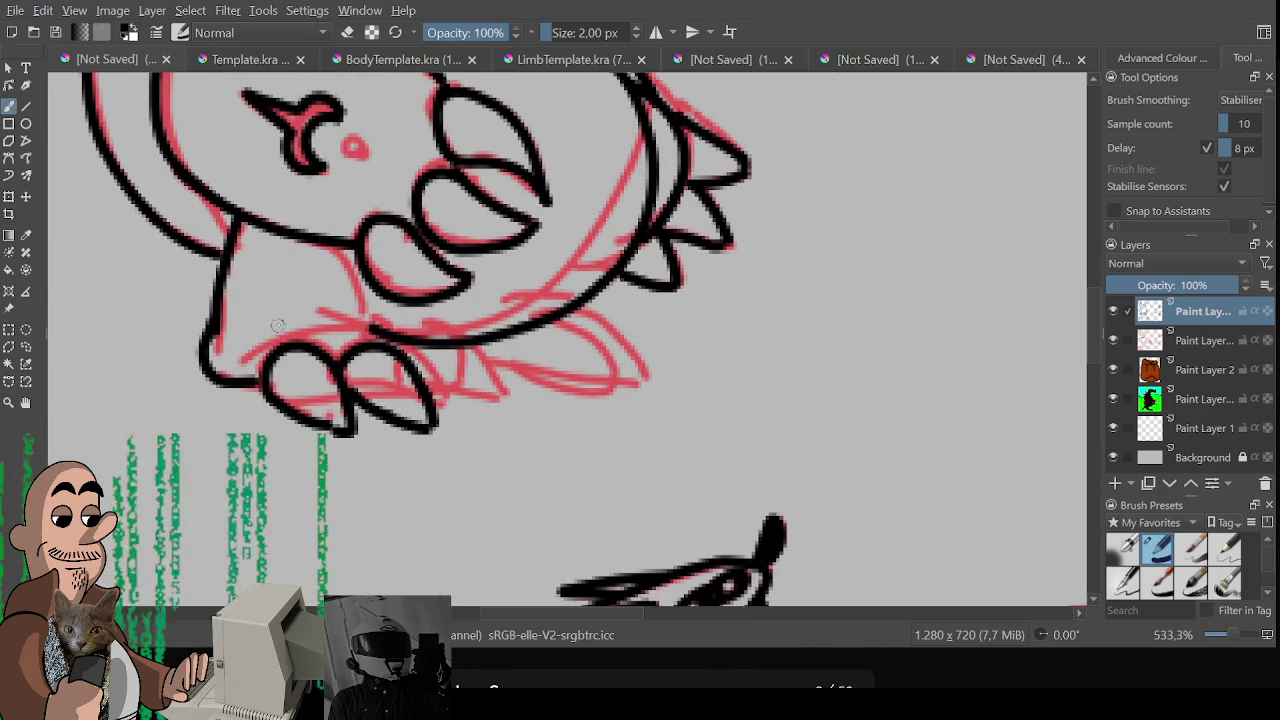
{"action": "mouse_move", "coordinate": [278, 325]}
{"action": "left_mouse_down"}
{"action": "mouse_move", "coordinate": [535, 275]}
{"action": "mouse_move", "coordinate": [548, 308]}
{"action": "left_mouse_up"}
{"action": "key", "text": "ctrl+z"}
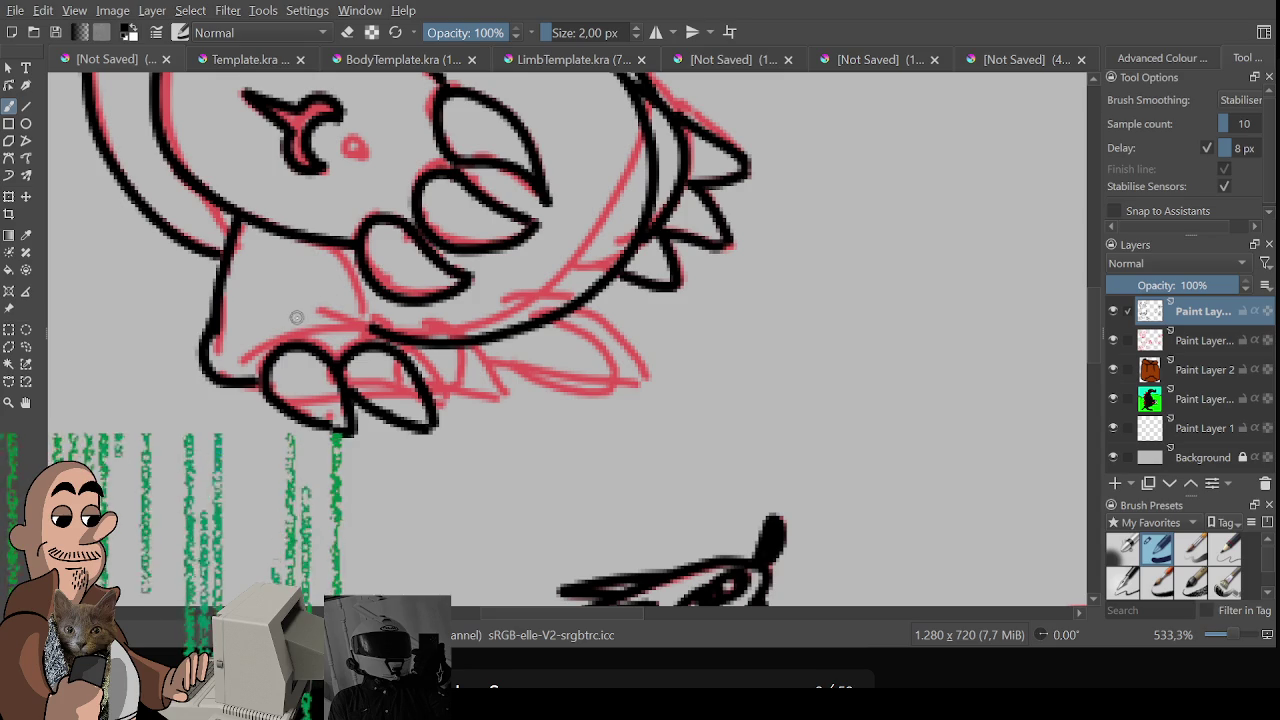
{"action": "left_click_drag", "start_coordinate": [277, 312], "coordinate": [509, 328]}
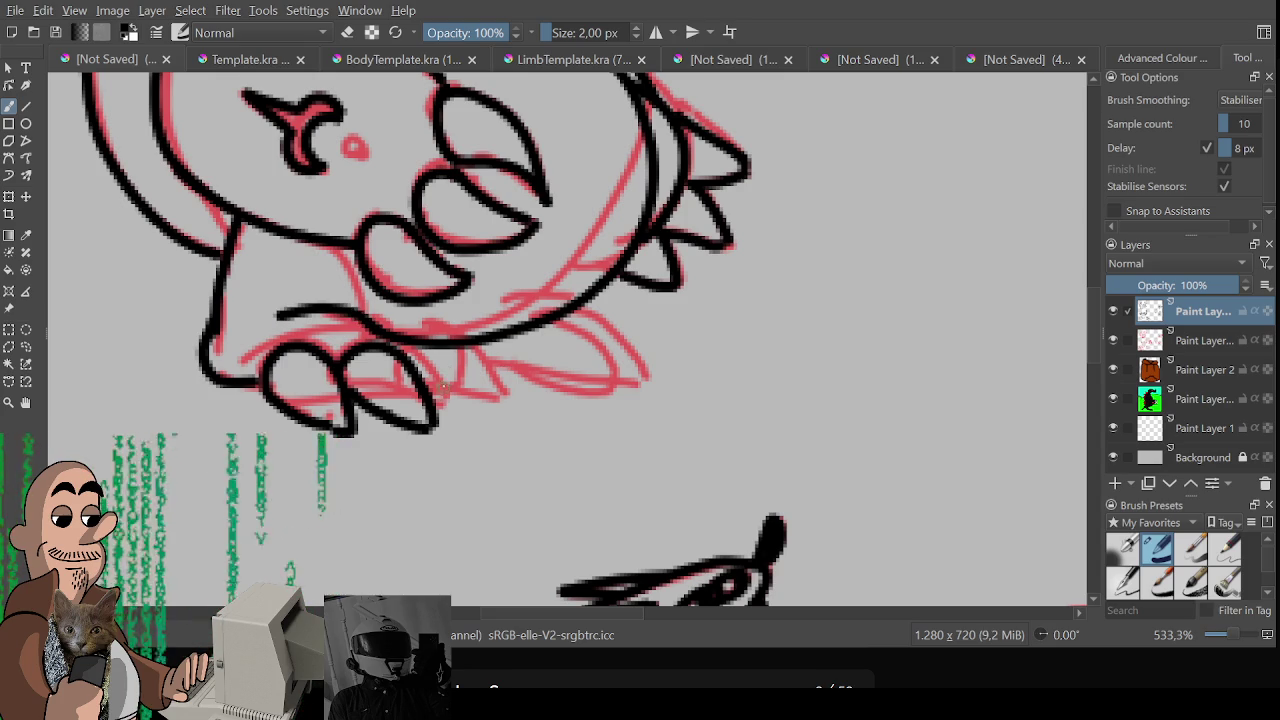
{"action": "left_click_drag", "start_coordinate": [441, 350], "coordinate": [432, 395]}
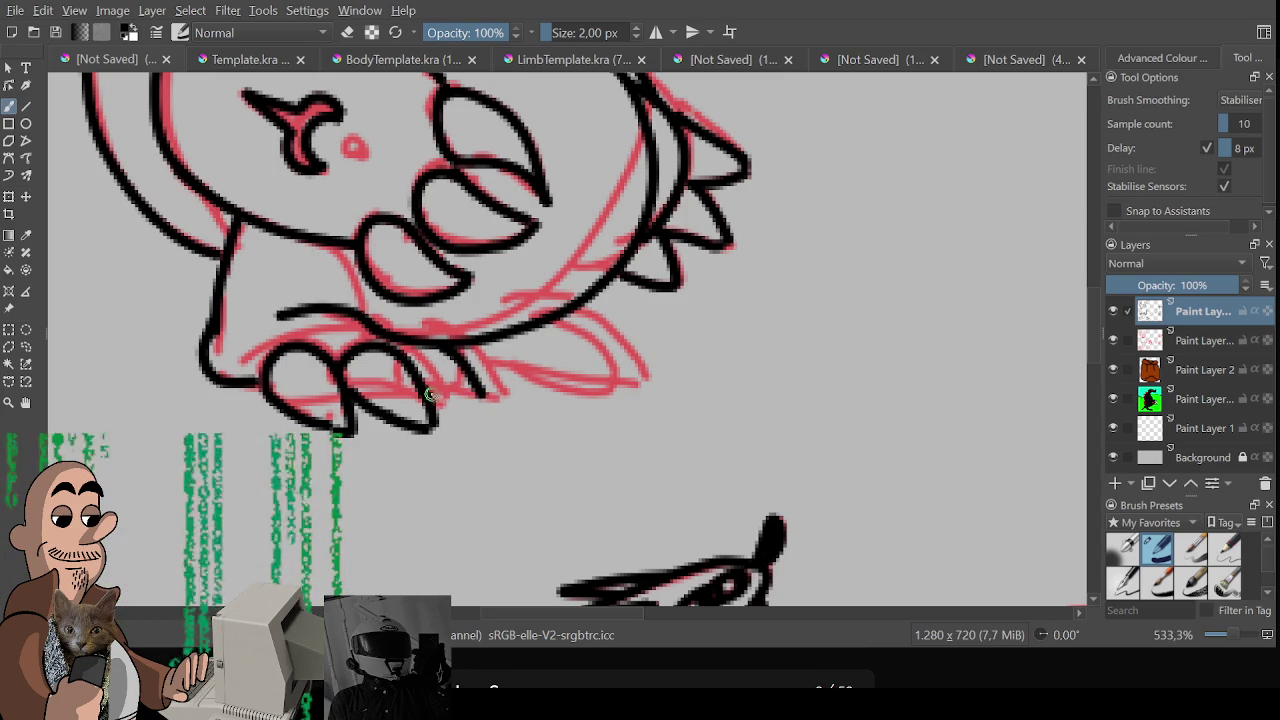
{"action": "left_click_drag", "start_coordinate": [432, 395], "coordinate": [486, 400]}
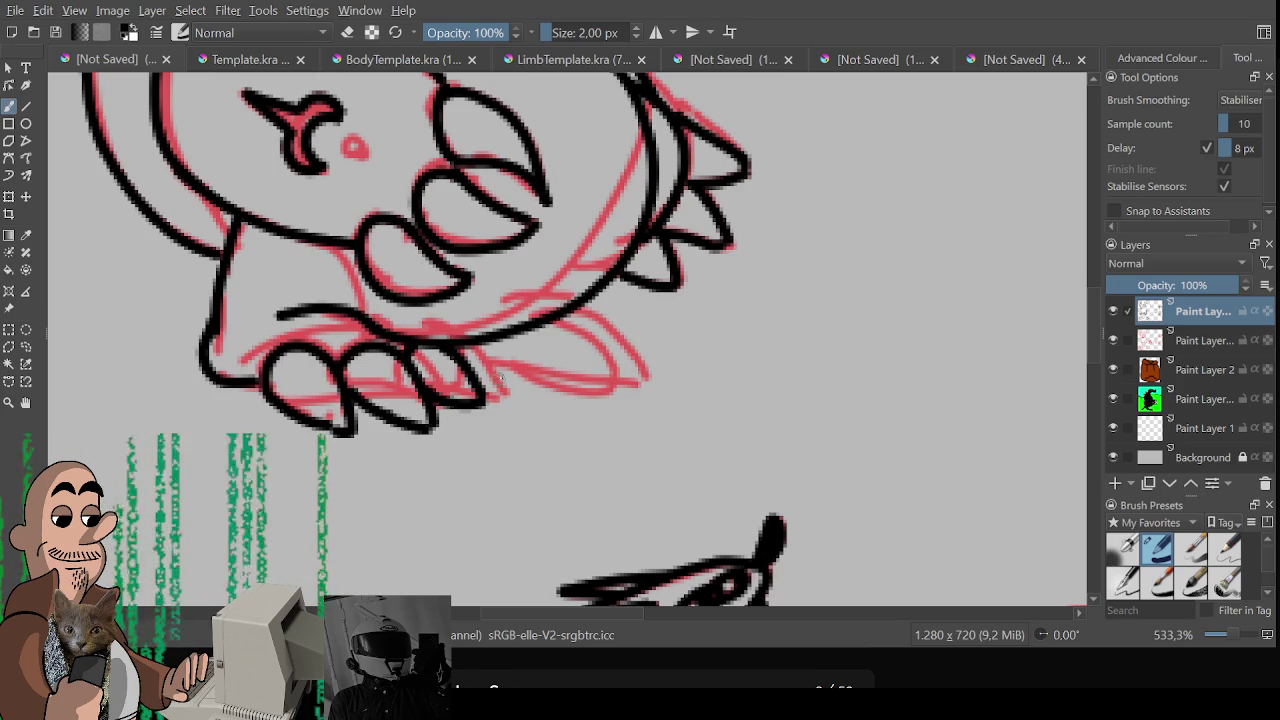
Outline the new claw in black, erasing stray lines inside it and re-inking its edges
{"action": "left_click_drag", "start_coordinate": [484, 380], "coordinate": [648, 378]}
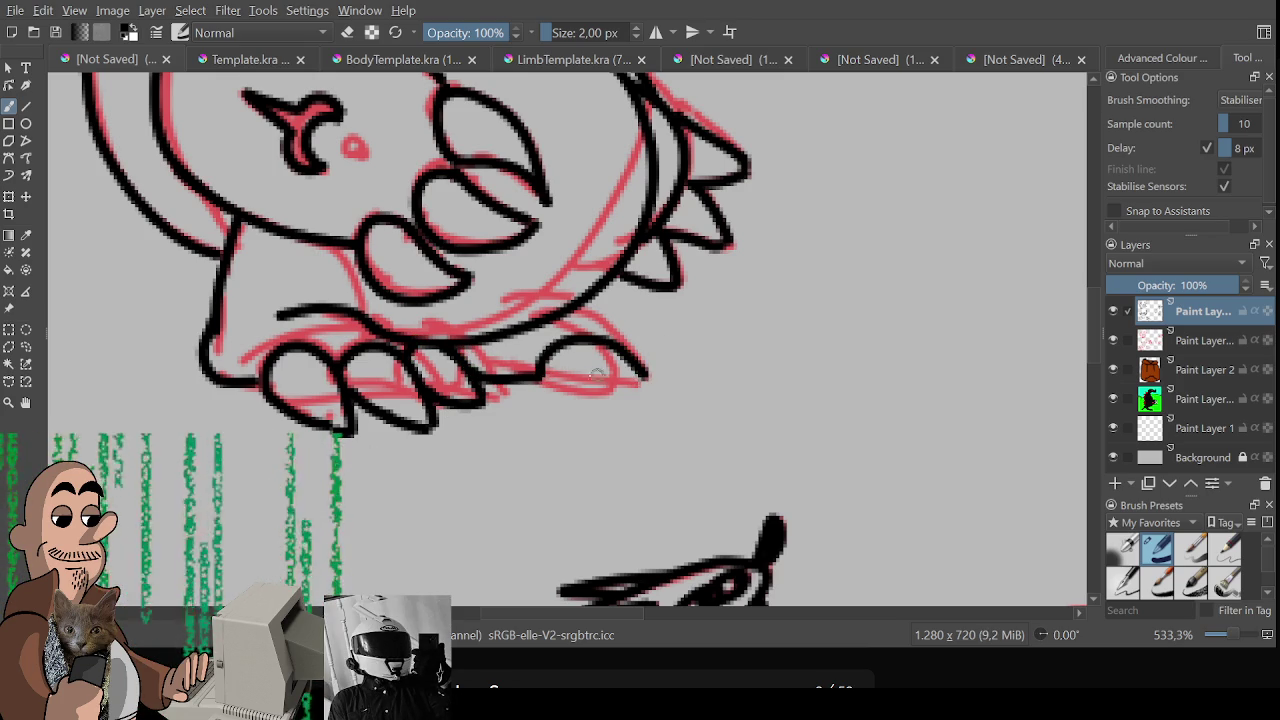
{"action": "left_click_drag", "start_coordinate": [538, 378], "coordinate": [646, 379]}
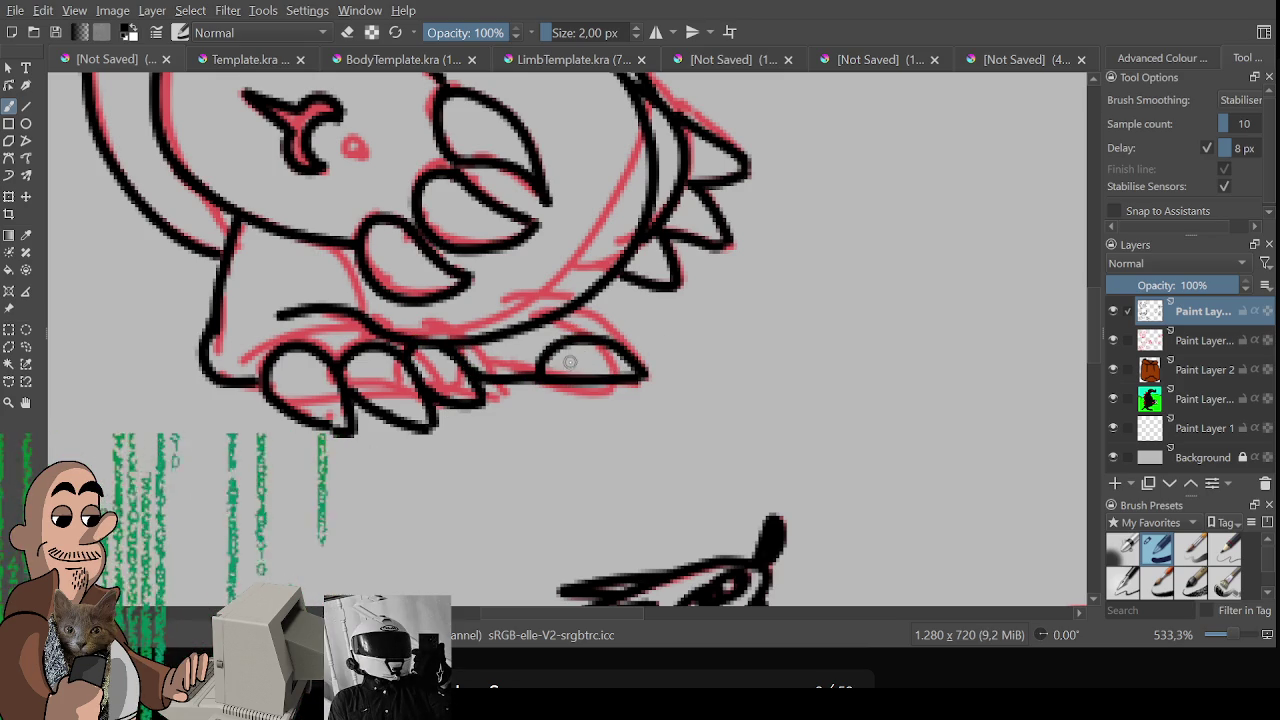
{"action": "left_click_drag", "start_coordinate": [570, 356], "coordinate": [620, 371]}
{"action": "left_click_drag", "start_coordinate": [532, 384], "coordinate": [634, 397]}
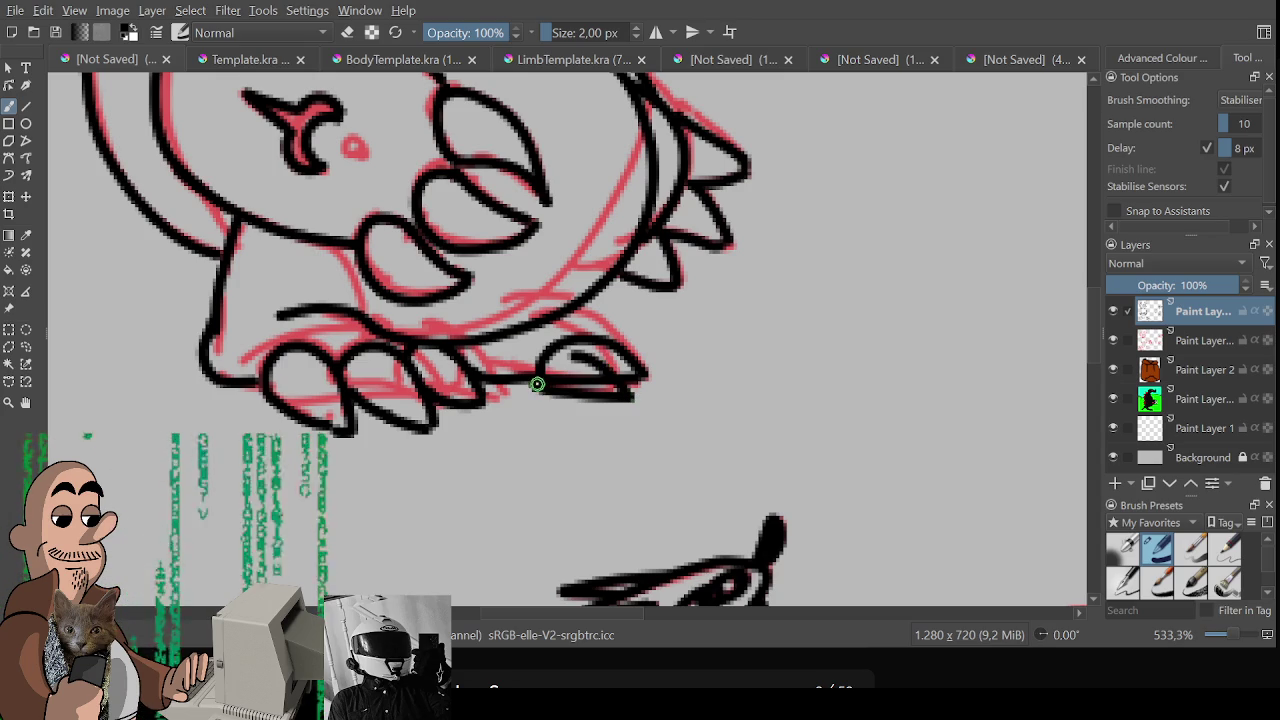
{"action": "left_click_drag", "start_coordinate": [537, 384], "coordinate": [590, 360]}
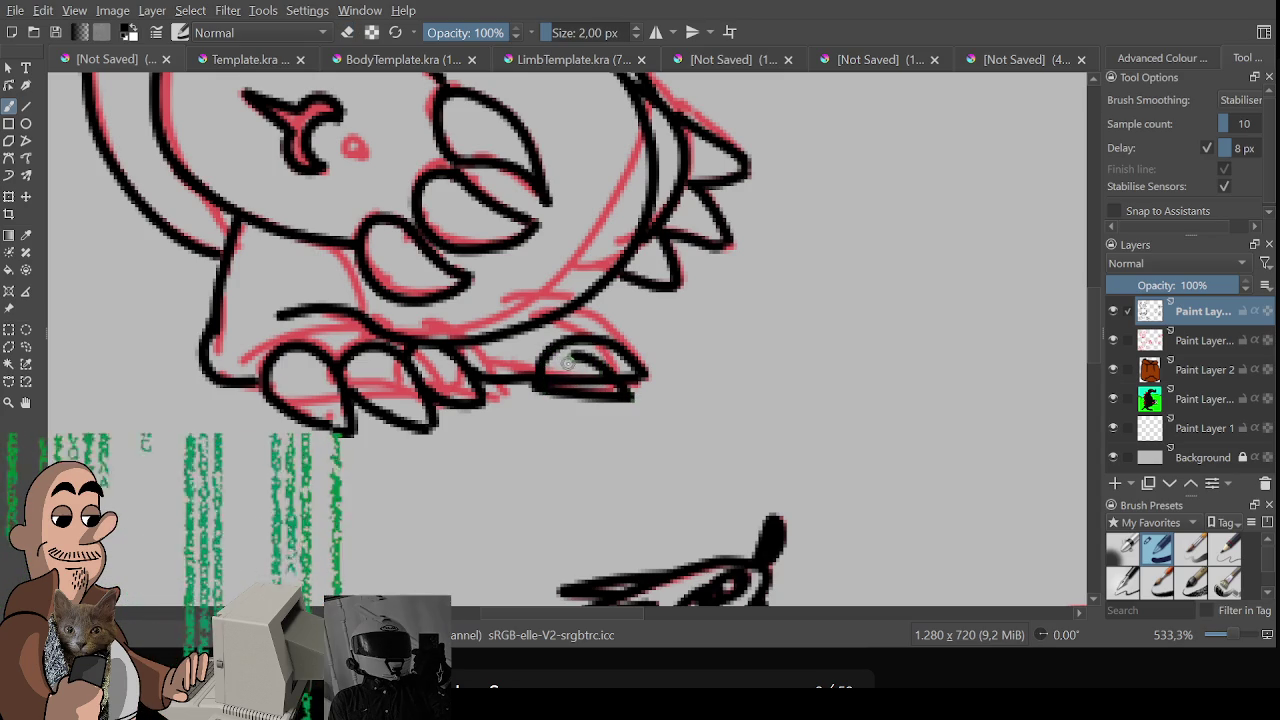
{"action": "key", "text": "e"}
{"action": "left_click_drag", "start_coordinate": [565, 372], "coordinate": [610, 382]}
{"action": "key", "text": "e"}
{"action": "mouse_move", "coordinate": [562, 346]}
{"action": "left_mouse_down"}
{"action": "mouse_move", "coordinate": [627, 341]}
{"action": "mouse_move", "coordinate": [652, 366]}
{"action": "left_mouse_up"}
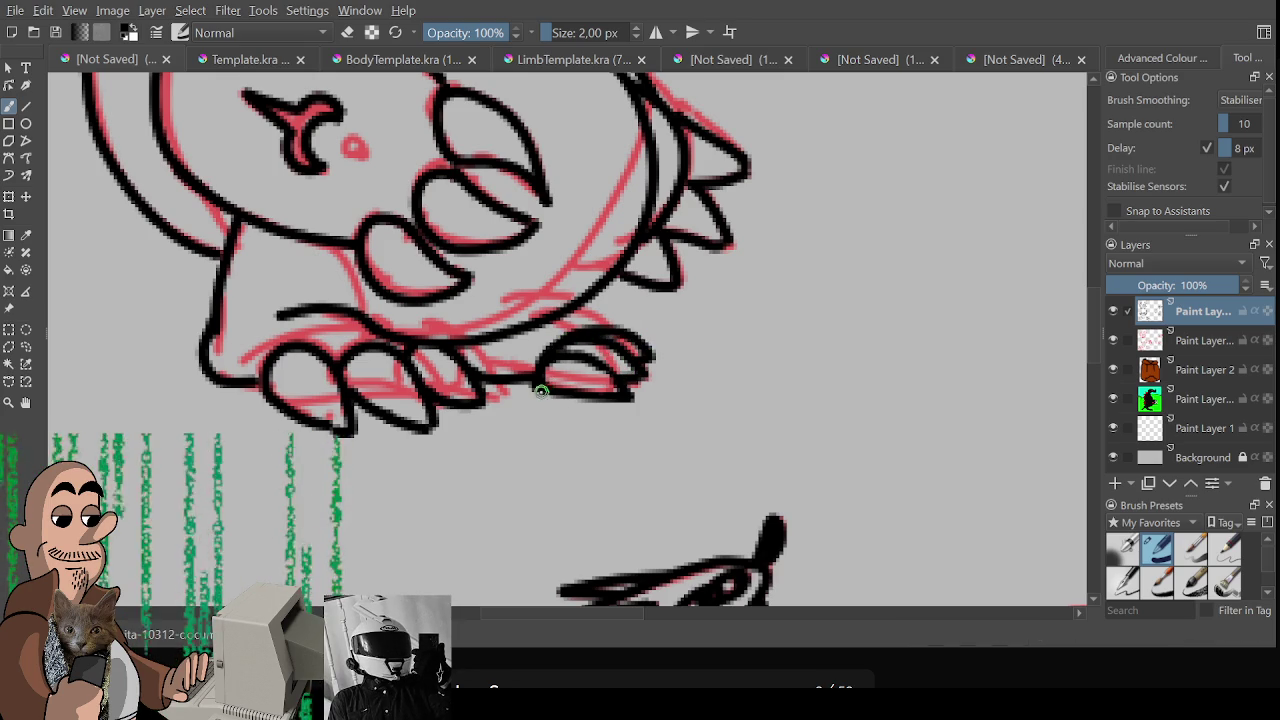
{"action": "key", "text": "e"}
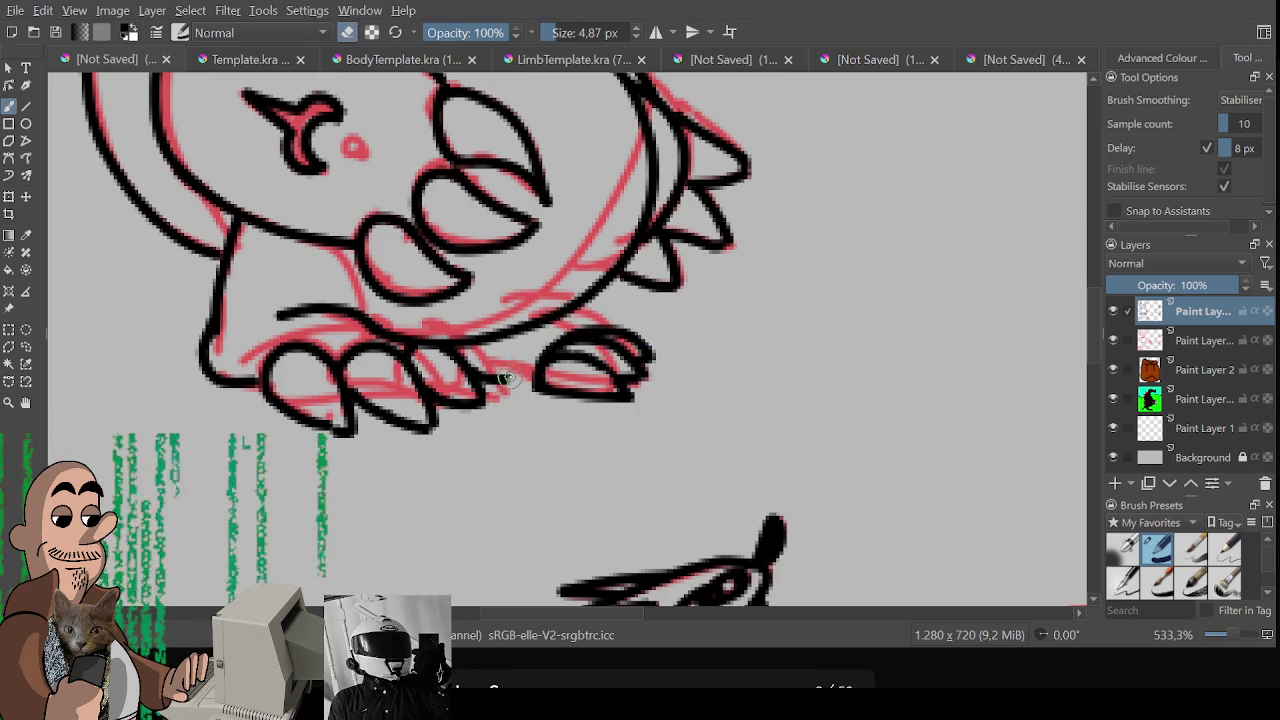
{"action": "key", "text": "e"}
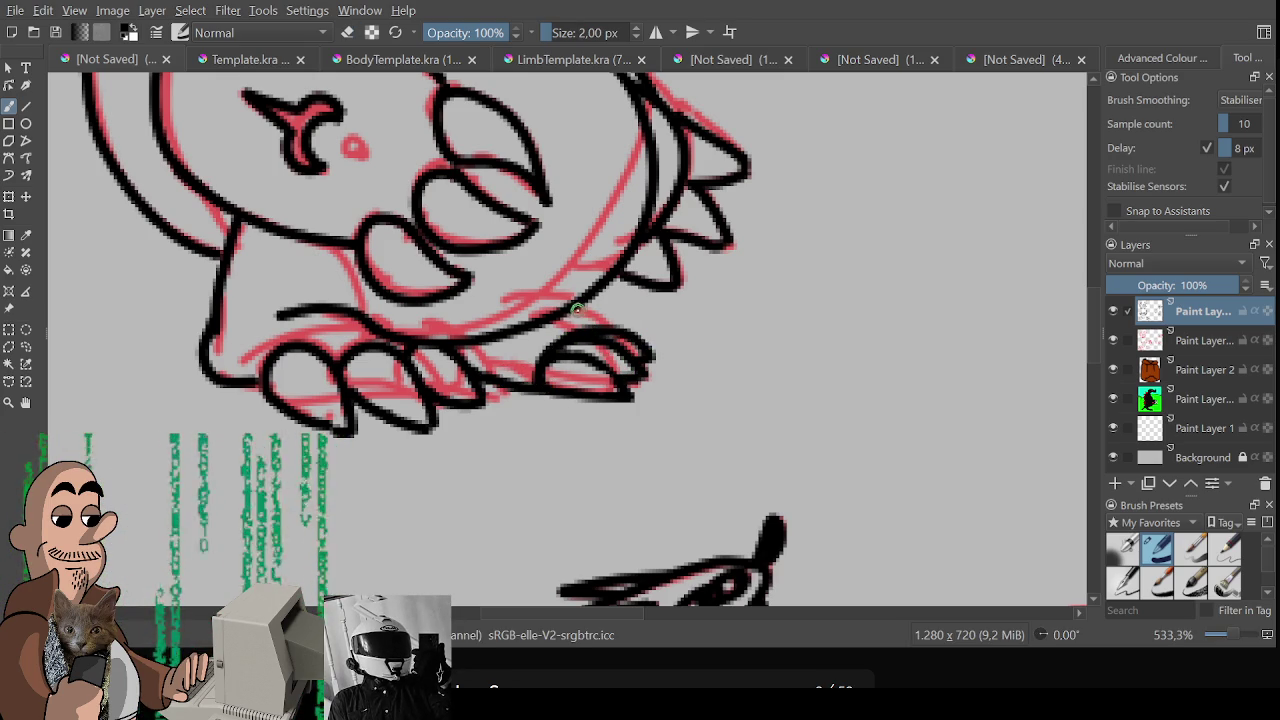
{"action": "left_click_drag", "start_coordinate": [577, 309], "coordinate": [622, 336]}
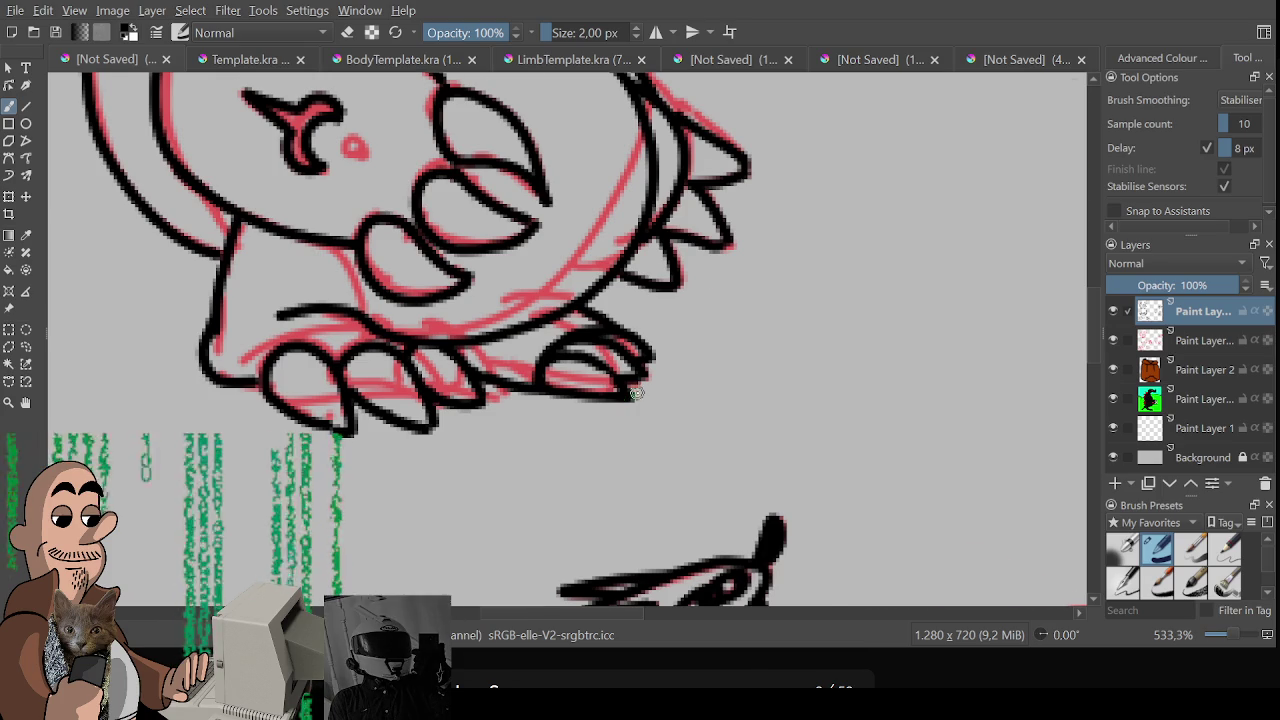
Zoom in and dot a black pupil into the dinosaur's eye, then view all sketches
{"action": "scroll", "coordinate": [636, 393], "scroll_direction": "down", "scroll_amount": 2}
{"action": "key", "text": "e"}
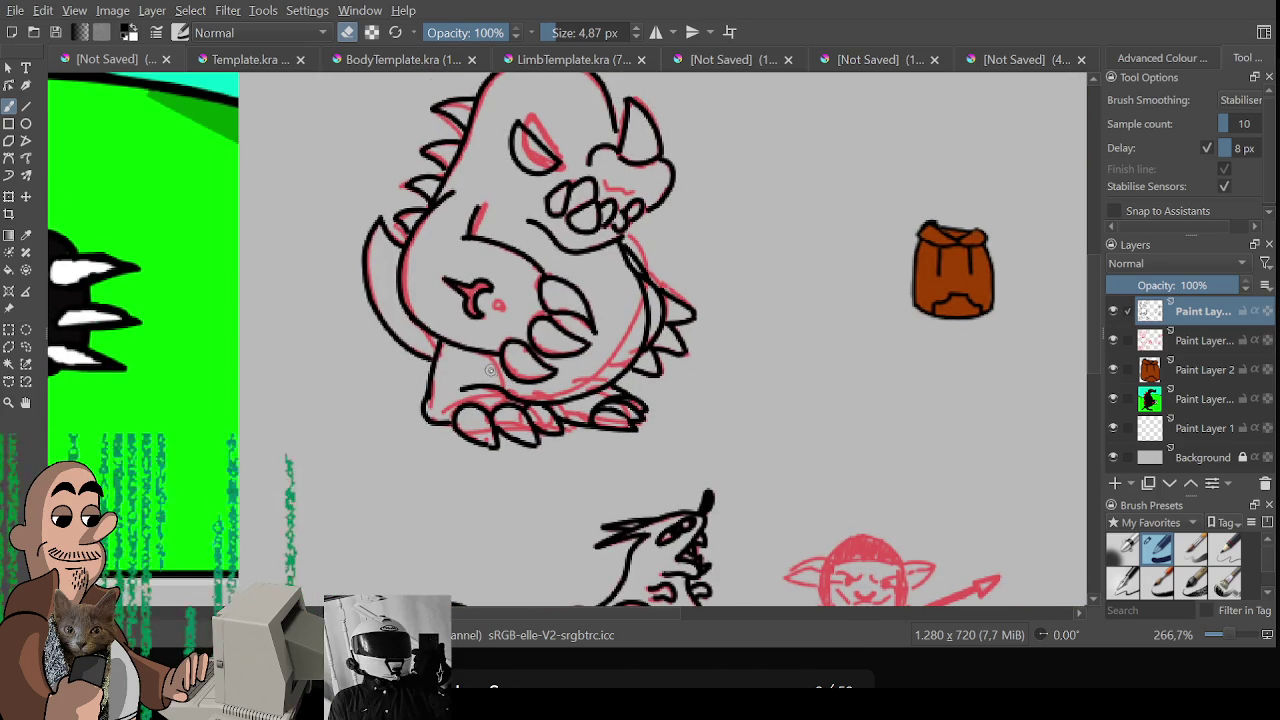
{"action": "key", "text": "e"}
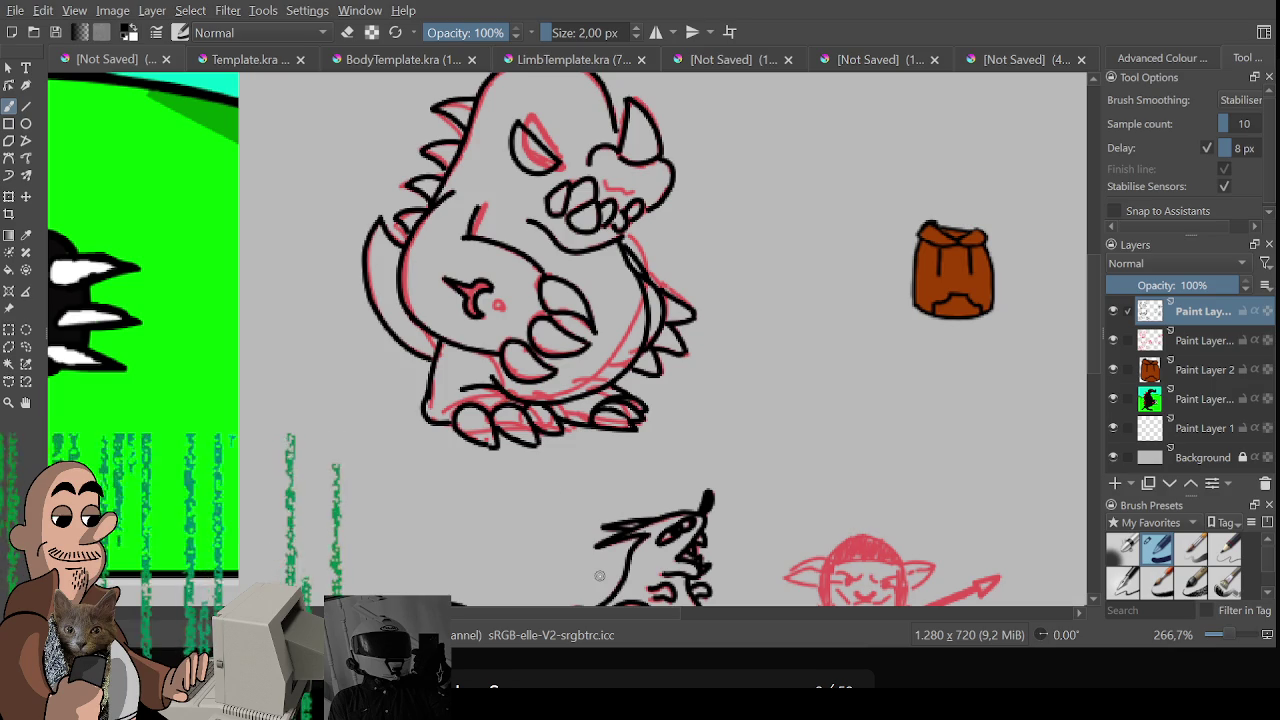
{"action": "scroll", "coordinate": [600, 432], "scroll_direction": "down", "scroll_amount": 1}
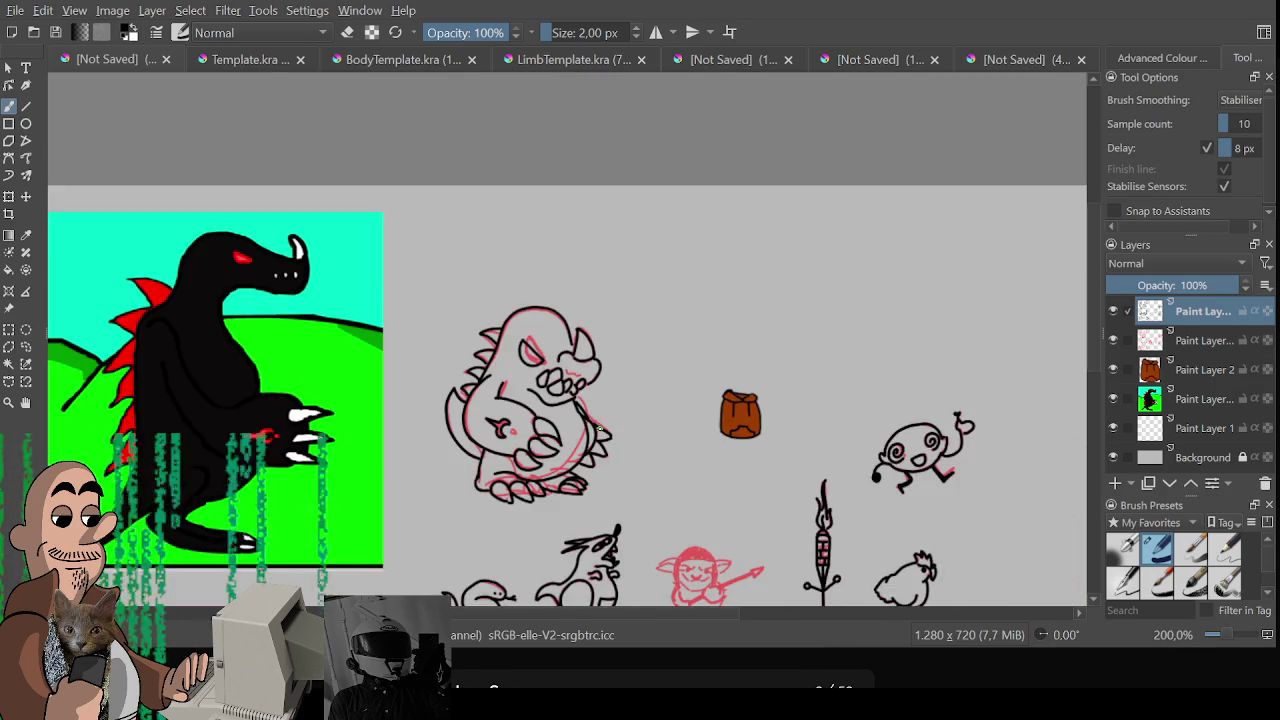
{"action": "scroll", "coordinate": [600, 432], "scroll_direction": "down", "scroll_amount": 1}
{"action": "scroll", "coordinate": [628, 405], "scroll_direction": "up", "scroll_amount": 1}
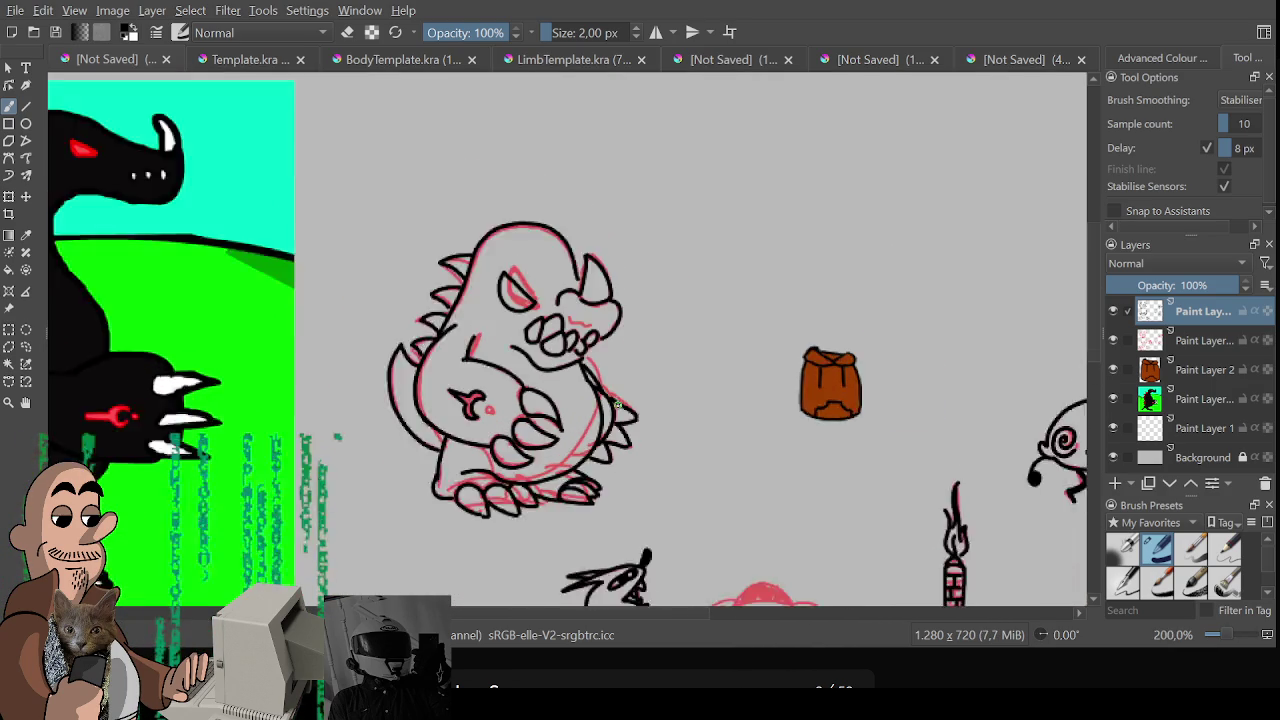
{"action": "scroll", "coordinate": [628, 405], "scroll_direction": "up", "scroll_amount": 1}
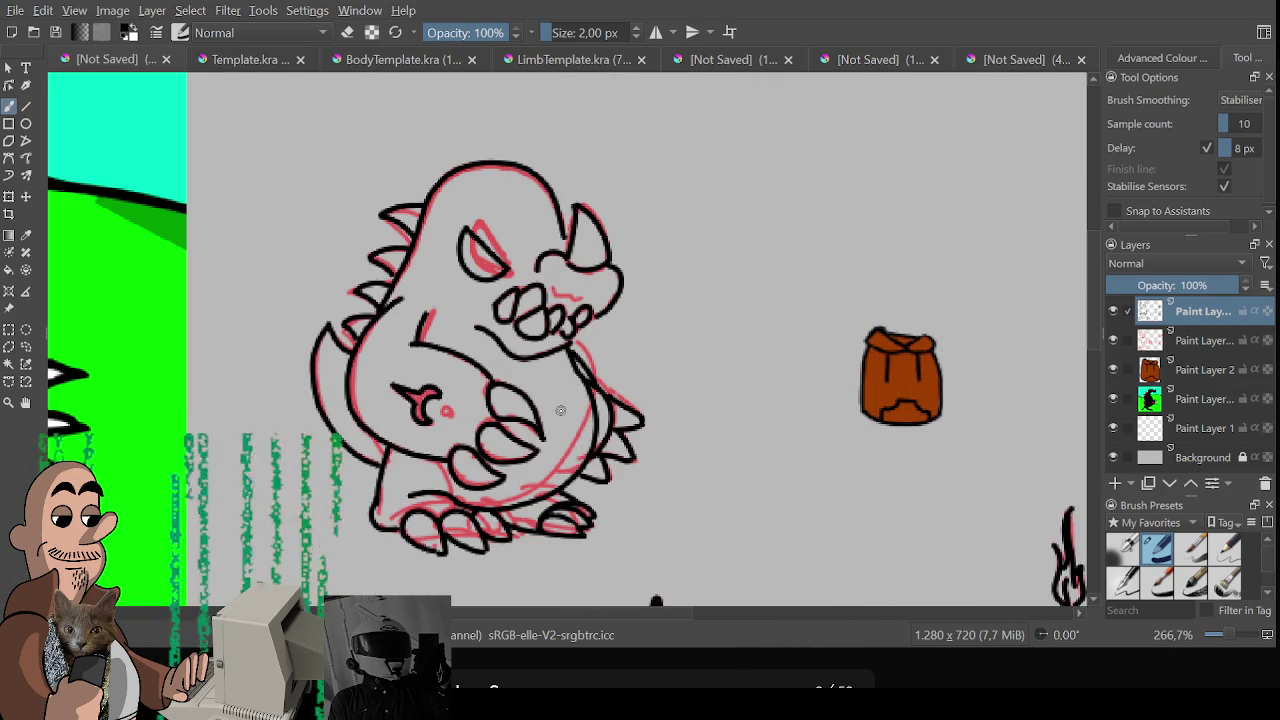
{"action": "left_click", "coordinate": [449, 410]}
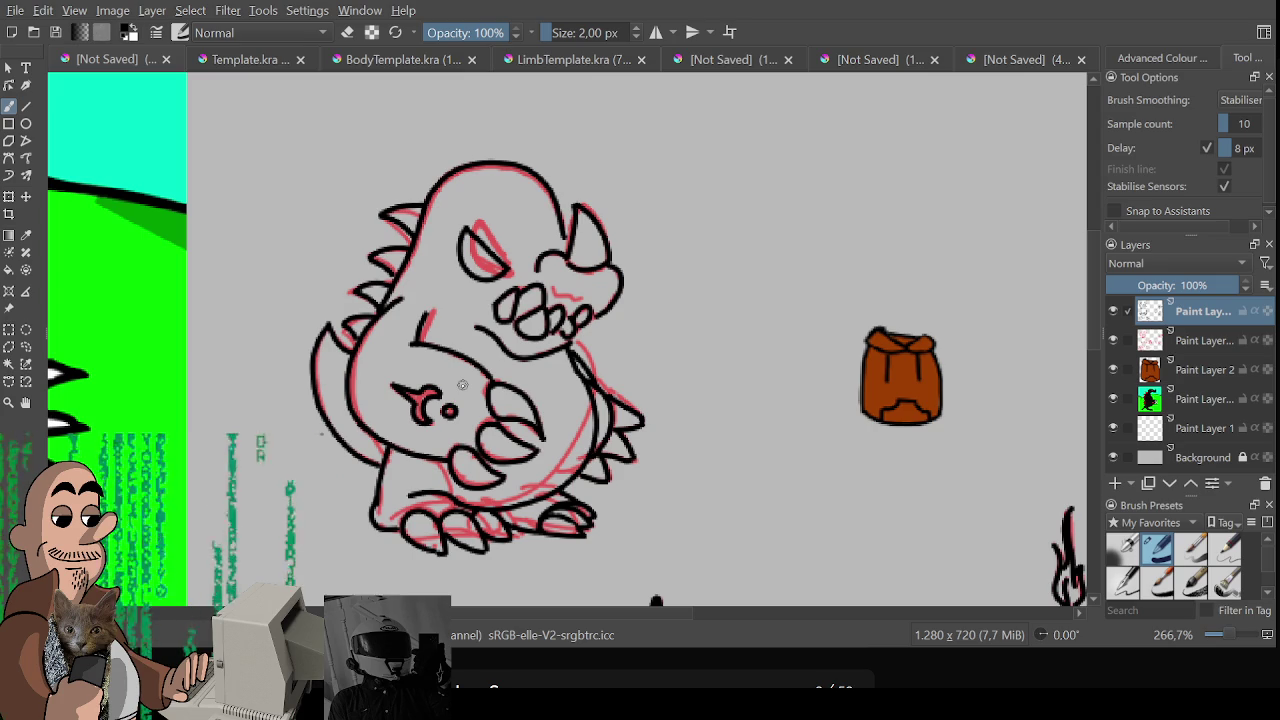
{"action": "scroll", "coordinate": [462, 385], "scroll_direction": "down", "scroll_amount": 2}
{"action": "mouse_move", "coordinate": [590, 466]}
{"action": "left_mouse_down"}
{"action": "mouse_move", "coordinate": [529, 297]}
{"action": "mouse_move", "coordinate": [565, 309]}
{"action": "mouse_move", "coordinate": [556, 364]}
{"action": "left_mouse_up"}
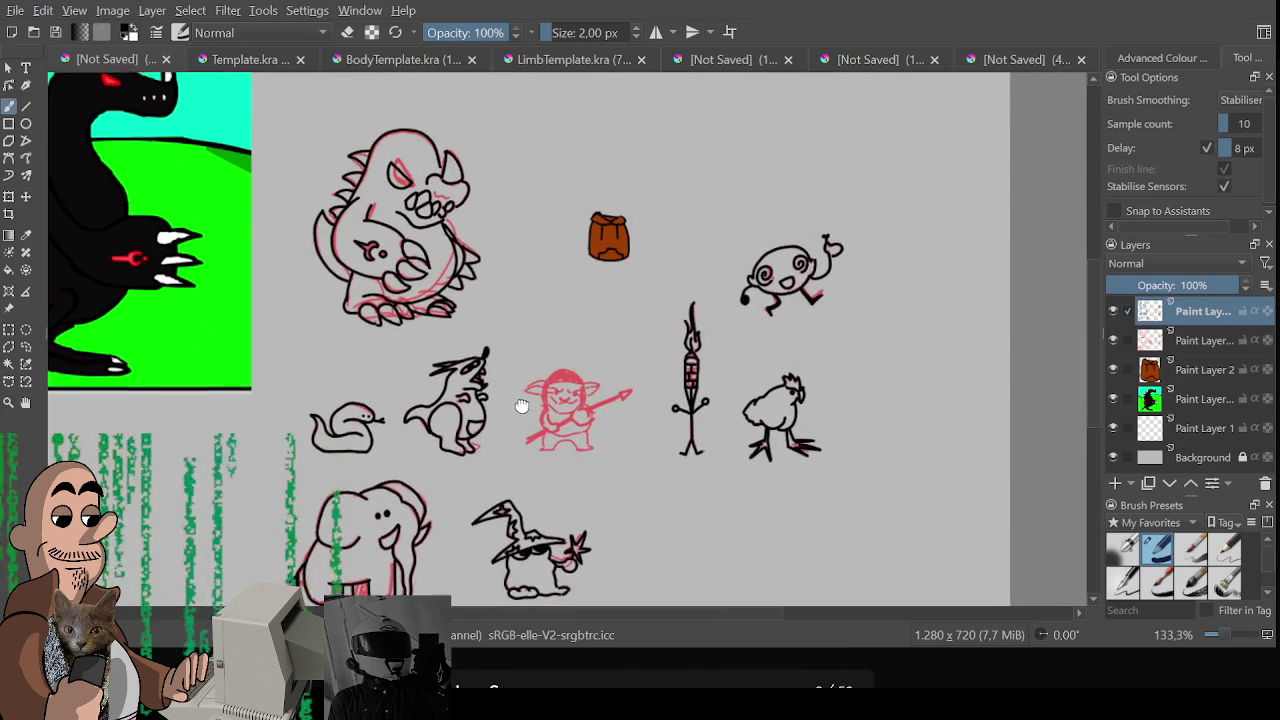
Ink the goblin's left ear, cheek and hair outline, erasing the overshooting hair tip
{"action": "scroll", "coordinate": [594, 343], "scroll_direction": "up", "scroll_amount": 3}
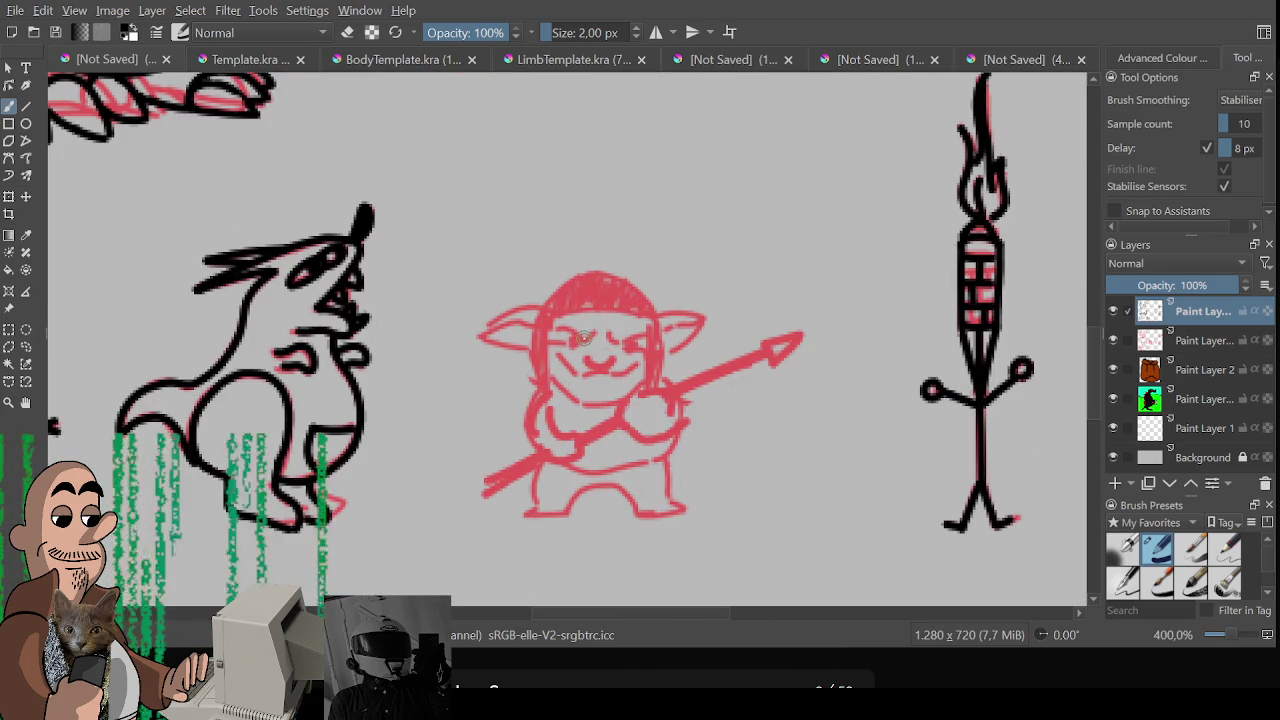
{"action": "left_click_drag", "start_coordinate": [480, 340], "coordinate": [533, 315]}
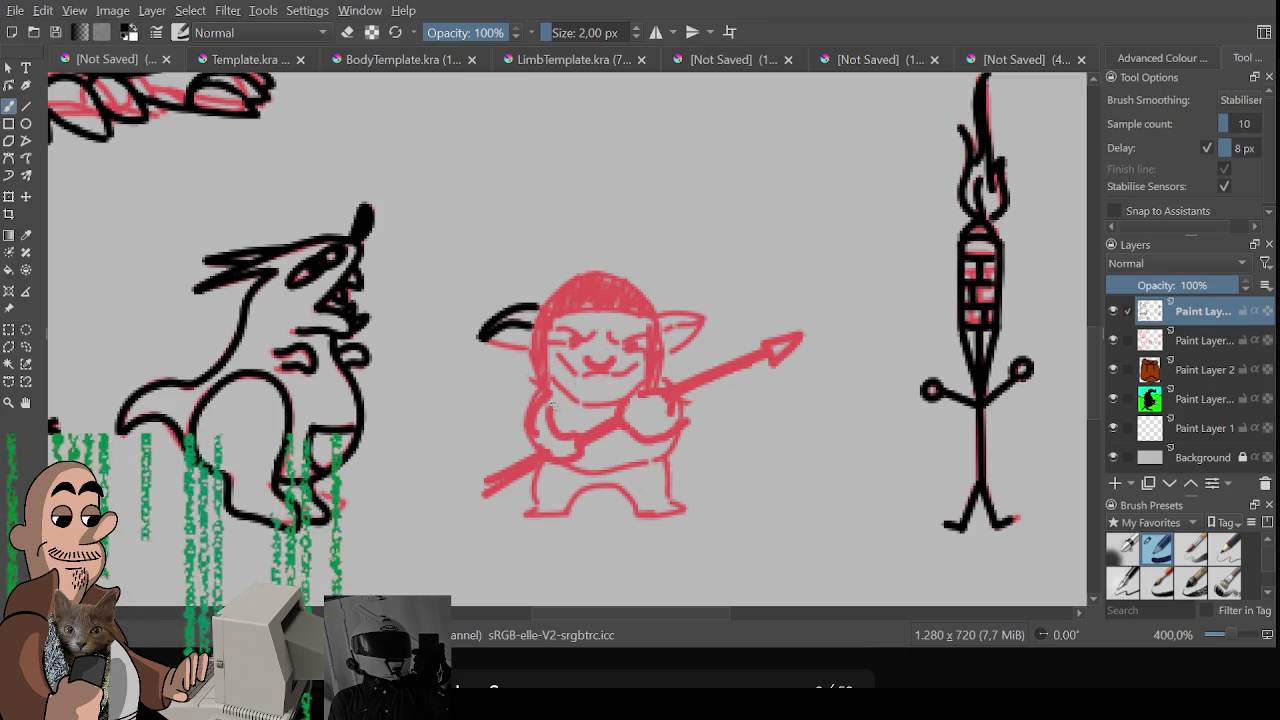
{"action": "left_click_drag", "start_coordinate": [550, 394], "coordinate": [565, 322]}
{"action": "mouse_move", "coordinate": [586, 270]}
{"action": "left_mouse_down"}
{"action": "mouse_move", "coordinate": [540, 320]}
{"action": "mouse_move", "coordinate": [537, 390]}
{"action": "left_mouse_up"}
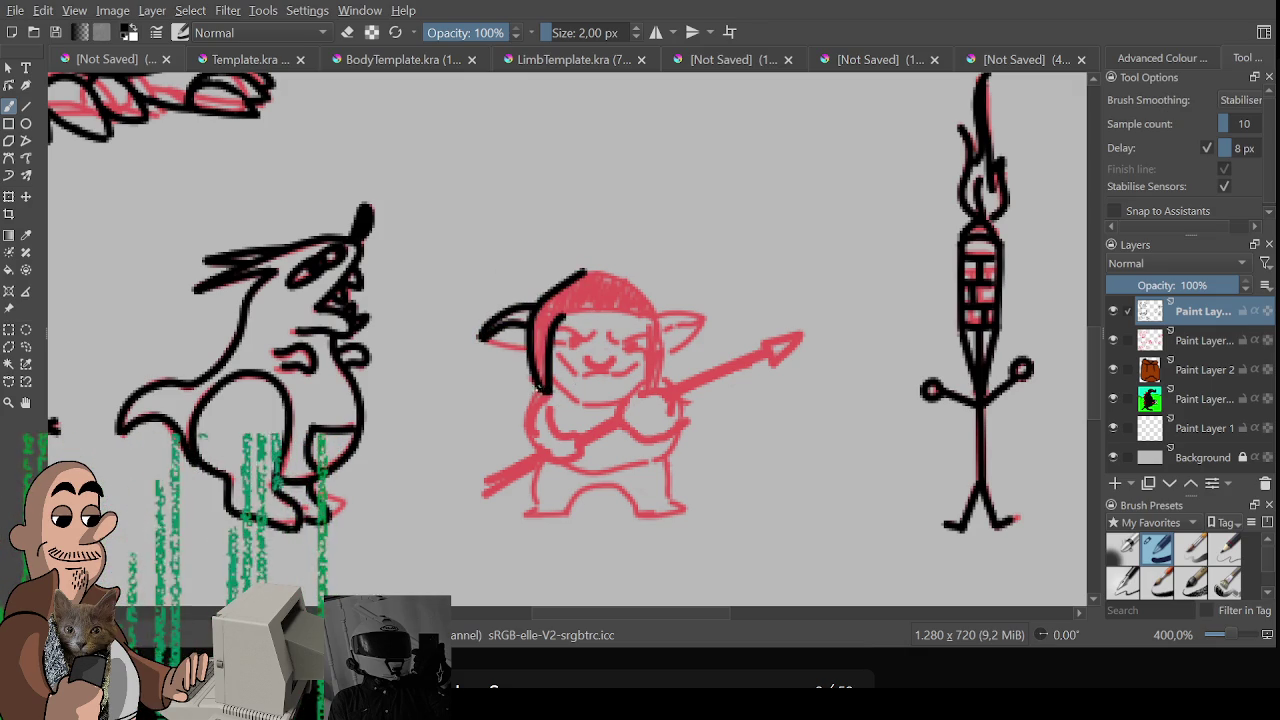
{"action": "left_click_drag", "start_coordinate": [558, 318], "coordinate": [652, 328]}
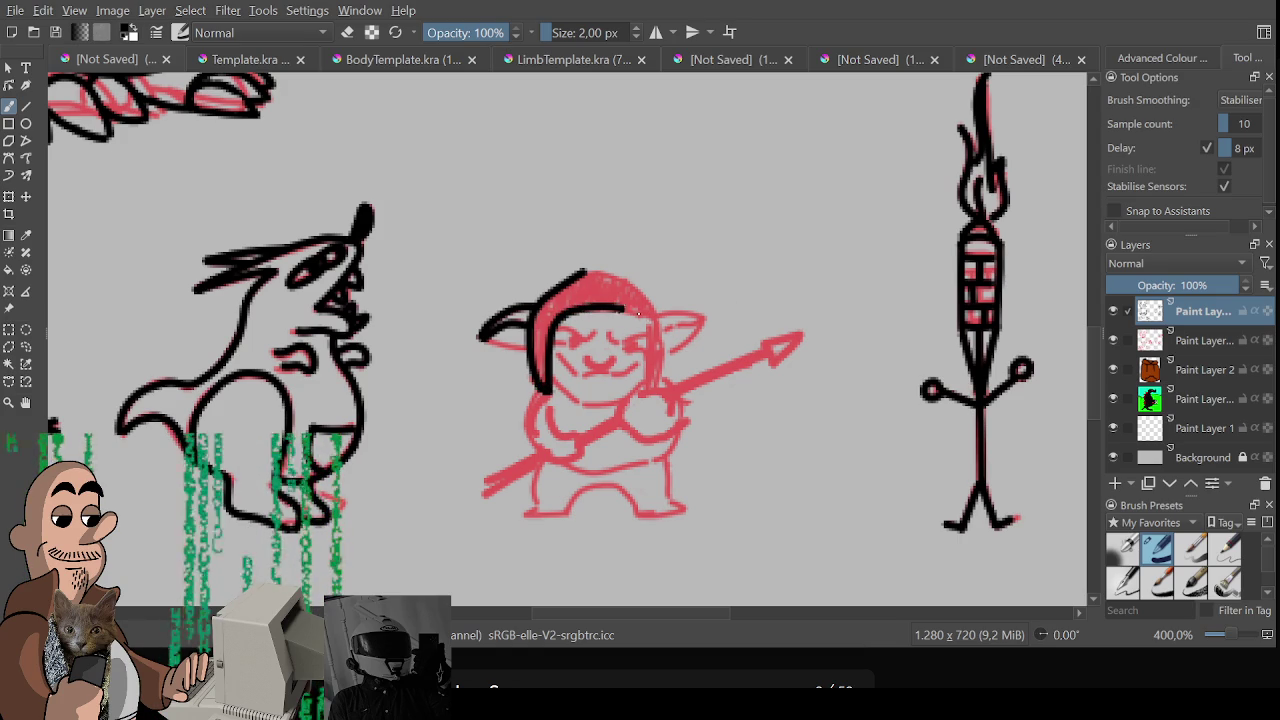
{"action": "key", "text": "ctrl+z"}
{"action": "mouse_move", "coordinate": [562, 310]}
{"action": "left_mouse_down"}
{"action": "mouse_move", "coordinate": [630, 312]}
{"action": "mouse_move", "coordinate": [646, 330]}
{"action": "left_mouse_up"}
{"action": "key", "text": "ctrl+z"}
{"action": "mouse_move", "coordinate": [563, 316]}
{"action": "left_mouse_down"}
{"action": "mouse_move", "coordinate": [638, 312]}
{"action": "mouse_move", "coordinate": [643, 388]}
{"action": "left_mouse_up"}
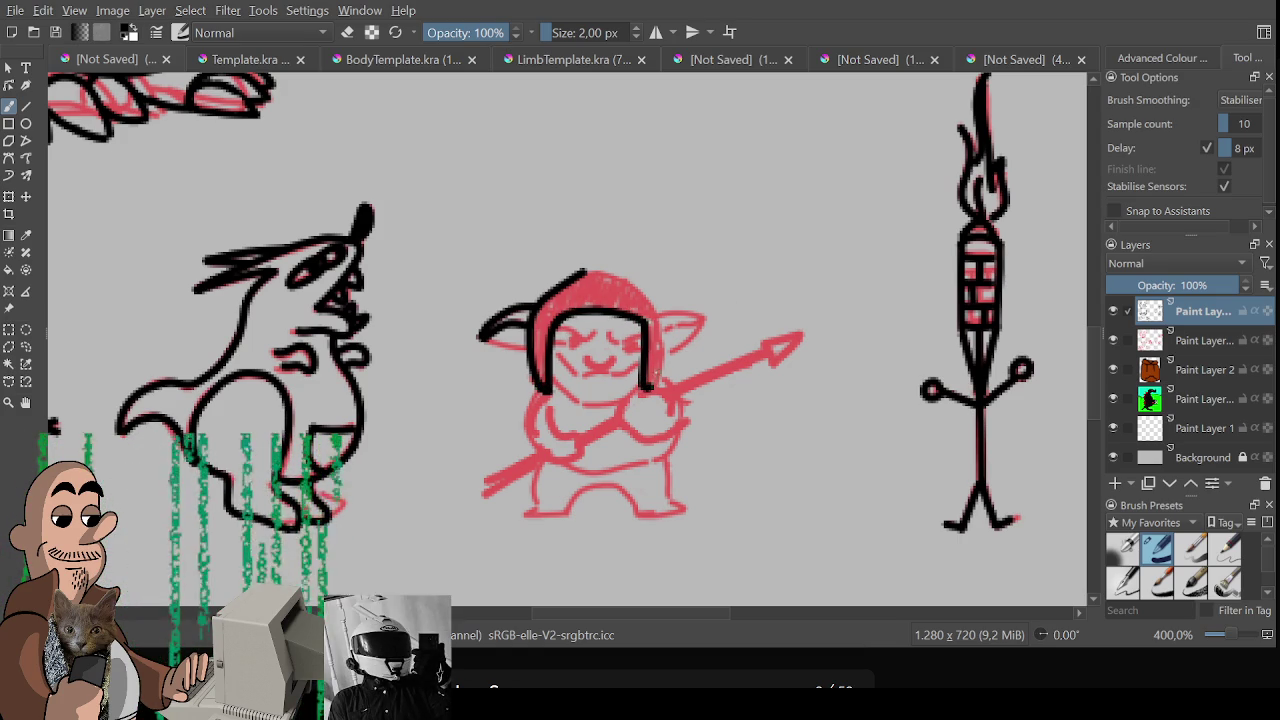
{"action": "key", "text": "e"}
{"action": "mouse_move", "coordinate": [578, 274]}
{"action": "left_mouse_down"}
{"action": "mouse_move", "coordinate": [556, 290]}
{"action": "mouse_move", "coordinate": [640, 284]}
{"action": "mouse_move", "coordinate": [665, 325]}
{"action": "mouse_move", "coordinate": [648, 392]}
{"action": "left_mouse_up"}
{"action": "key", "text": "e"}
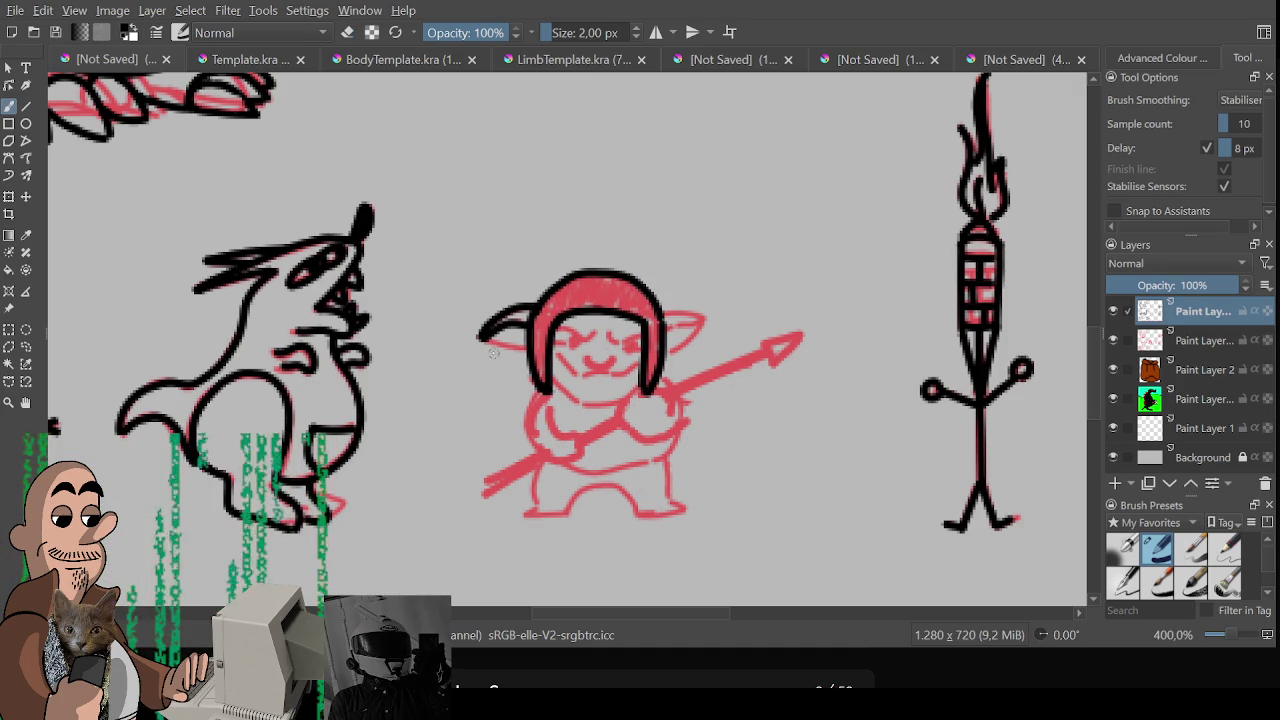
Ink the lower left ear, top of the right ear, and the chin and jaw
{"action": "left_click_drag", "start_coordinate": [486, 340], "coordinate": [532, 346]}
{"action": "mouse_move", "coordinate": [658, 313]}
{"action": "left_mouse_down"}
{"action": "mouse_move", "coordinate": [686, 314]}
{"action": "mouse_move", "coordinate": [678, 306]}
{"action": "mouse_move", "coordinate": [706, 324]}
{"action": "mouse_move", "coordinate": [668, 342]}
{"action": "mouse_move", "coordinate": [702, 342]}
{"action": "left_mouse_up"}
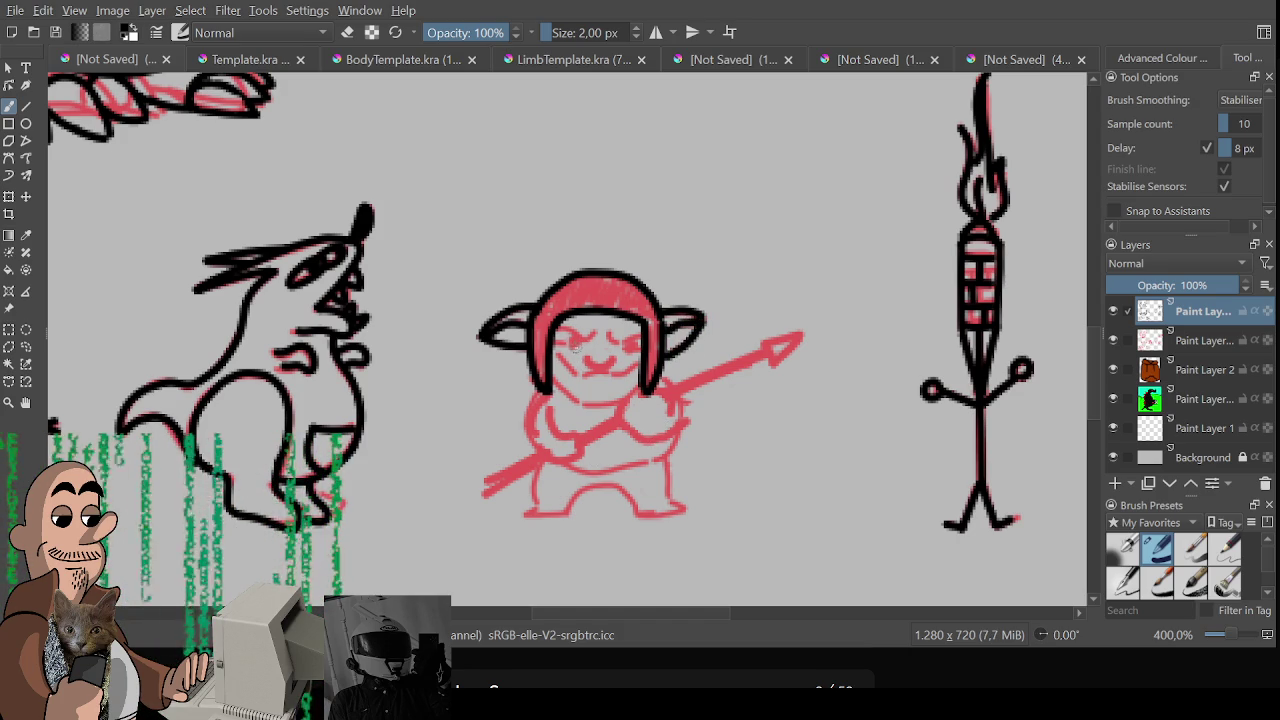
{"action": "mouse_move", "coordinate": [596, 327]}
{"action": "left_mouse_down"}
{"action": "mouse_move", "coordinate": [568, 344]}
{"action": "mouse_move", "coordinate": [626, 348]}
{"action": "mouse_move", "coordinate": [592, 382]}
{"action": "mouse_move", "coordinate": [640, 368]}
{"action": "mouse_move", "coordinate": [616, 354]}
{"action": "left_mouse_up"}
{"action": "key", "text": "ctrl+z"}
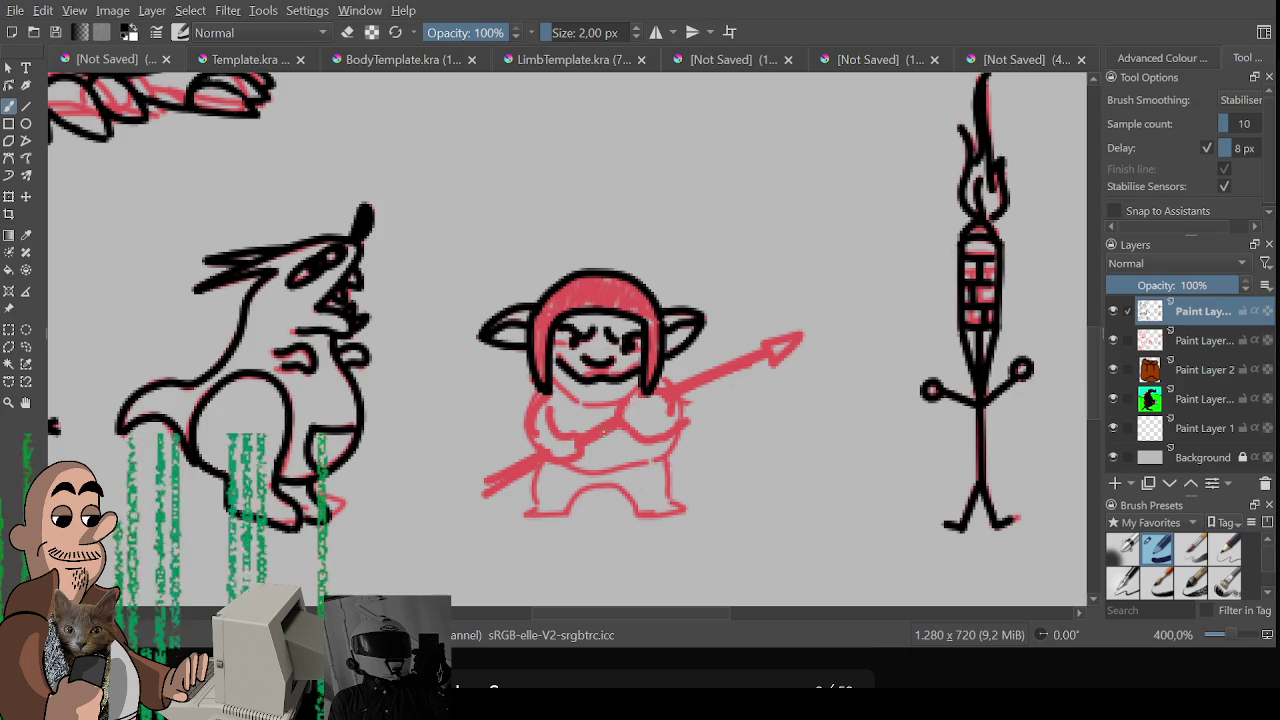
{"action": "mouse_move", "coordinate": [548, 378]}
{"action": "left_mouse_down"}
{"action": "mouse_move", "coordinate": [590, 405]}
{"action": "mouse_move", "coordinate": [641, 385]}
{"action": "left_mouse_up"}
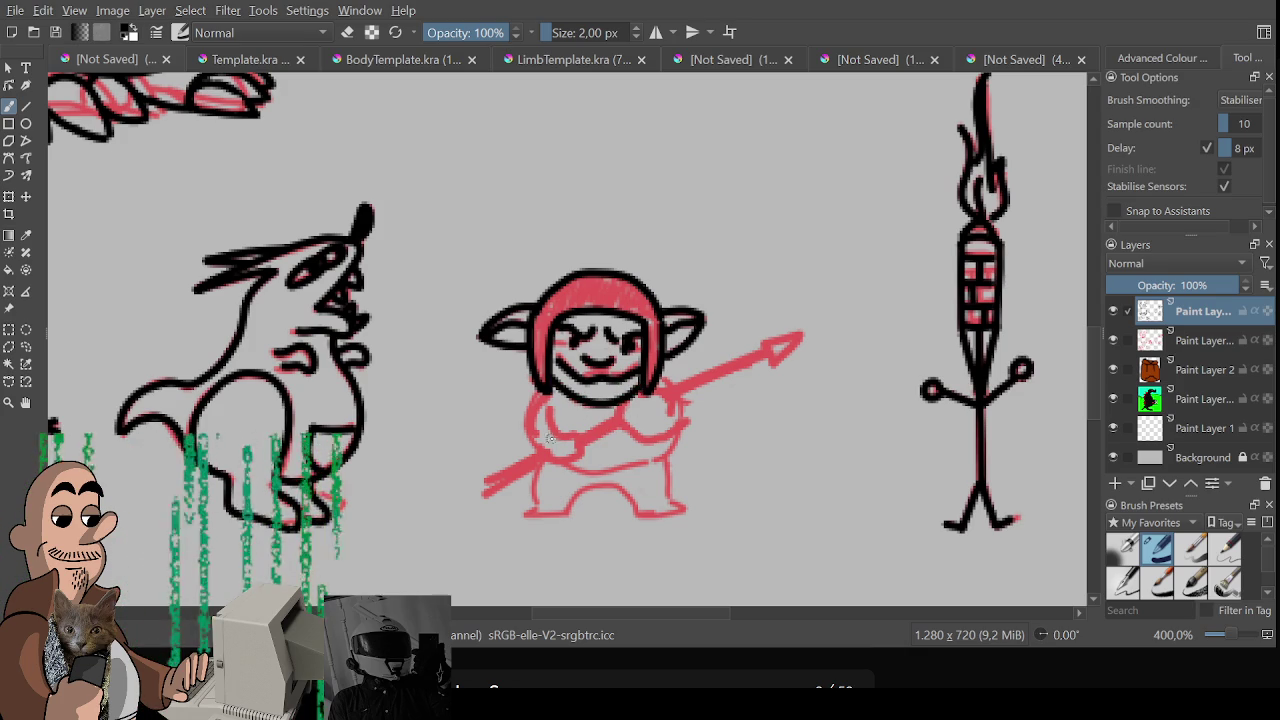
Ink the goblin's body side, right arm, spear shaft and tip, and hand on the spear
{"action": "mouse_move", "coordinate": [542, 388]}
{"action": "left_mouse_down"}
{"action": "mouse_move", "coordinate": [522, 432]}
{"action": "mouse_move", "coordinate": [556, 460]}
{"action": "mouse_move", "coordinate": [580, 437]}
{"action": "mouse_move", "coordinate": [548, 411]}
{"action": "left_mouse_up"}
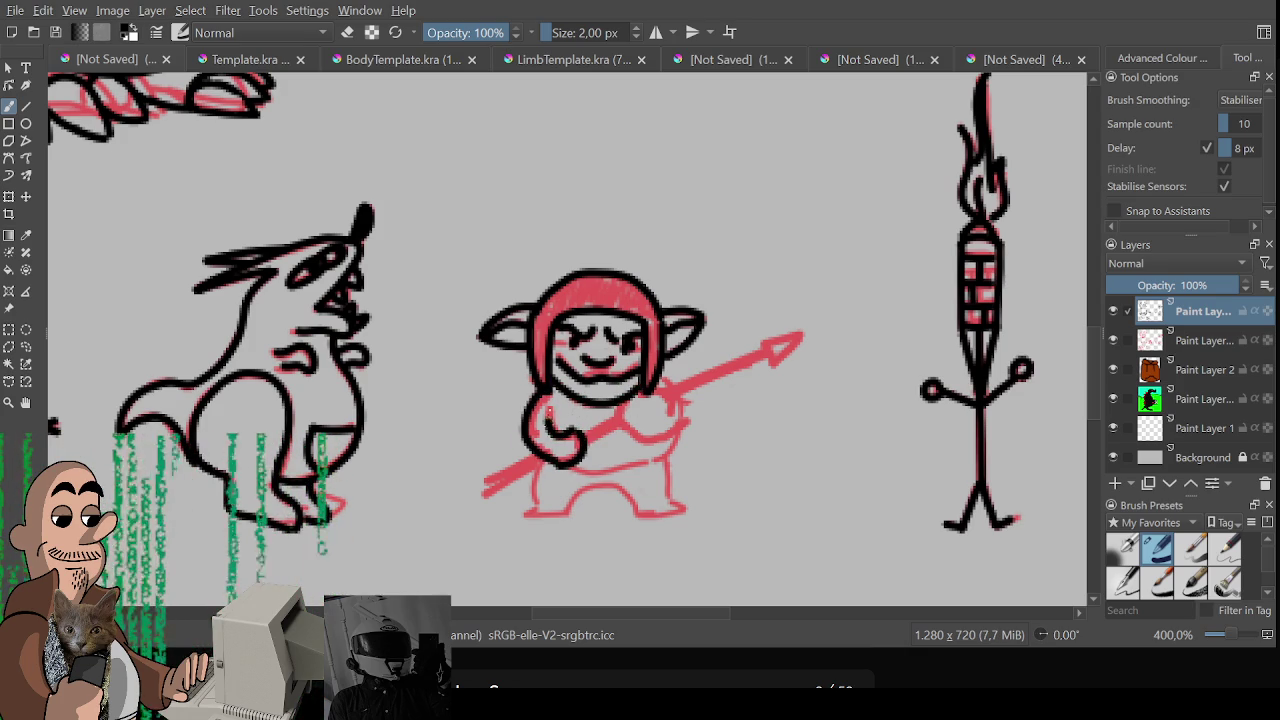
{"action": "mouse_move", "coordinate": [619, 428]}
{"action": "left_mouse_down"}
{"action": "mouse_move", "coordinate": [652, 392]}
{"action": "mouse_move", "coordinate": [667, 410]}
{"action": "mouse_move", "coordinate": [632, 434]}
{"action": "mouse_move", "coordinate": [657, 437]}
{"action": "left_mouse_up"}
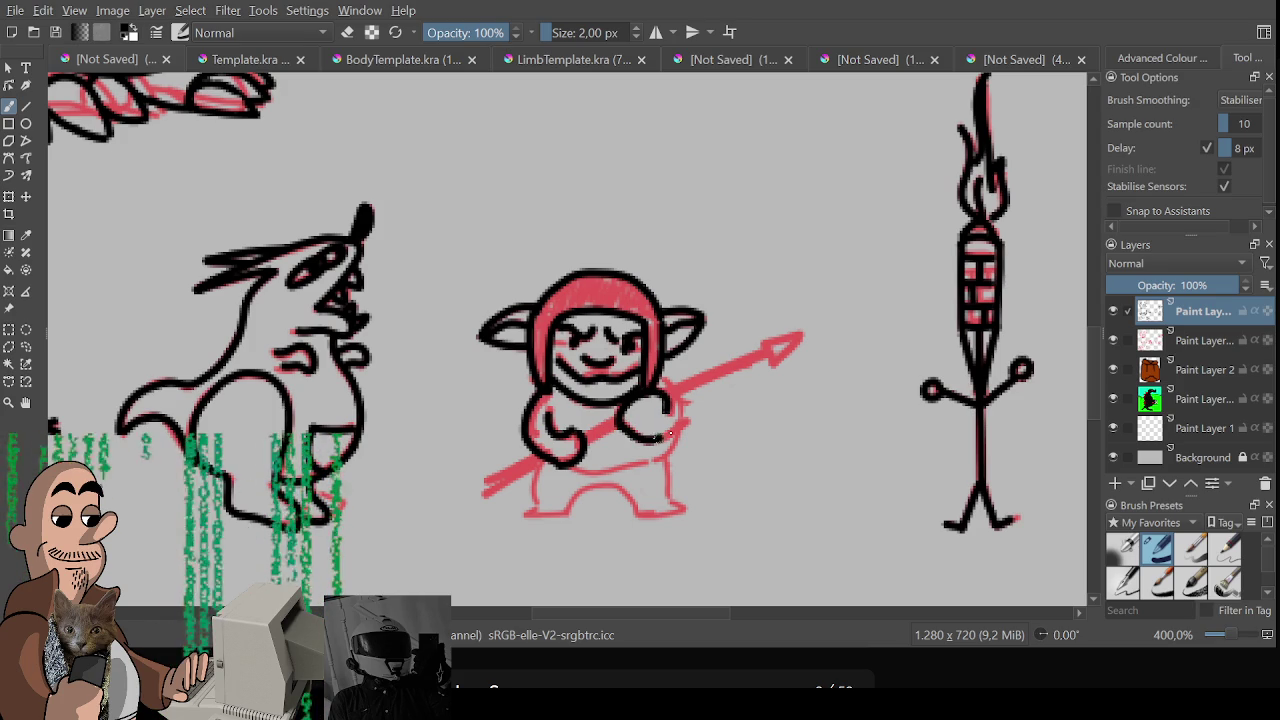
{"action": "mouse_move", "coordinate": [660, 392]}
{"action": "left_mouse_down"}
{"action": "mouse_move", "coordinate": [742, 356]}
{"action": "mouse_move", "coordinate": [668, 396]}
{"action": "left_mouse_up"}
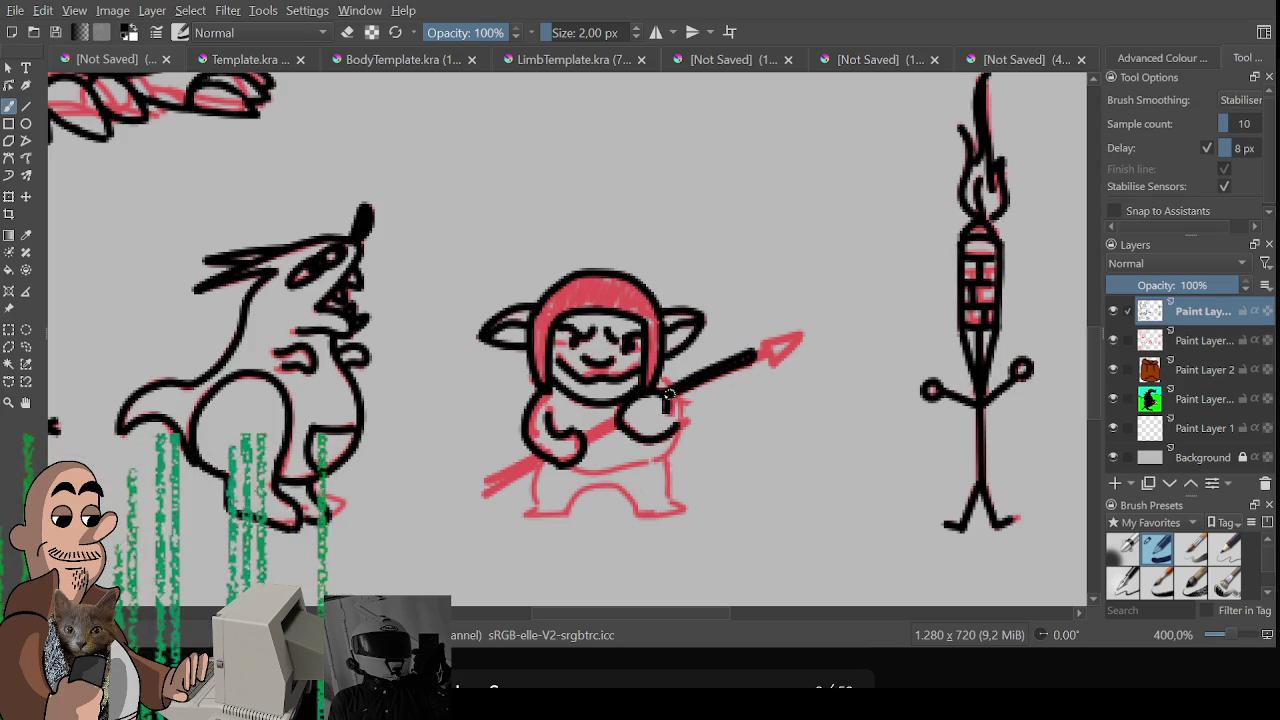
{"action": "mouse_move", "coordinate": [747, 340]}
{"action": "left_mouse_down"}
{"action": "mouse_move", "coordinate": [760, 362]}
{"action": "mouse_move", "coordinate": [796, 330]}
{"action": "mouse_move", "coordinate": [716, 374]}
{"action": "left_mouse_up"}
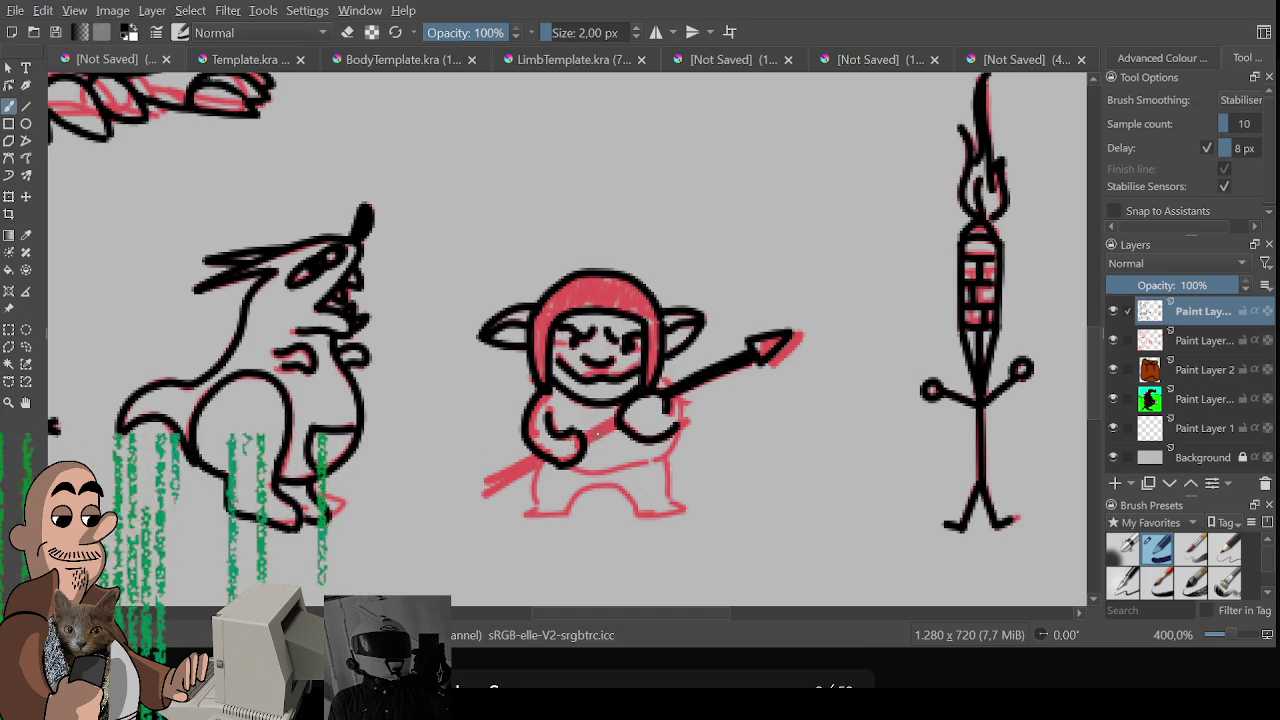
{"action": "left_click_drag", "start_coordinate": [579, 441], "coordinate": [609, 426]}
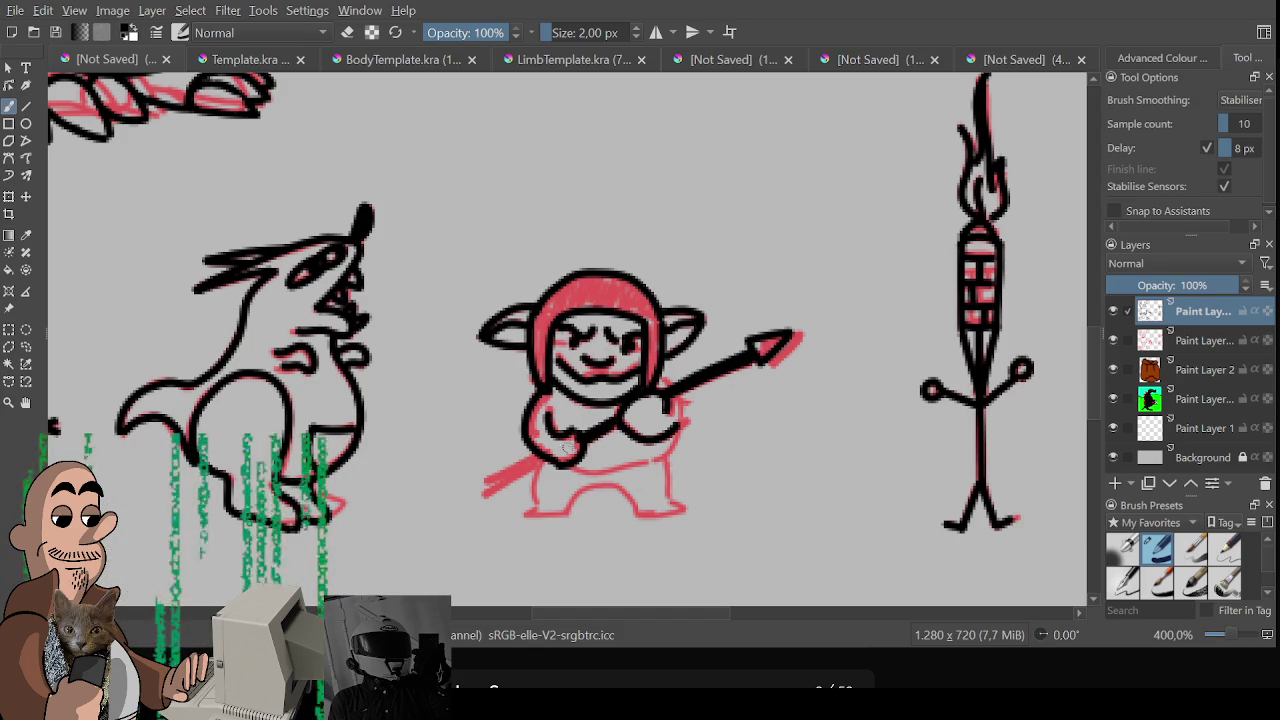
{"action": "left_click_drag", "start_coordinate": [540, 453], "coordinate": [484, 484]}
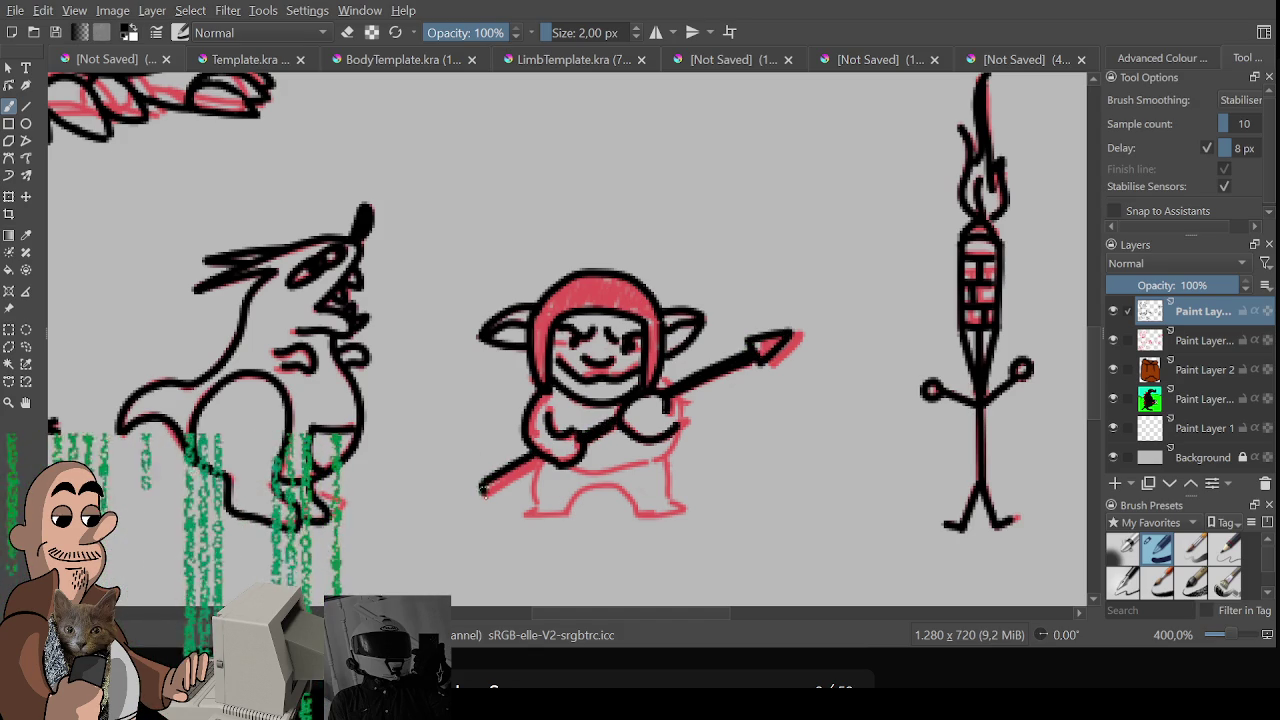
{"action": "left_click_drag", "start_coordinate": [484, 490], "coordinate": [533, 460]}
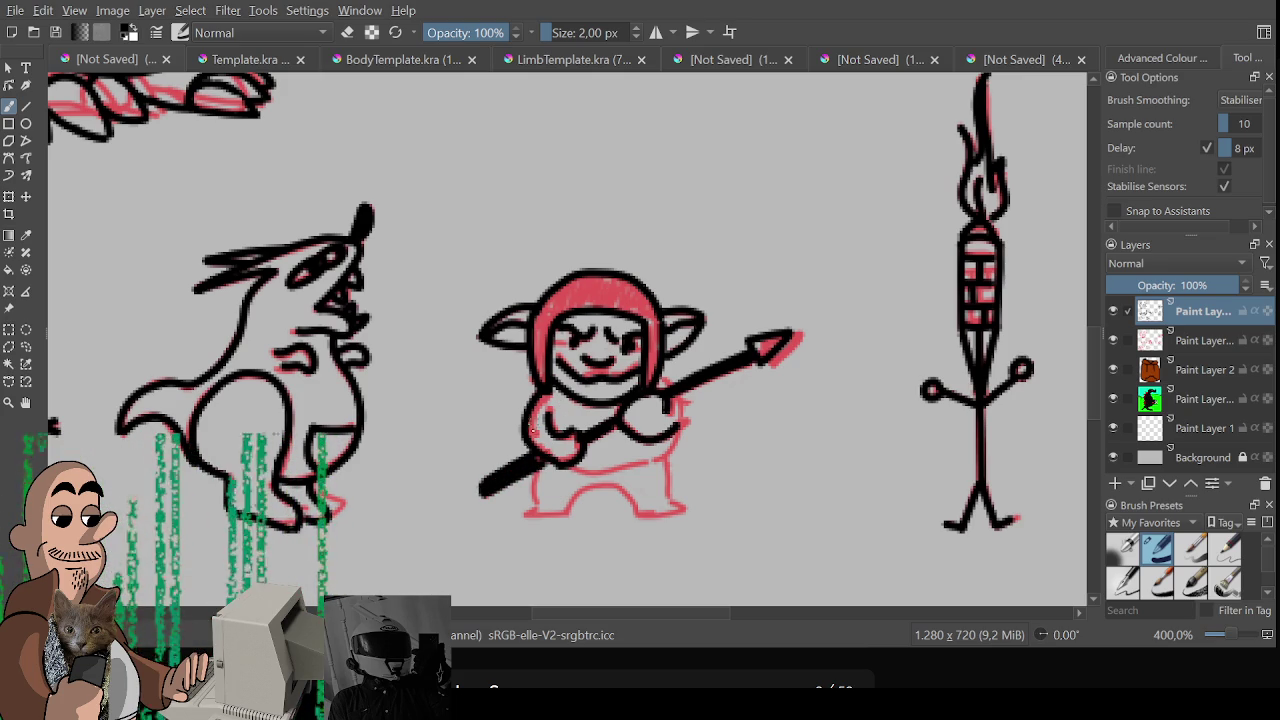
Ink the goblin's belly line and right leg, undoing a misplaced left-leg stroke
{"action": "mouse_move", "coordinate": [537, 500]}
{"action": "left_mouse_down"}
{"action": "mouse_move", "coordinate": [529, 514]}
{"action": "mouse_move", "coordinate": [684, 513]}
{"action": "left_mouse_up"}
{"action": "key", "text": "ctrl+z"}
{"action": "mouse_move", "coordinate": [566, 468]}
{"action": "left_mouse_down"}
{"action": "mouse_move", "coordinate": [642, 466]}
{"action": "mouse_move", "coordinate": [678, 423]}
{"action": "left_mouse_up"}
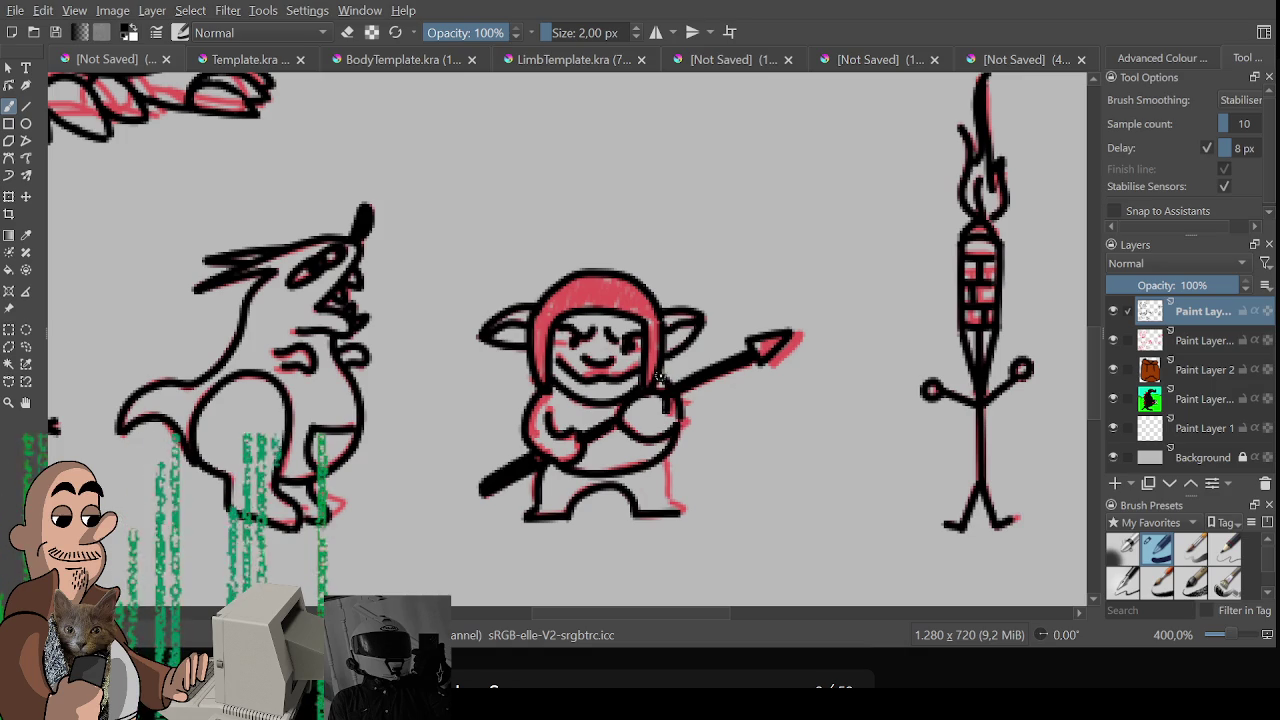
{"action": "left_click_drag", "start_coordinate": [667, 460], "coordinate": [668, 503]}
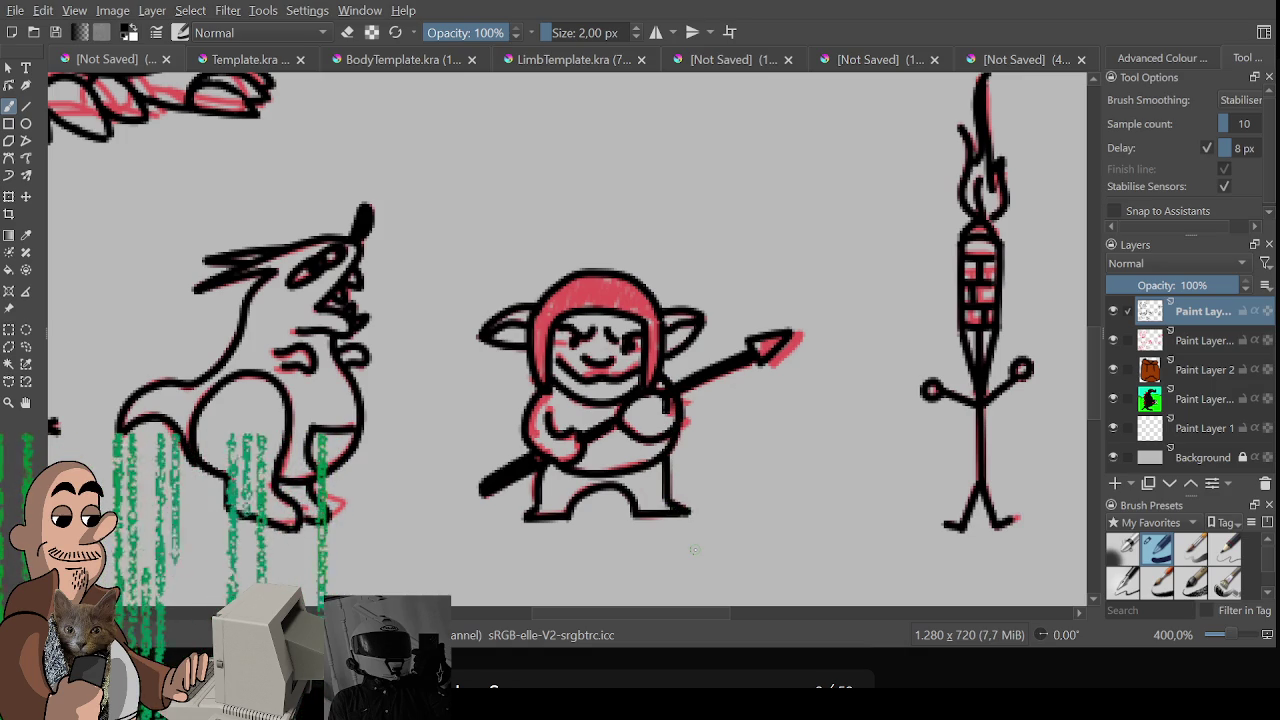
{"action": "scroll", "coordinate": [694, 549], "scroll_direction": "down", "scroll_amount": 4}
{"action": "scroll", "coordinate": [678, 362], "scroll_direction": "up", "scroll_amount": 1}
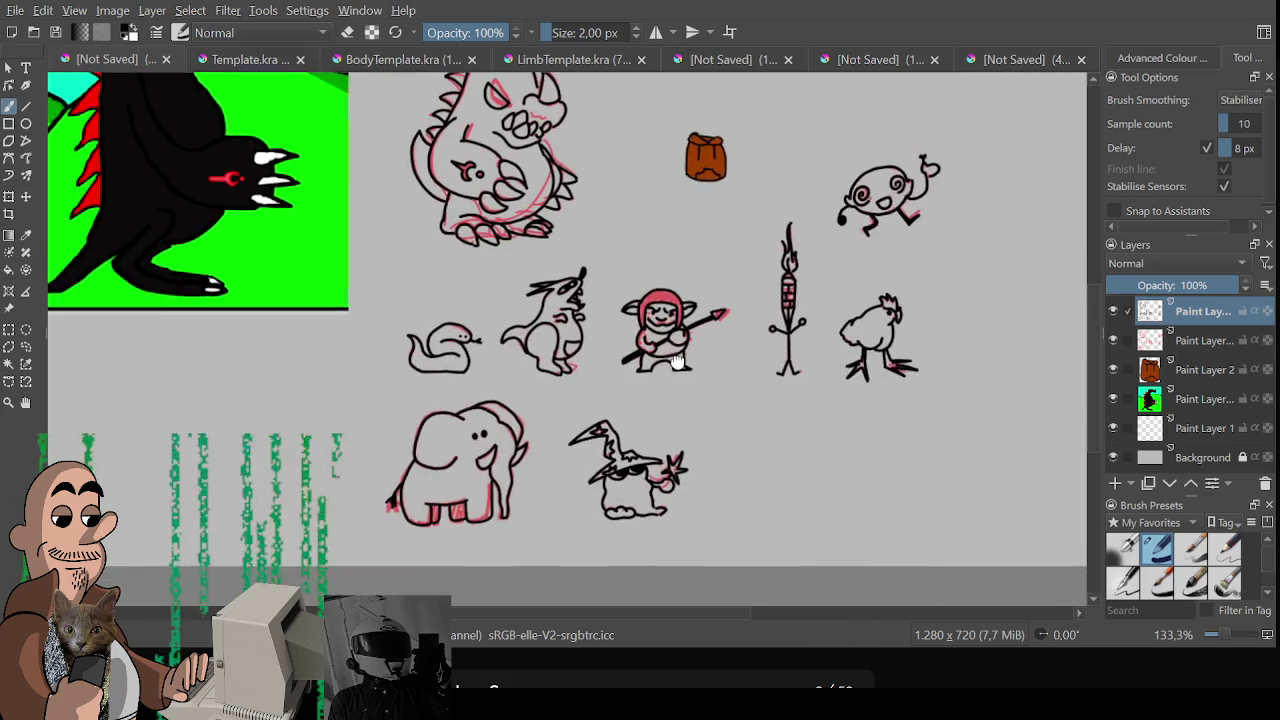
{"action": "left_click_drag", "start_coordinate": [677, 362], "coordinate": [691, 372]}
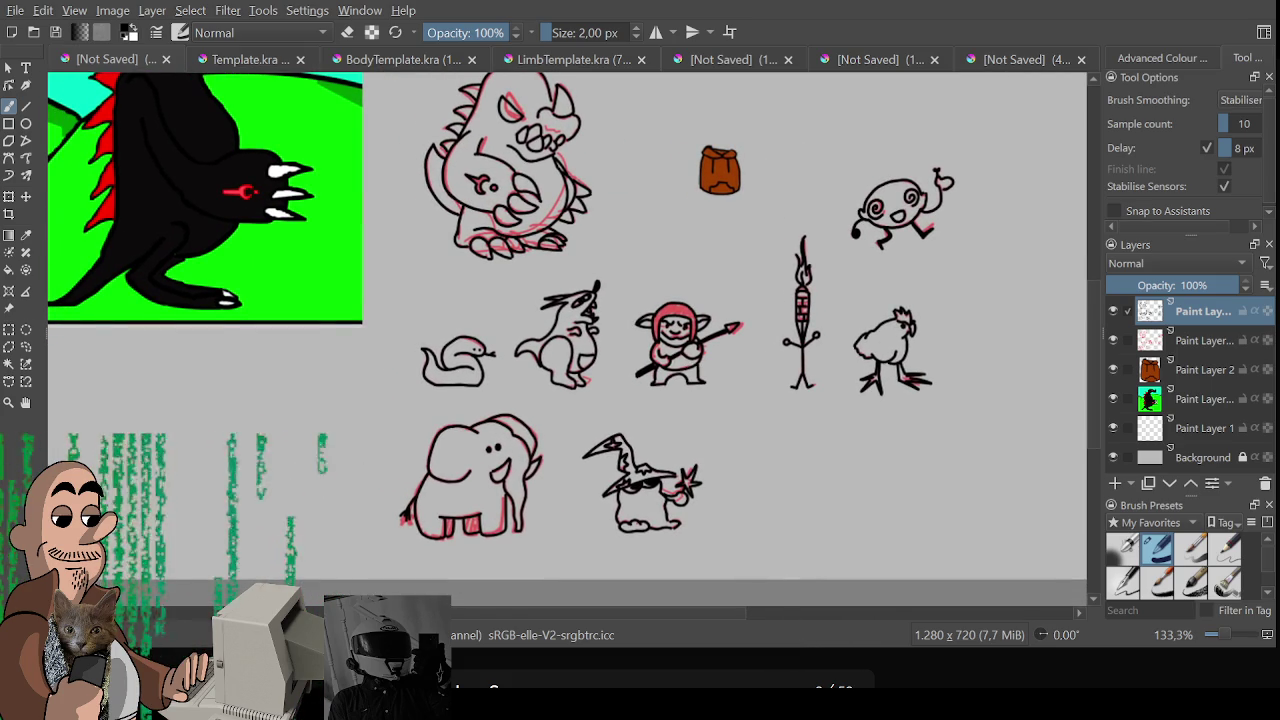
{"action": "left_click_drag", "start_coordinate": [606, 368], "coordinate": [561, 423]}
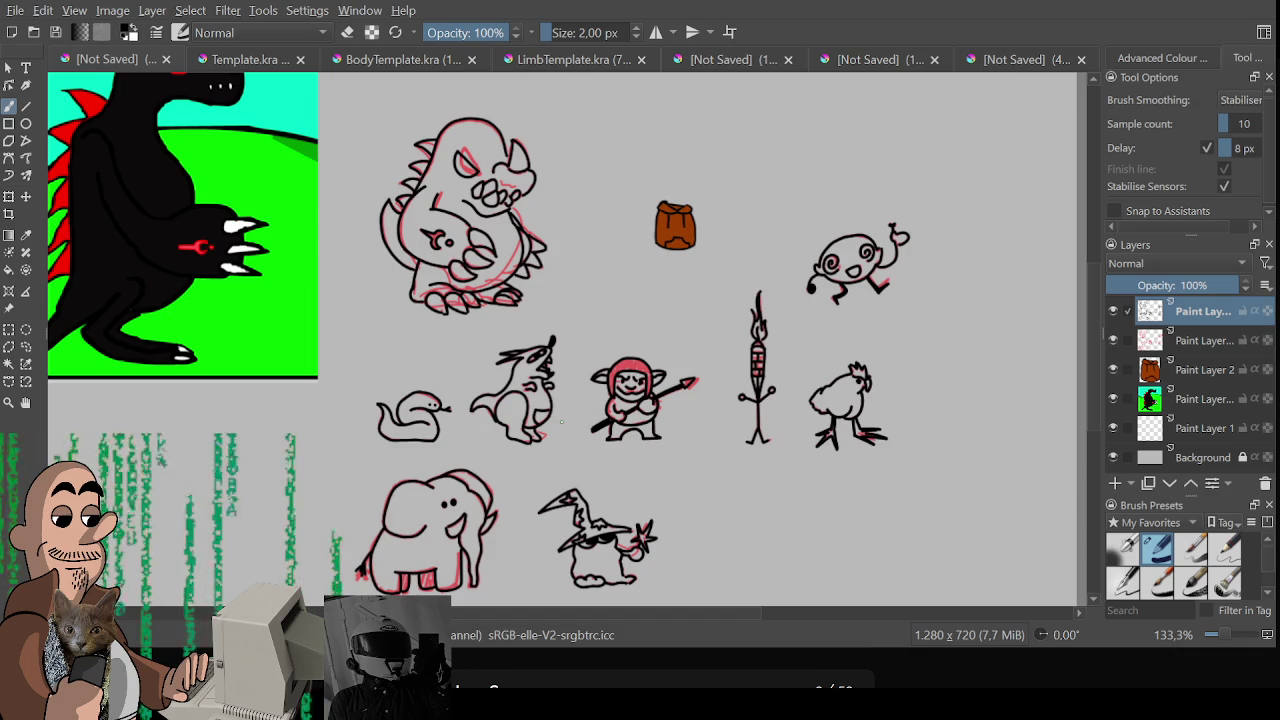
{"action": "mouse_move", "coordinate": [561, 422]}
{"action": "left_mouse_down"}
{"action": "mouse_move", "coordinate": [561, 437]}
{"action": "mouse_move", "coordinate": [551, 391]}
{"action": "left_mouse_up"}
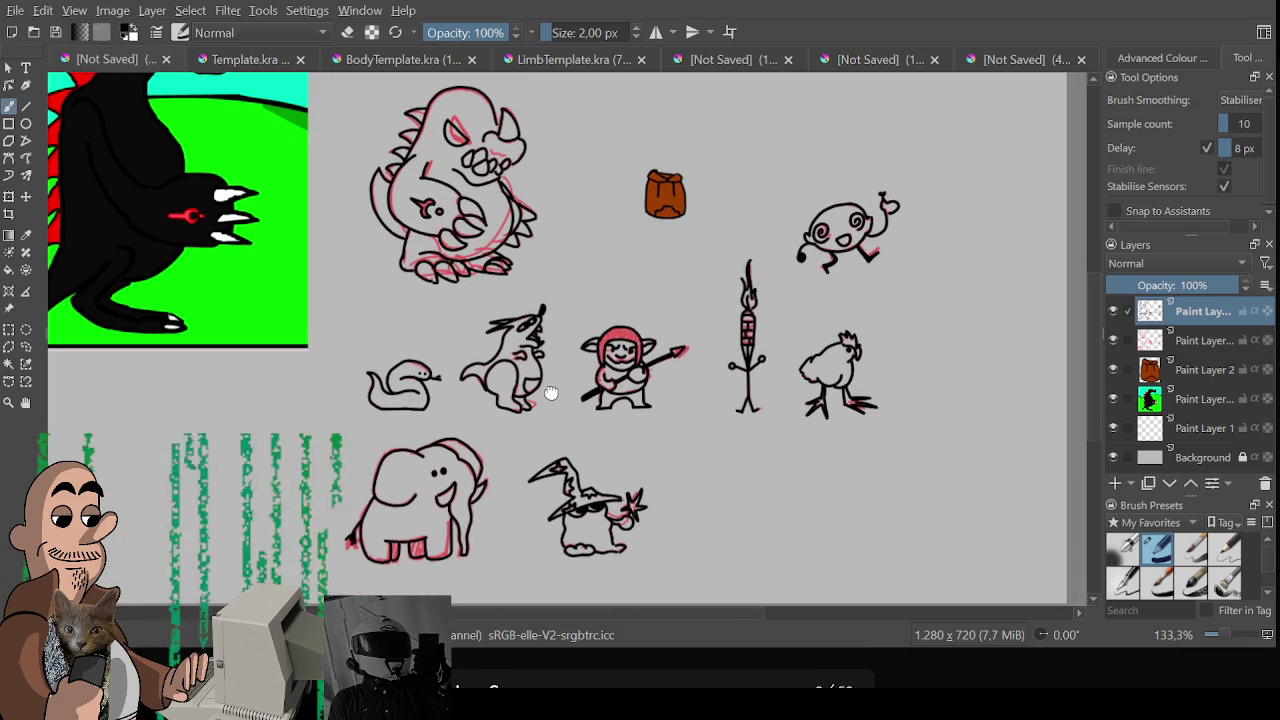
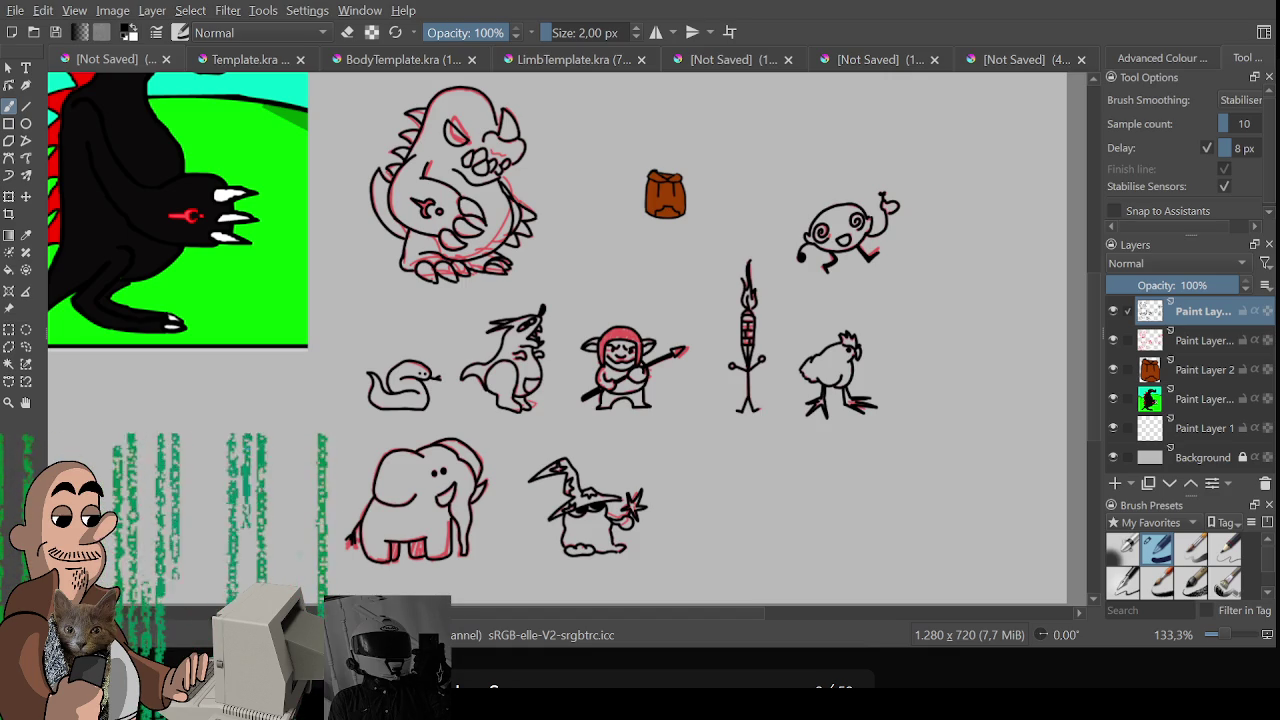
Pan and zoom around the sprite sheet to inspect the creature sketches
{"action": "left_click_drag", "start_coordinate": [469, 404], "coordinate": [543, 414]}
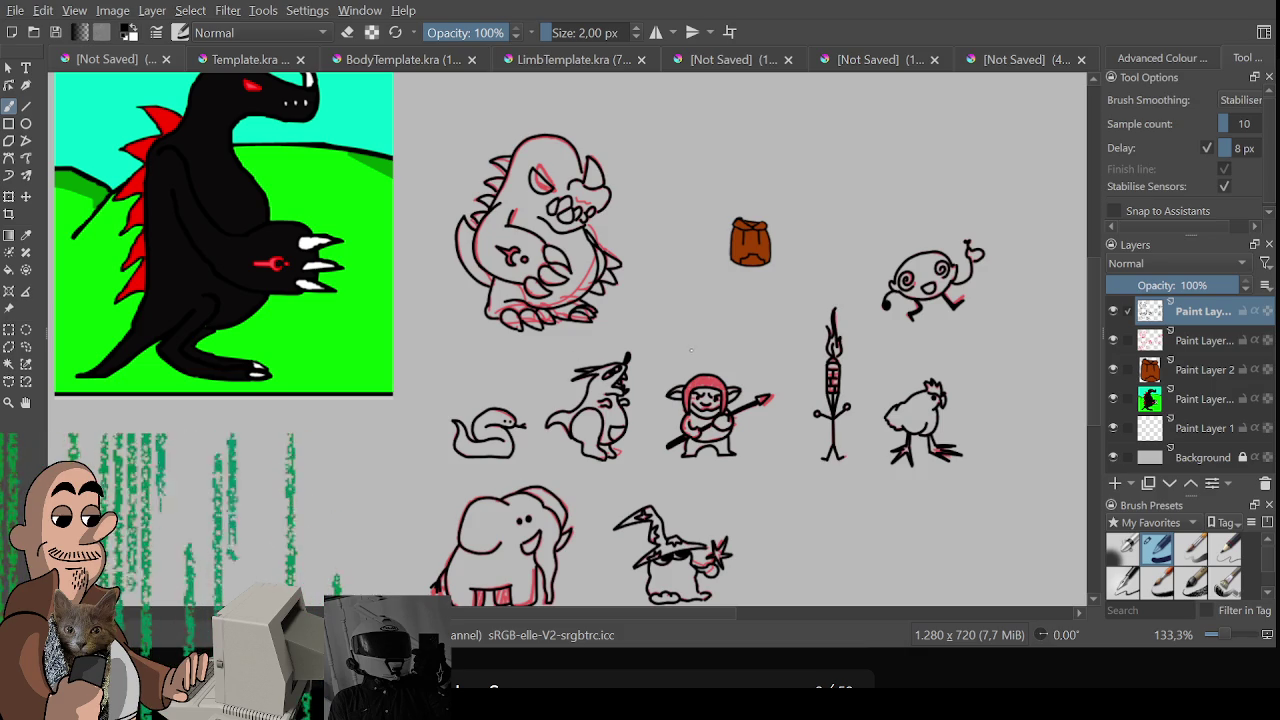
{"action": "left_click_drag", "start_coordinate": [651, 337], "coordinate": [579, 272]}
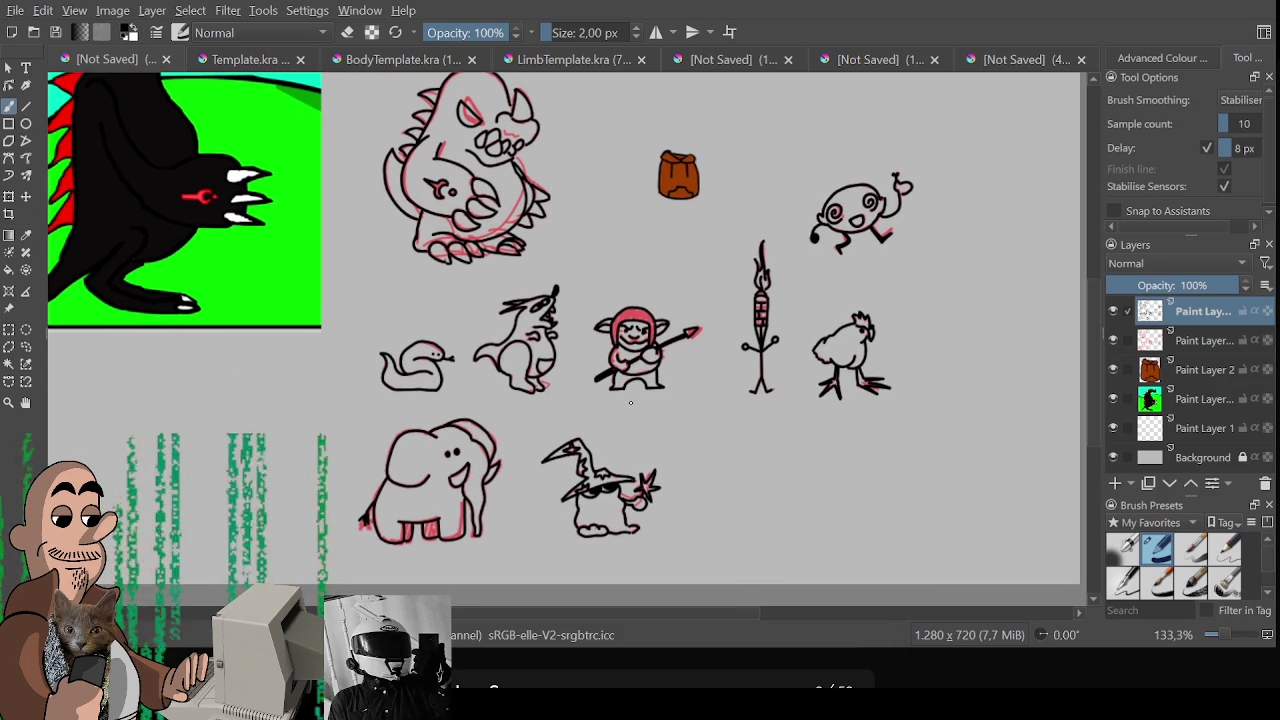
{"action": "scroll", "coordinate": [621, 413], "scroll_direction": "up", "scroll_amount": 3}
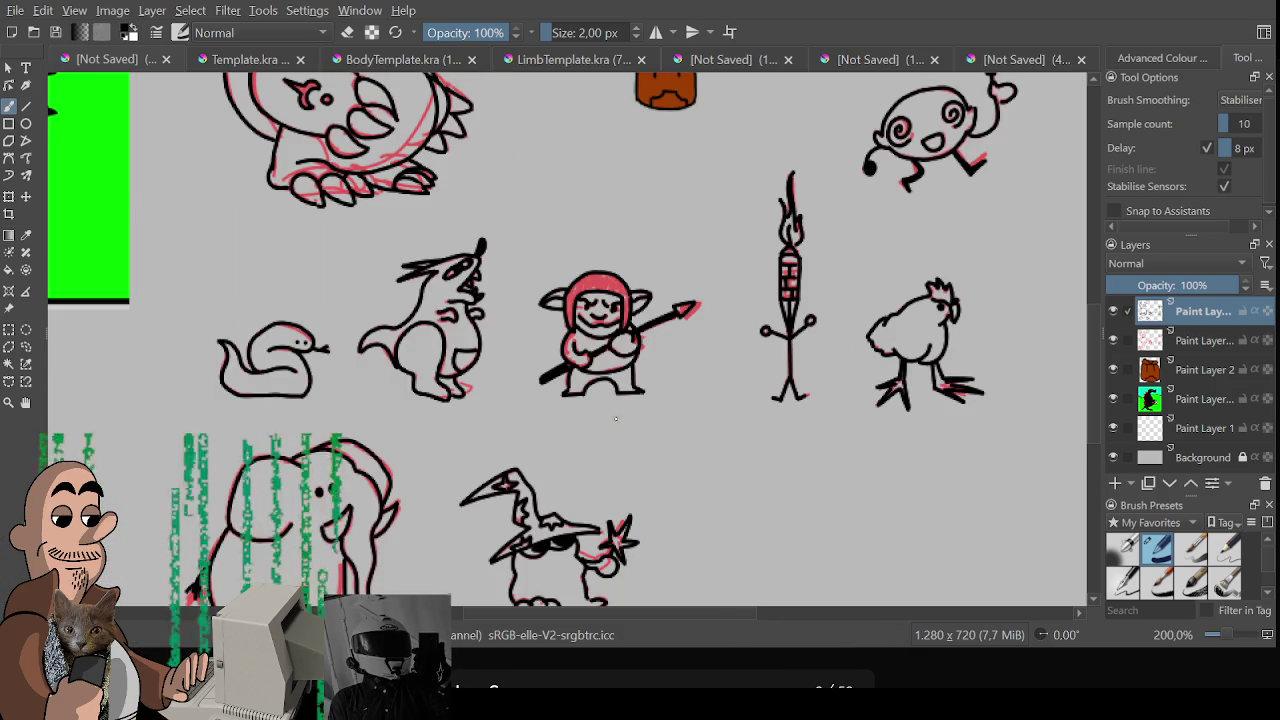
{"action": "left_click_drag", "start_coordinate": [606, 413], "coordinate": [548, 437]}
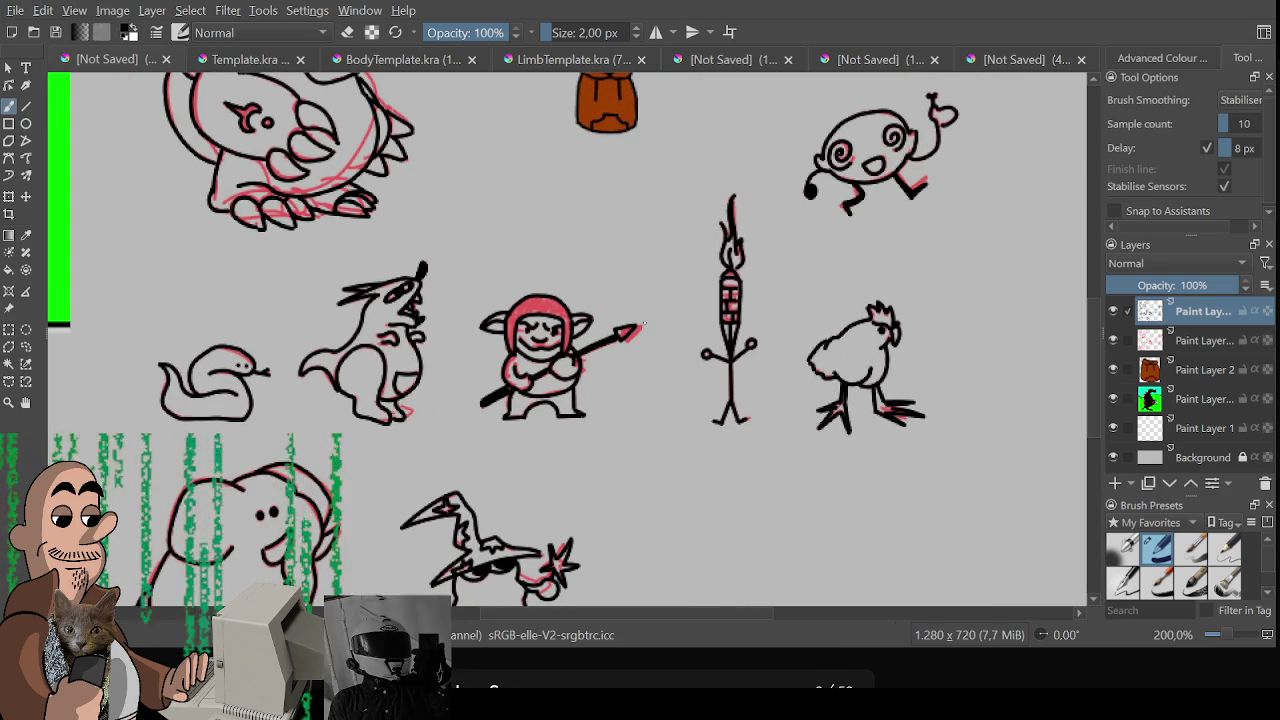
{"action": "key", "text": "1"}
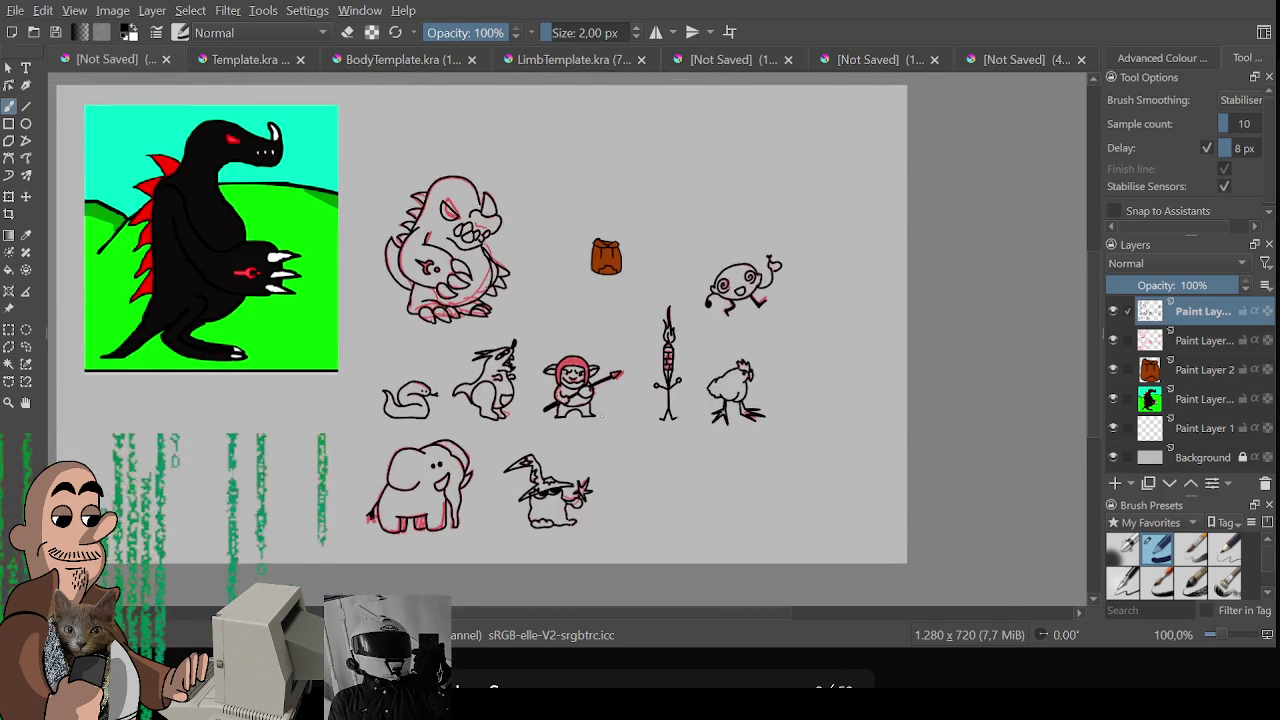
{"action": "scroll", "coordinate": [607, 405], "scroll_direction": "up", "scroll_amount": 1}
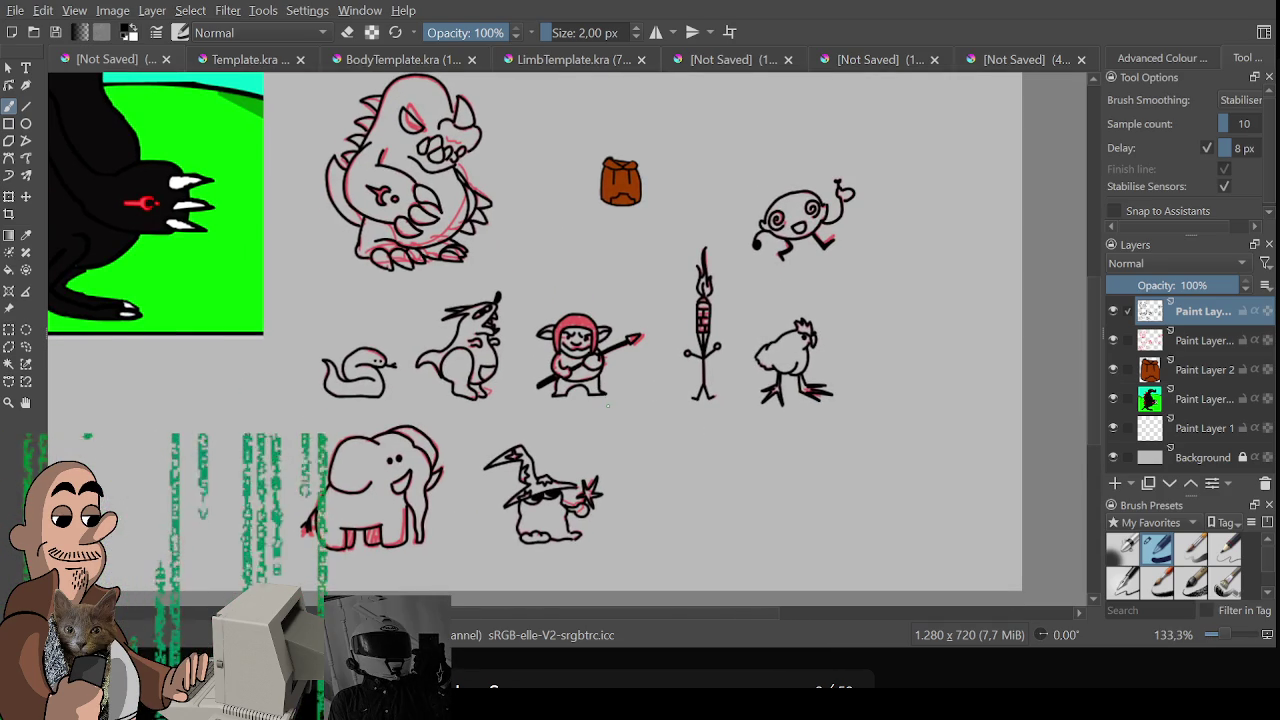
{"action": "mouse_move", "coordinate": [607, 405]}
{"action": "left_mouse_down"}
{"action": "mouse_move", "coordinate": [598, 443]}
{"action": "mouse_move", "coordinate": [591, 434]}
{"action": "left_mouse_up"}
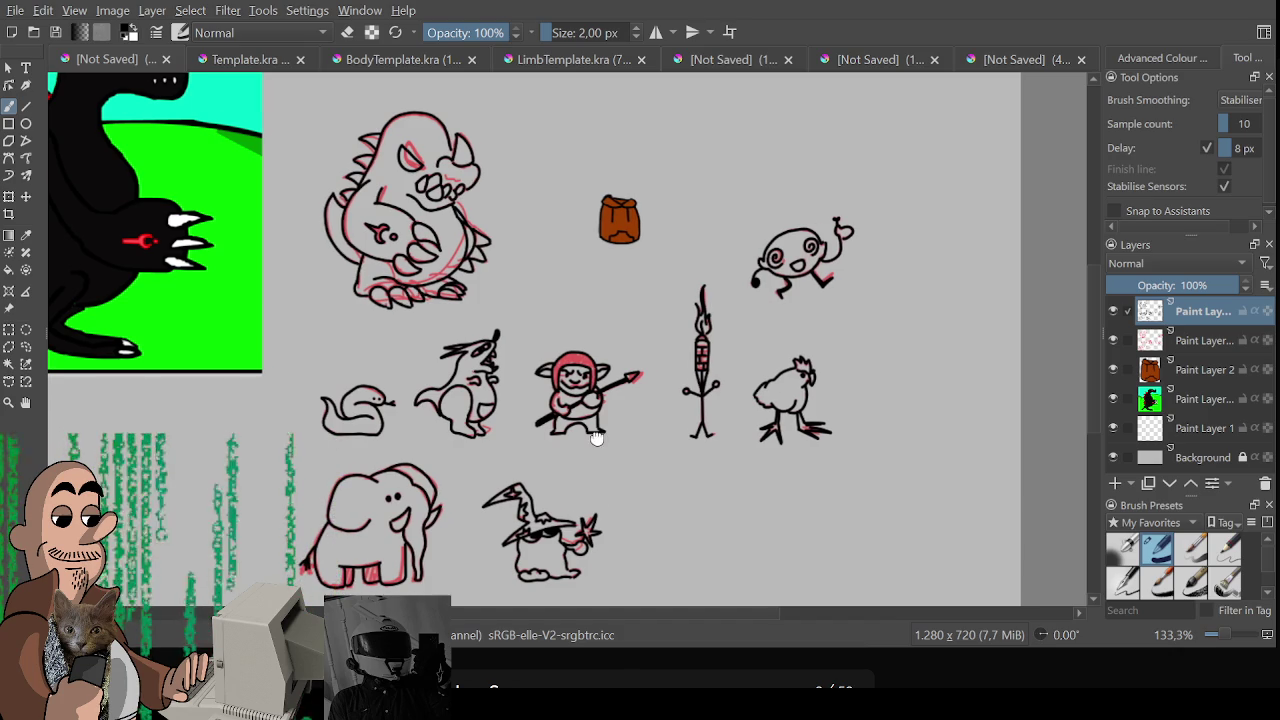
Pick yellow in the Advanced Colour Selector and add a new empty layer
{"action": "left_click", "coordinate": [1152, 58]}
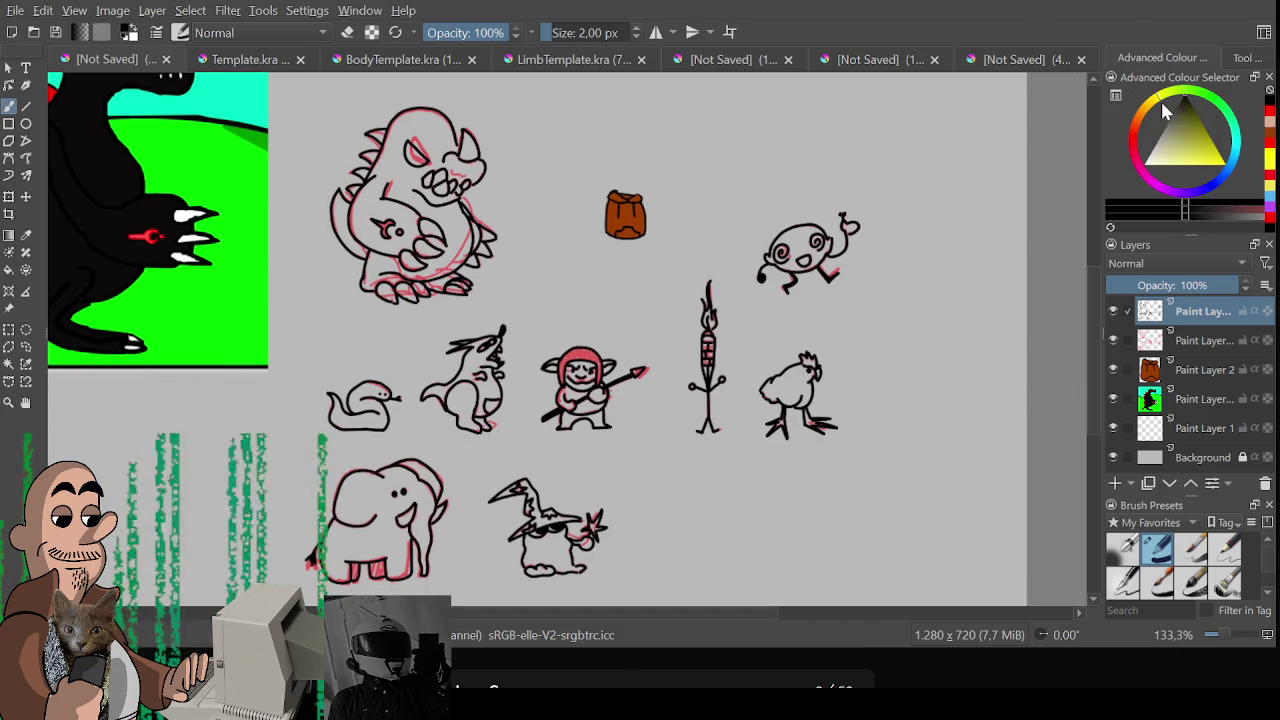
{"action": "left_click", "coordinate": [1210, 162]}
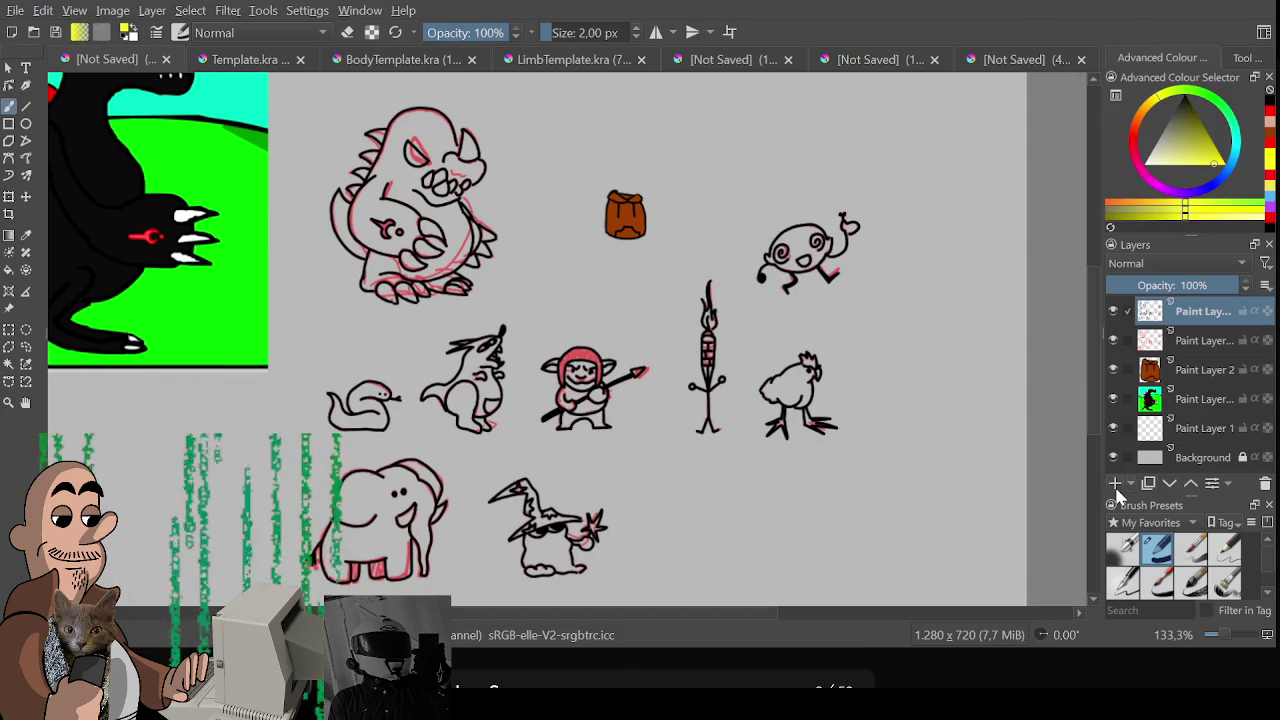
{"action": "left_click", "coordinate": [1115, 483]}
Hide the pink sketch layer and move the new layer beneath the line art
{"action": "left_click", "coordinate": [1113, 369]}
{"action": "left_click_drag", "start_coordinate": [798, 212], "coordinate": [700, 242]}
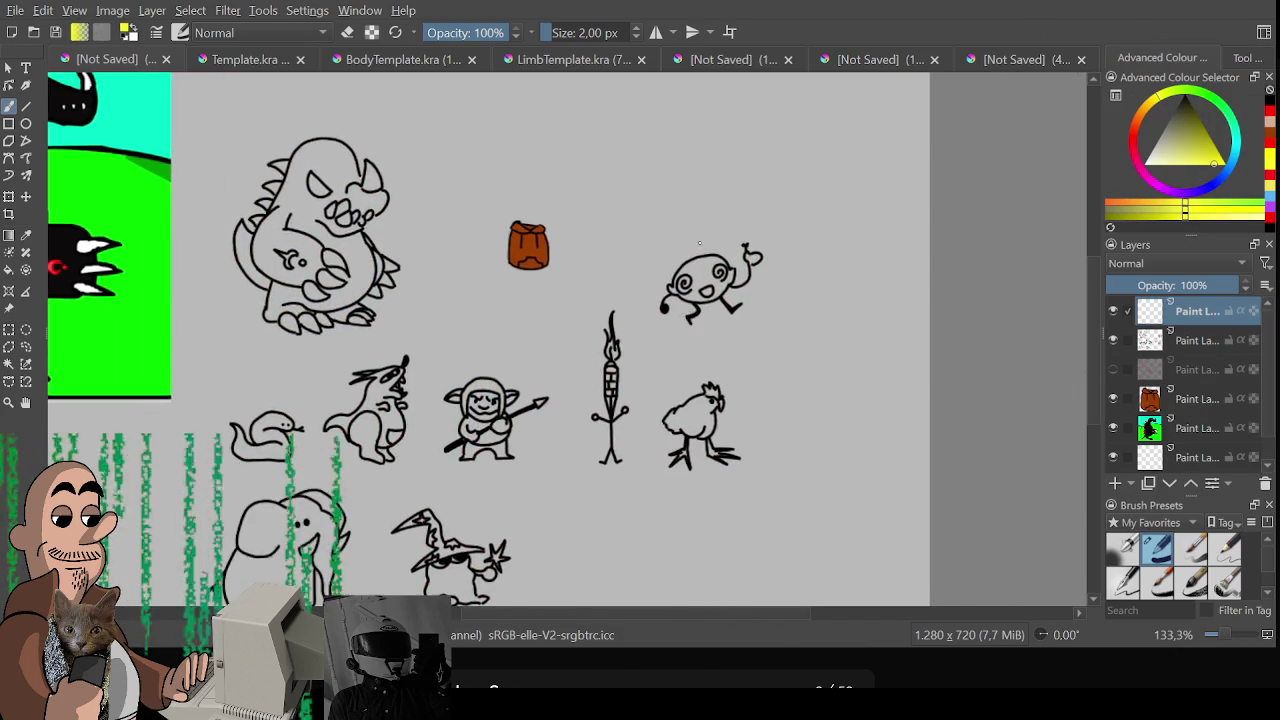
{"action": "scroll", "coordinate": [700, 242], "scroll_direction": "up", "scroll_amount": 2}
{"action": "left_click", "coordinate": [1245, 58]}
{"action": "scroll", "coordinate": [1240, 100], "scroll_direction": "up", "scroll_amount": 3}
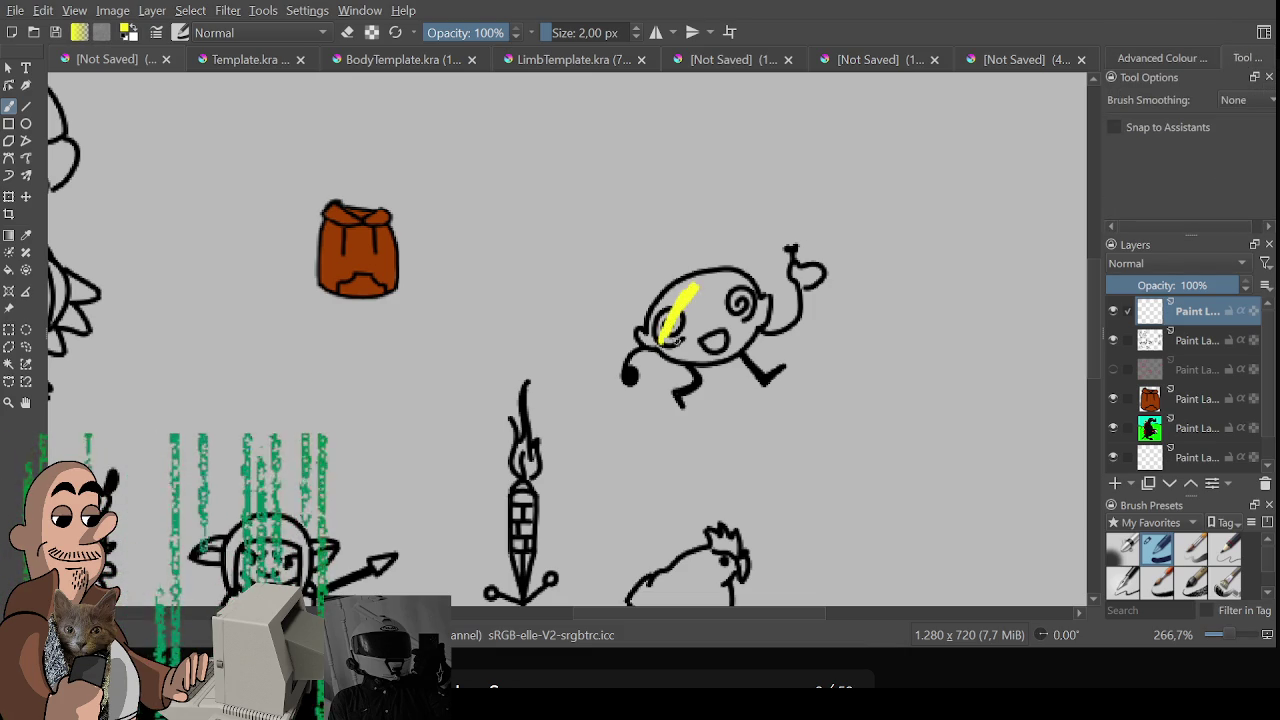
{"action": "mouse_move", "coordinate": [1205, 312]}
{"action": "left_mouse_down"}
{"action": "mouse_move", "coordinate": [1200, 352]}
{"action": "mouse_move", "coordinate": [1200, 340]}
{"action": "left_mouse_up"}
{"action": "left_click_drag", "start_coordinate": [705, 295], "coordinate": [720, 335]}
Paint the lemon creature's head yellow, then eyedrop black and fill its hand
{"action": "key", "text": "ctrl+z"}
{"action": "mouse_move", "coordinate": [660, 300]}
{"action": "left_mouse_down"}
{"action": "mouse_move", "coordinate": [670, 320]}
{"action": "mouse_move", "coordinate": [745, 300]}
{"action": "mouse_move", "coordinate": [735, 340]}
{"action": "mouse_move", "coordinate": [678, 322]}
{"action": "mouse_move", "coordinate": [645, 340]}
{"action": "left_mouse_up"}
{"action": "key", "text": "bracketleft"}
{"action": "key", "text": "bracketleft"}
{"action": "key", "text": "bracketleft"}
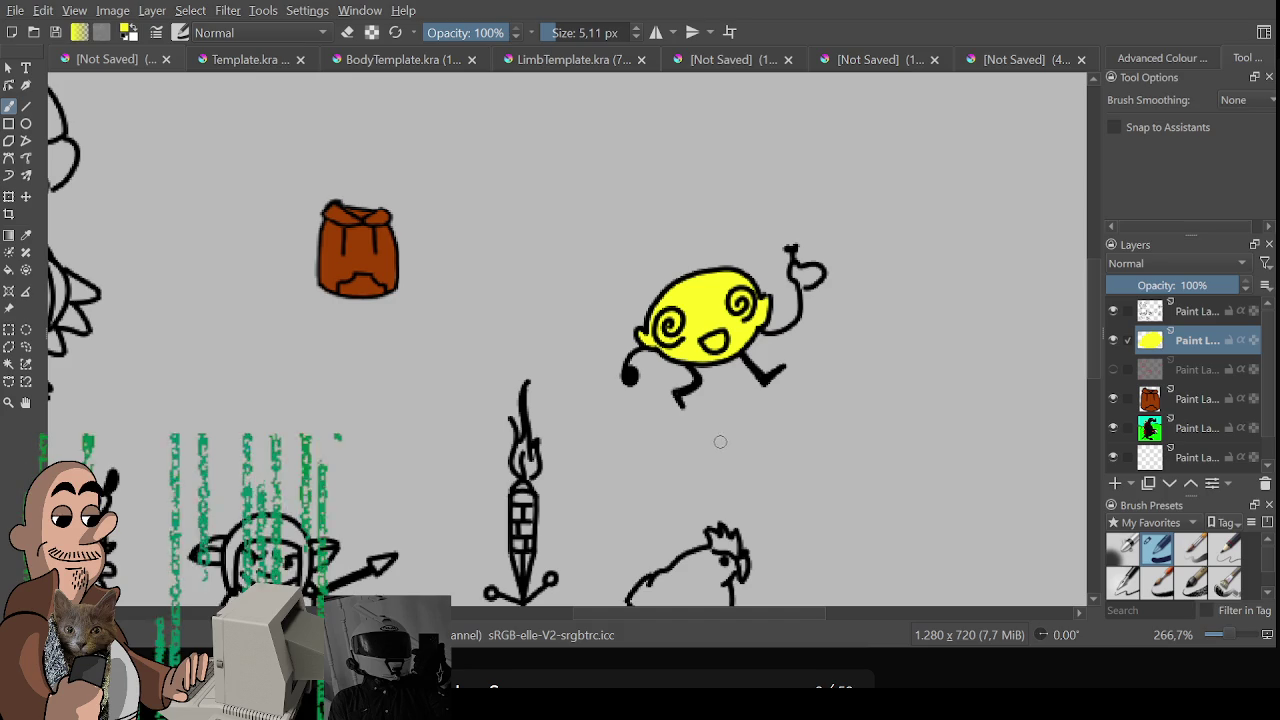
{"action": "left_click", "coordinate": [680, 398], "text": "ctrl"}
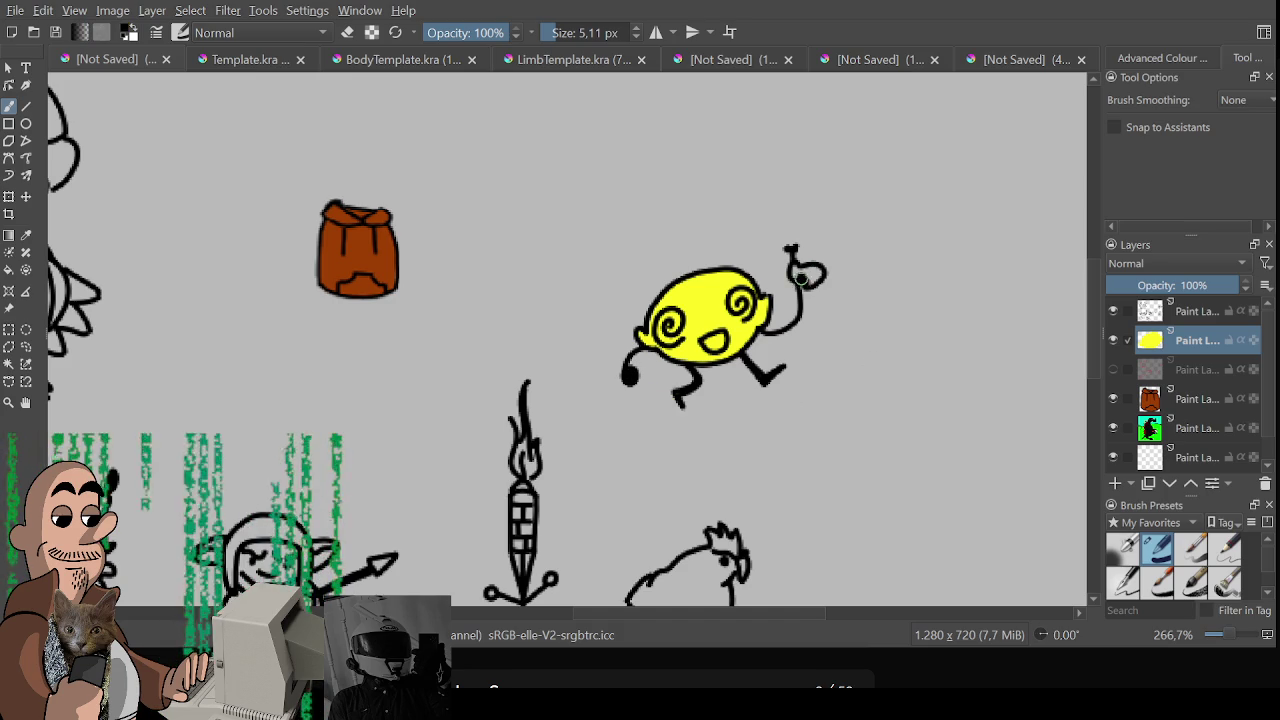
{"action": "left_click_drag", "start_coordinate": [797, 270], "coordinate": [816, 278]}
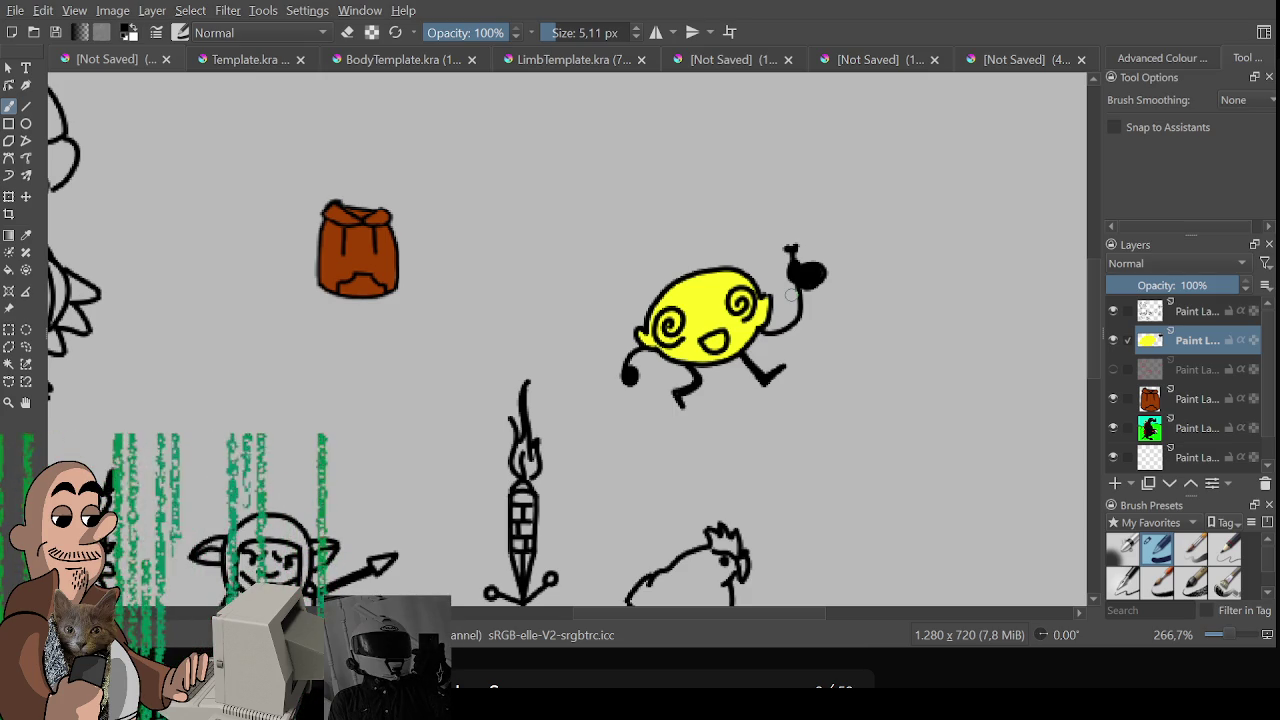
{"action": "scroll", "coordinate": [627, 436], "scroll_direction": "down", "scroll_amount": 4}
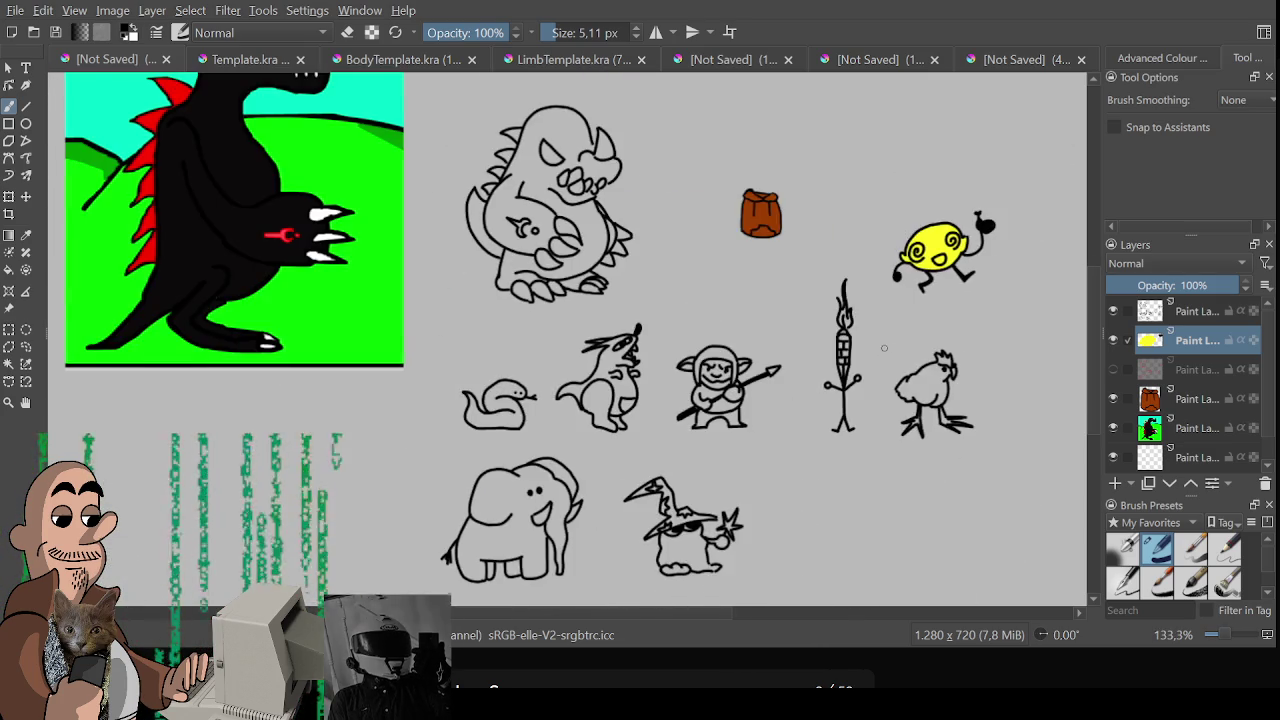
Paint the lemon's mouth dark olive and shade its lower-left edge darker yellow
{"action": "scroll", "coordinate": [627, 436], "scroll_direction": "up", "scroll_amount": 4}
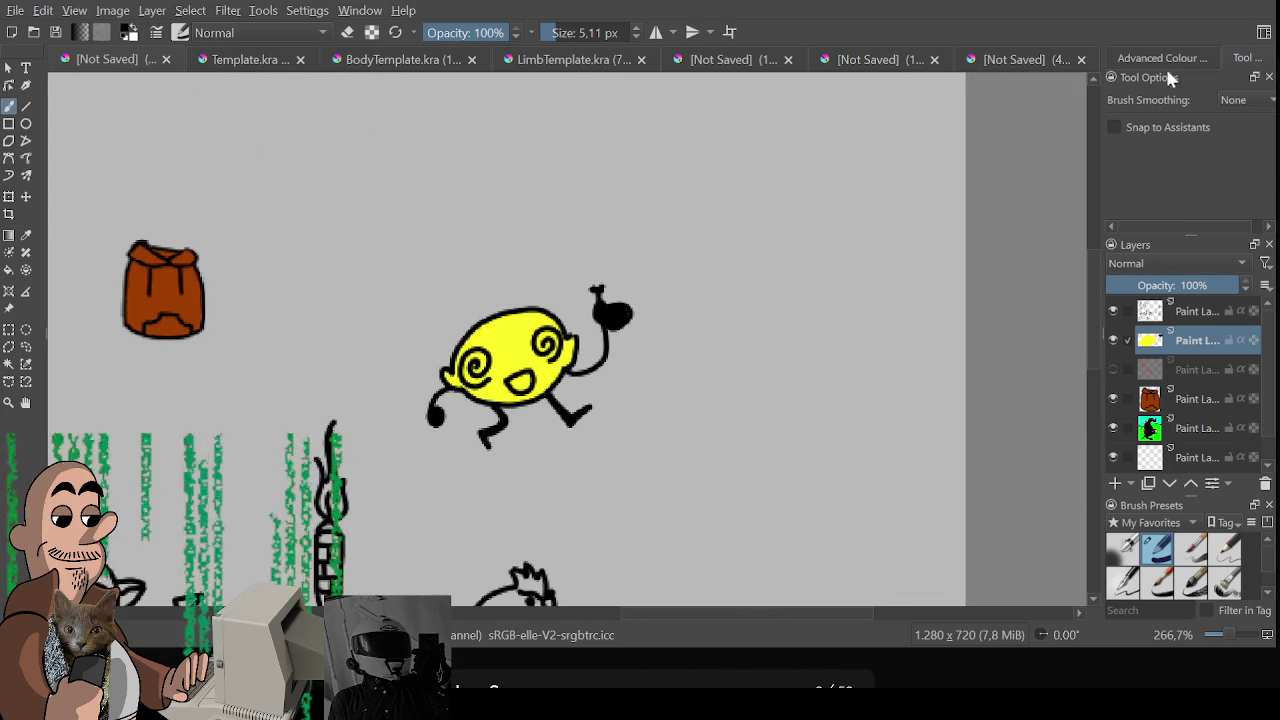
{"action": "left_click", "coordinate": [1163, 60]}
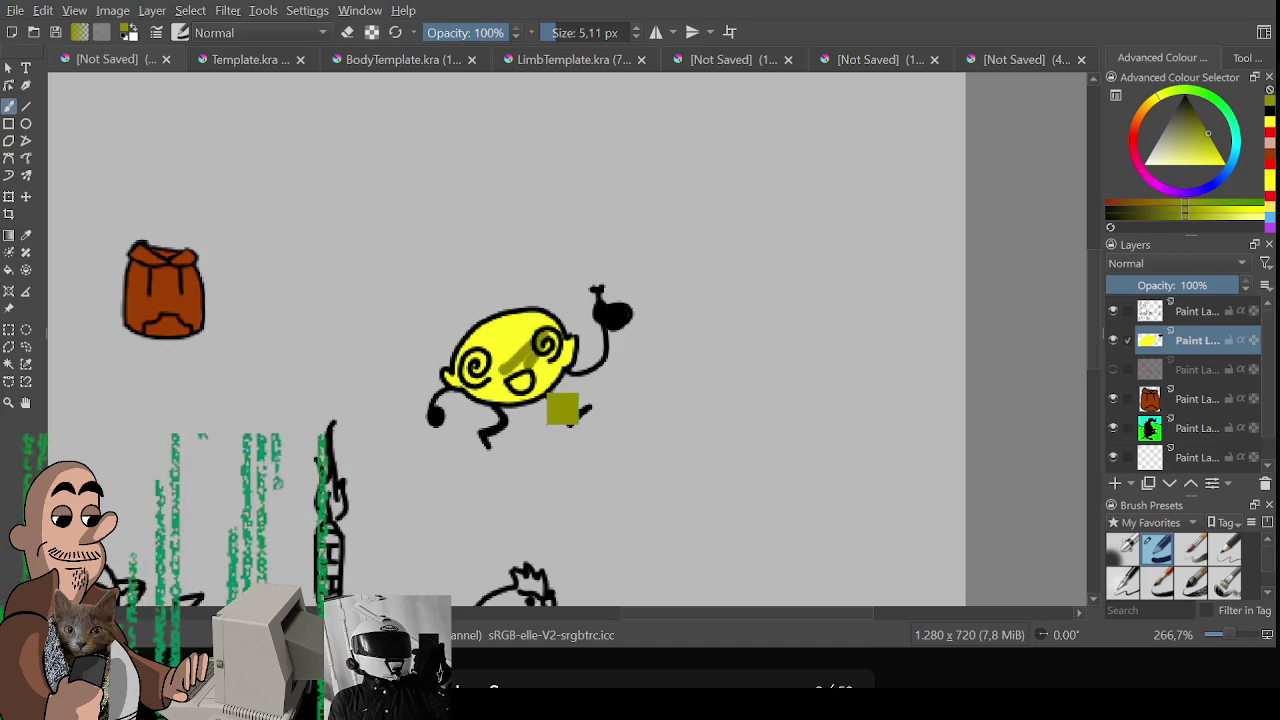
{"action": "left_click_drag", "start_coordinate": [528, 386], "coordinate": [514, 380]}
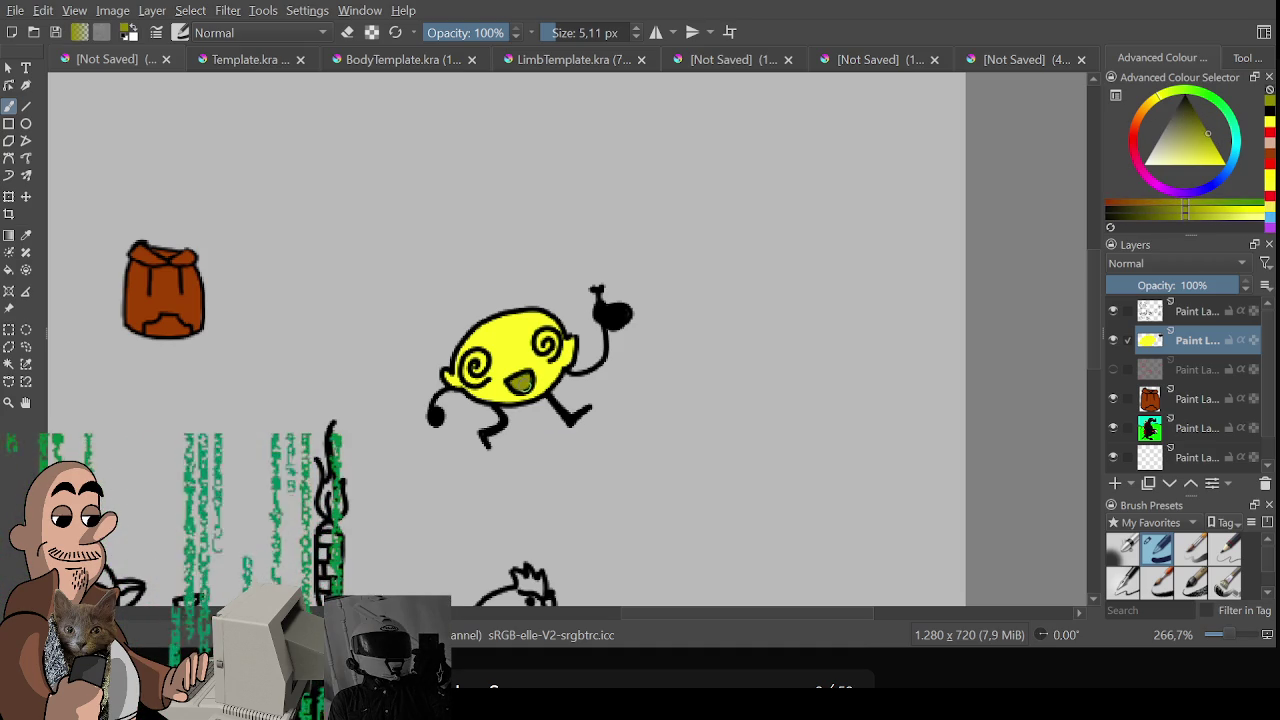
{"action": "left_click", "coordinate": [1216, 149]}
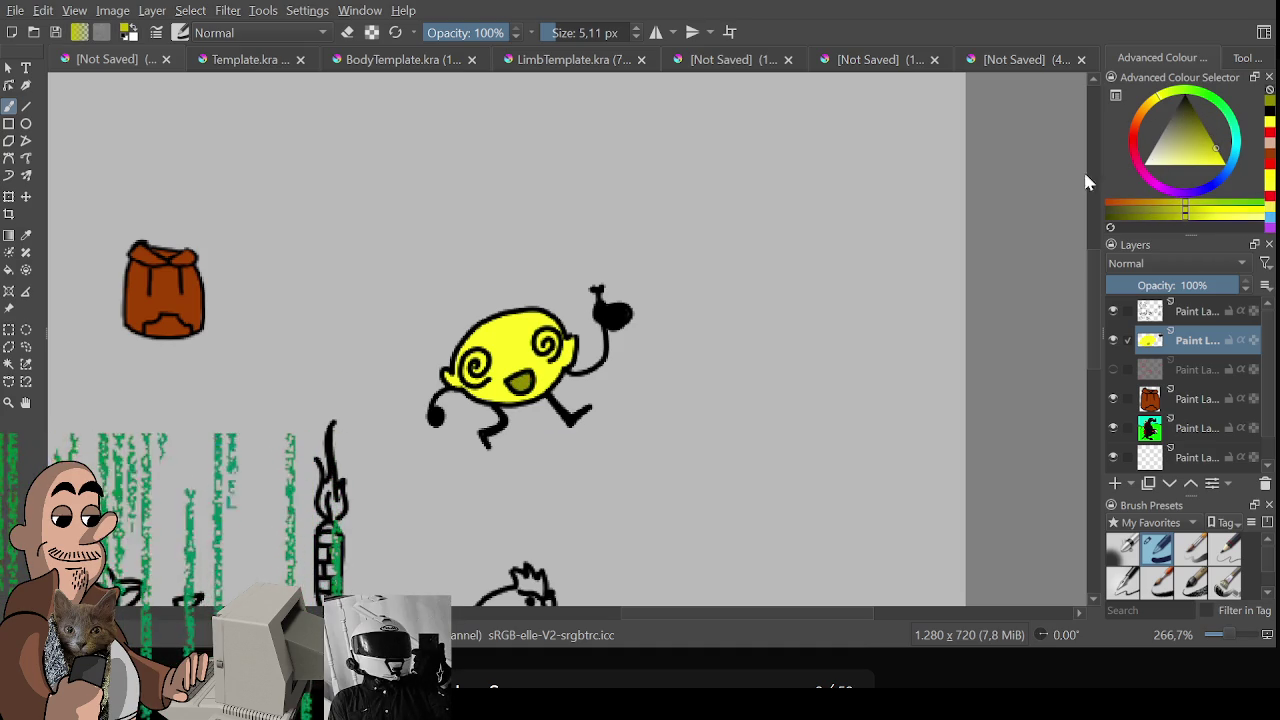
{"action": "mouse_move", "coordinate": [470, 390]}
{"action": "left_mouse_down"}
{"action": "mouse_move", "coordinate": [508, 398]}
{"action": "mouse_move", "coordinate": [445, 380]}
{"action": "mouse_move", "coordinate": [470, 390]}
{"action": "left_mouse_up"}
{"action": "key", "text": "ctrl+z"}
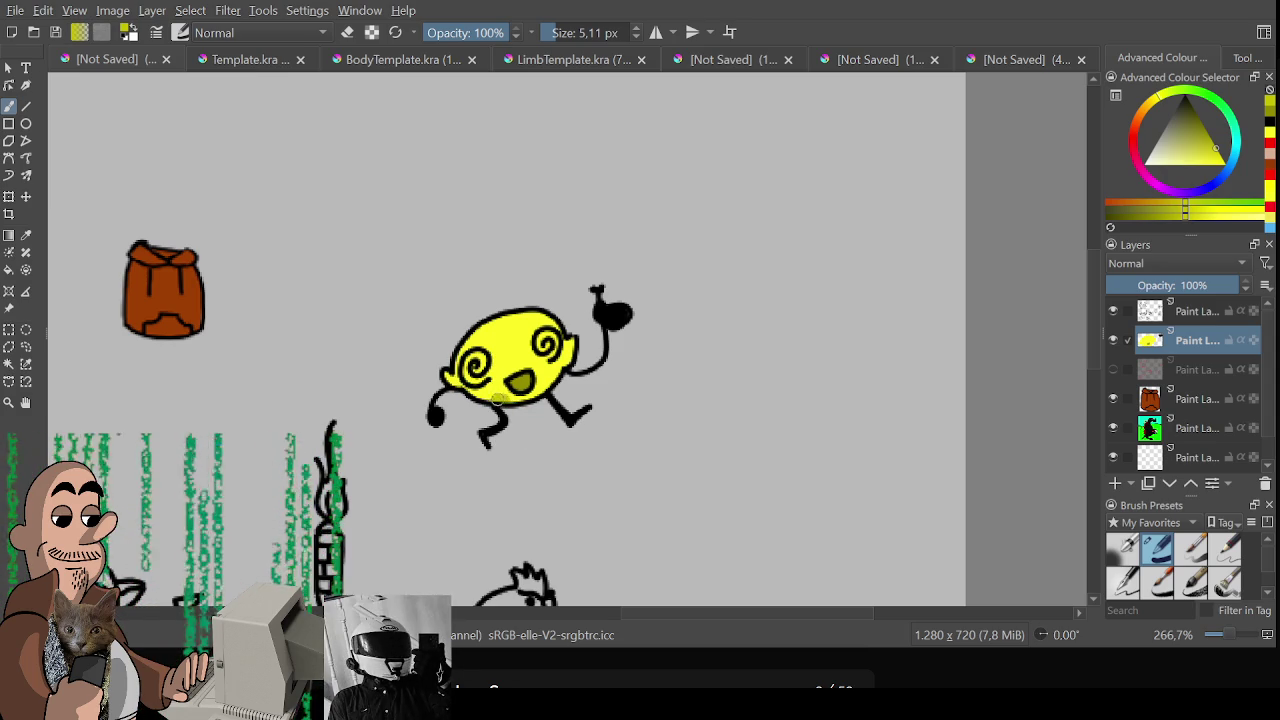
{"action": "key", "text": "ctrl+z"}
{"action": "left_click_drag", "start_coordinate": [472, 392], "coordinate": [520, 400]}
{"action": "mouse_move", "coordinate": [462, 345]}
{"action": "left_mouse_down"}
{"action": "mouse_move", "coordinate": [458, 392]}
{"action": "mouse_move", "coordinate": [516, 402]}
{"action": "mouse_move", "coordinate": [573, 346]}
{"action": "left_mouse_up"}
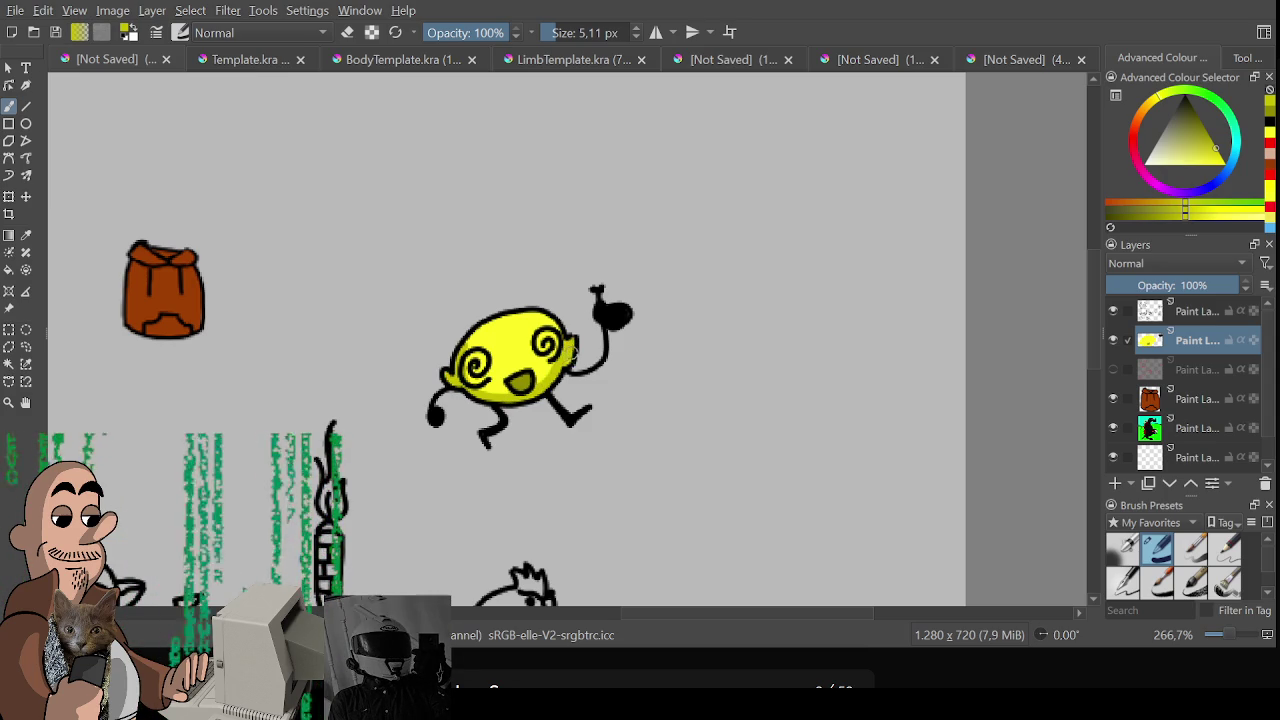
{"action": "key", "text": "ctrl+z"}
{"action": "key", "text": "ctrl+z"}
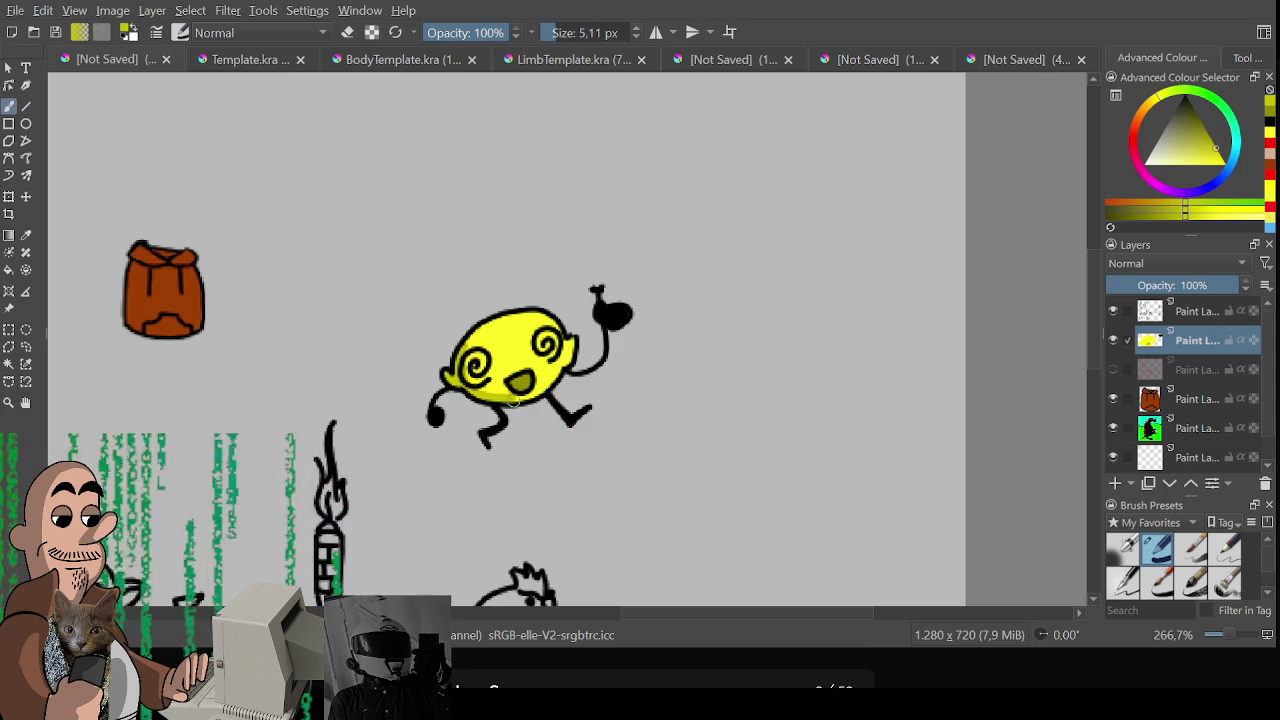
{"action": "mouse_move", "coordinate": [460, 345]}
{"action": "left_mouse_down"}
{"action": "mouse_move", "coordinate": [480, 400]}
{"action": "mouse_move", "coordinate": [498, 400]}
{"action": "mouse_move", "coordinate": [452, 374]}
{"action": "left_mouse_up"}
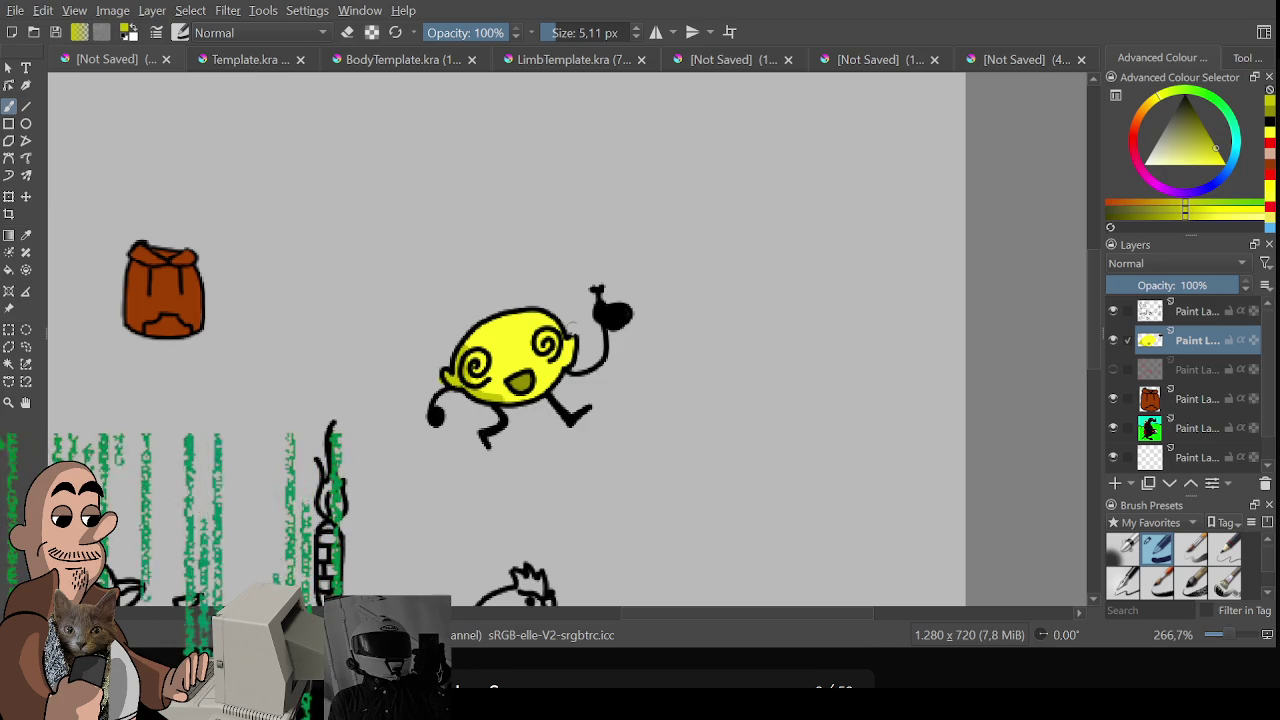
Add pale, warm-yellow highlight strokes on the lemon's face
{"action": "left_click", "coordinate": [1192, 154]}
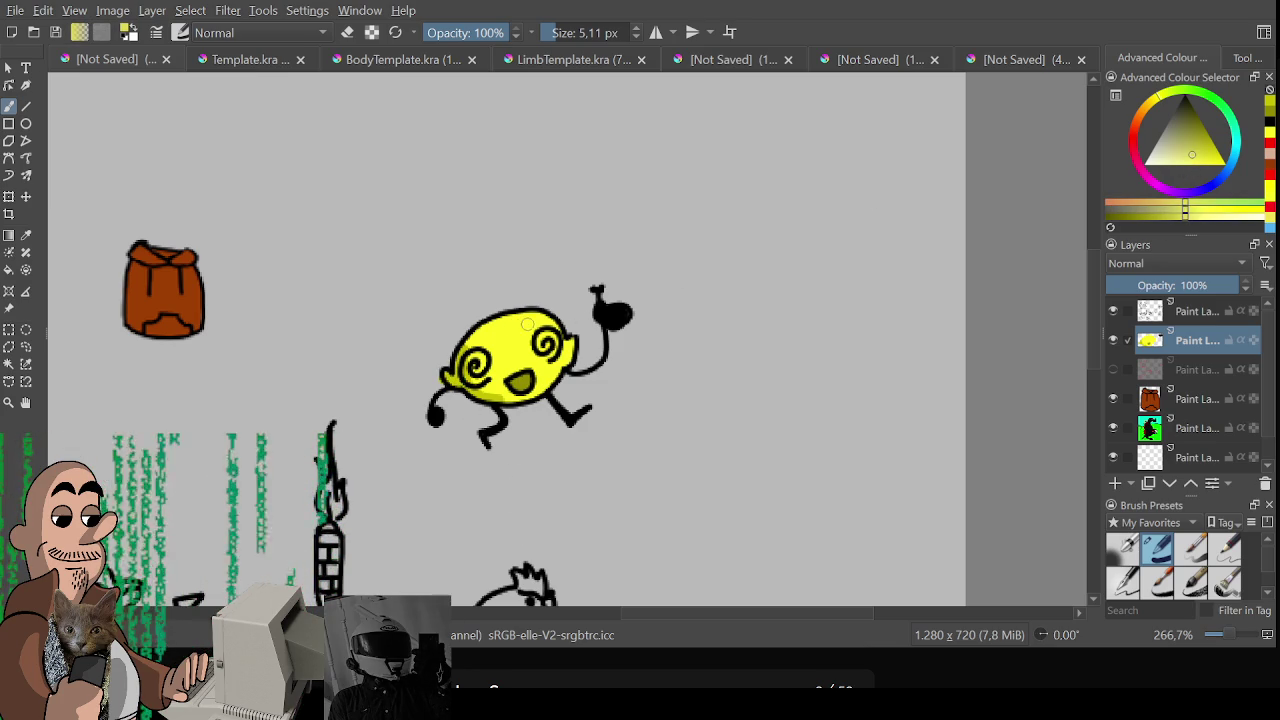
{"action": "left_click", "coordinate": [1175, 158]}
{"action": "left_click_drag", "start_coordinate": [511, 321], "coordinate": [530, 324]}
{"action": "left_click", "coordinate": [1171, 161]}
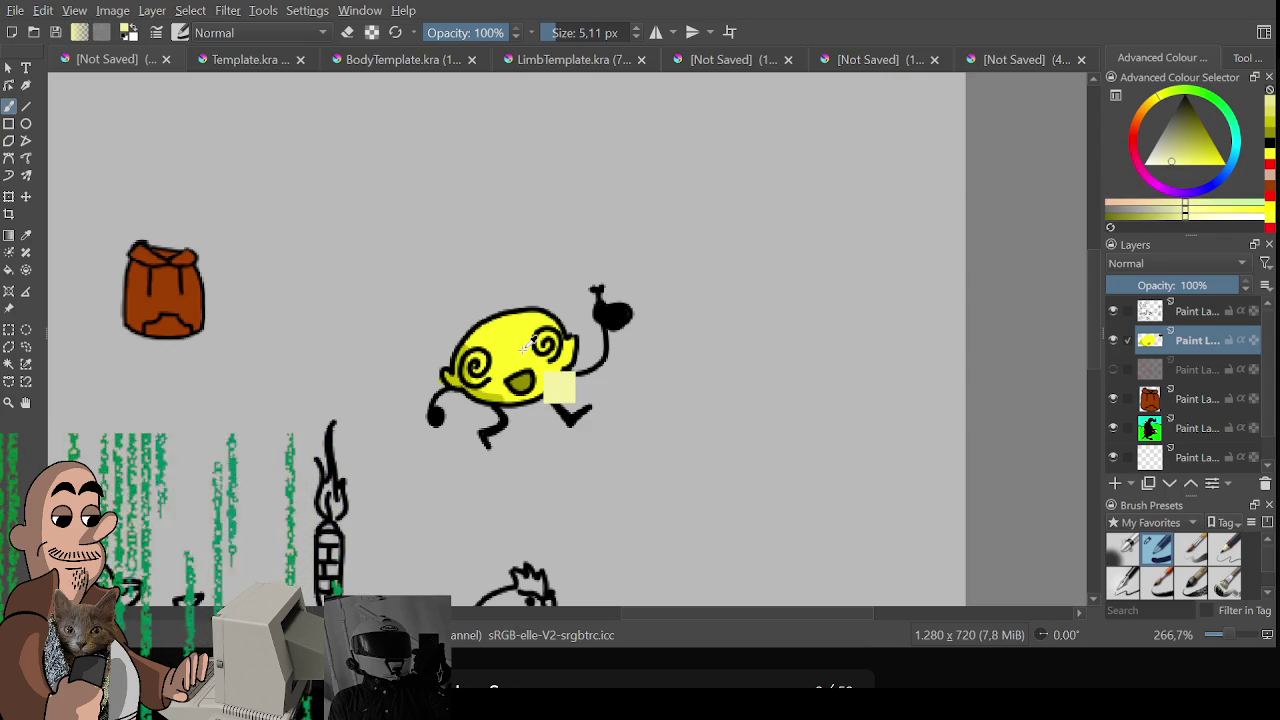
{"action": "left_click", "coordinate": [1224, 215]}
{"action": "mouse_move", "coordinate": [516, 332]}
{"action": "left_mouse_down"}
{"action": "mouse_move", "coordinate": [530, 336]}
{"action": "mouse_move", "coordinate": [528, 320]}
{"action": "left_mouse_up"}
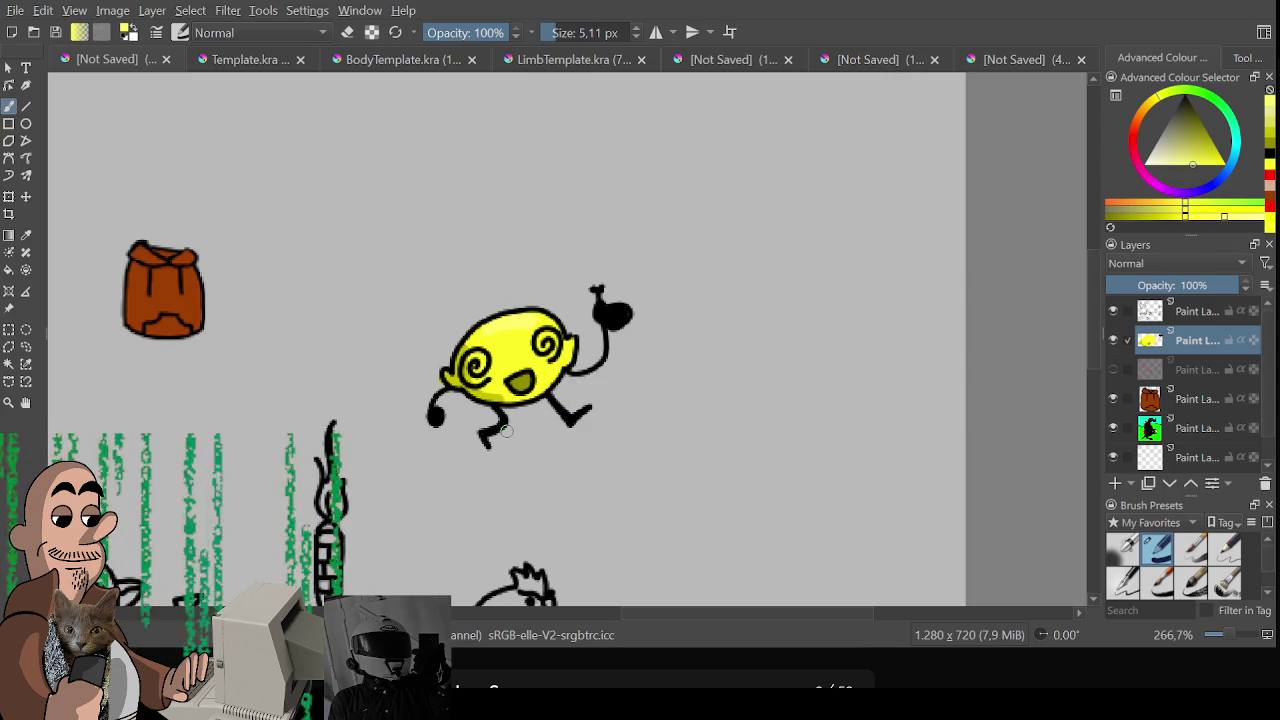
{"action": "scroll", "coordinate": [583, 357], "scroll_direction": "down", "scroll_amount": 2}
{"action": "scroll", "coordinate": [625, 357], "scroll_direction": "up", "scroll_amount": 2}
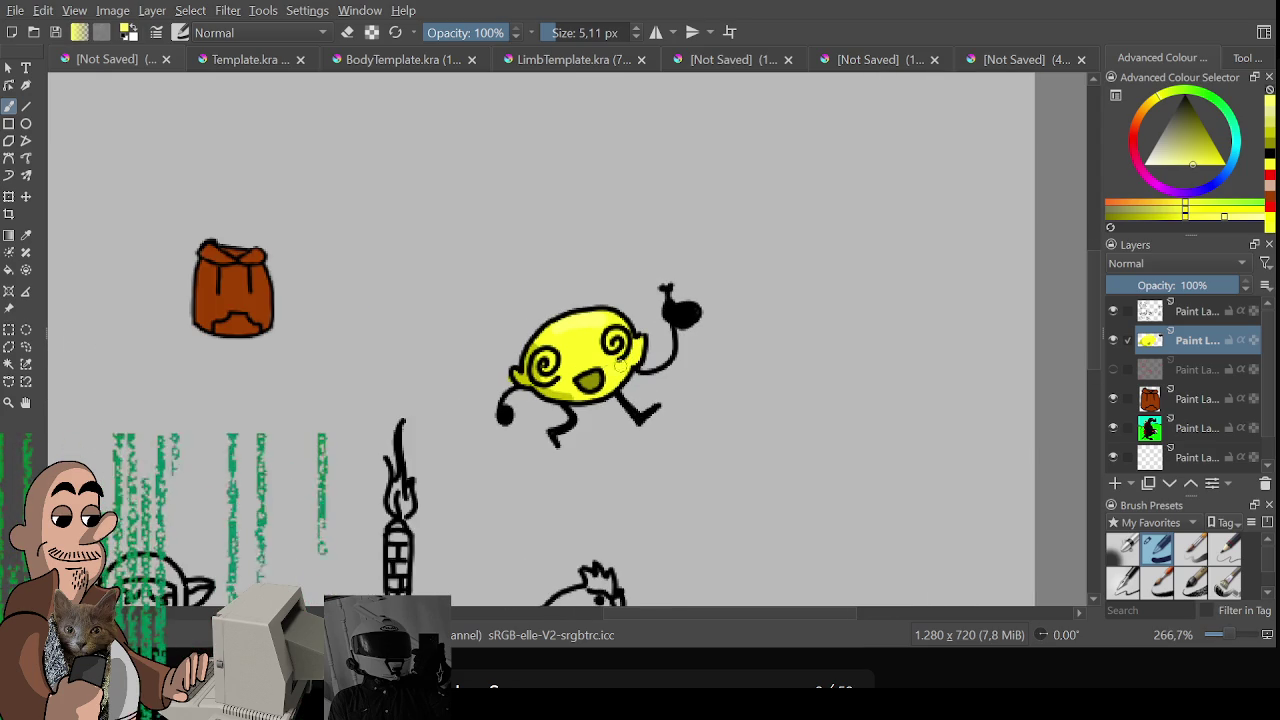
{"action": "key", "text": "ctrl+r"}
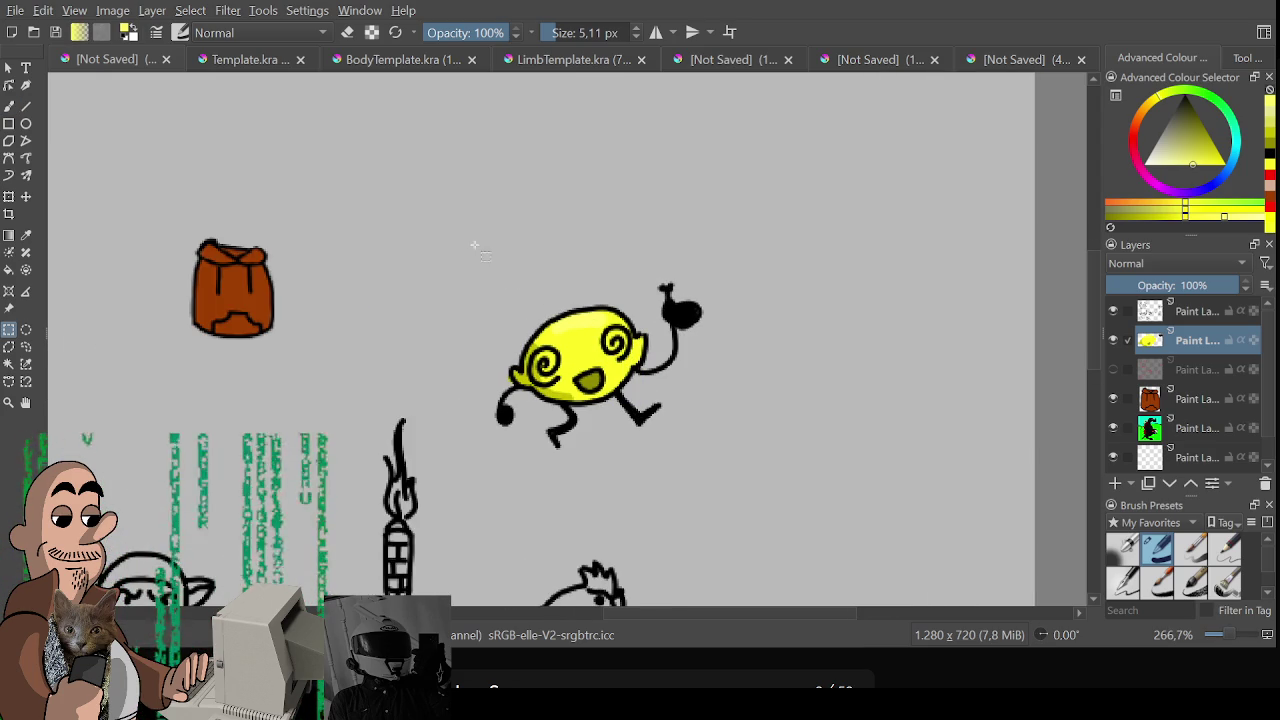
Select a rectangle around the lemon, hide the background layer, and switch to GameMaker
{"action": "left_click_drag", "start_coordinate": [475, 245], "coordinate": [729, 492]}
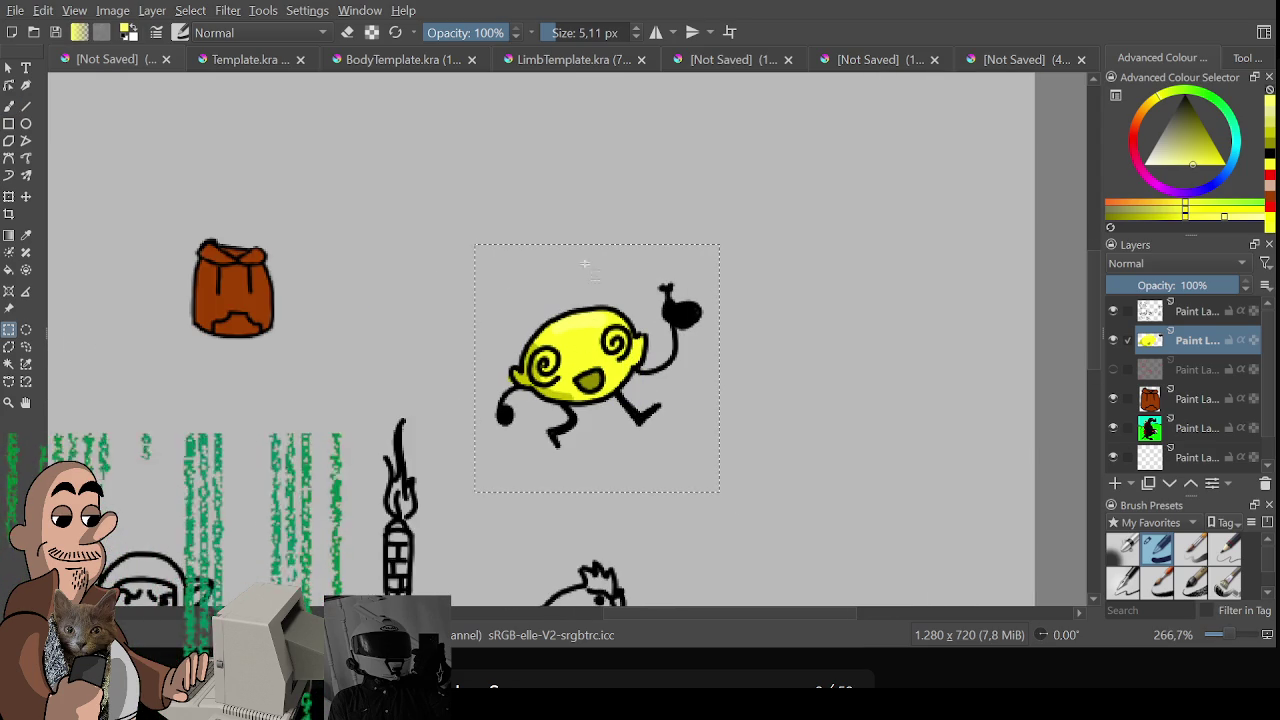
{"action": "scroll", "coordinate": [1118, 430], "scroll_direction": "down", "scroll_amount": 1}
{"action": "left_click", "coordinate": [1114, 458]}
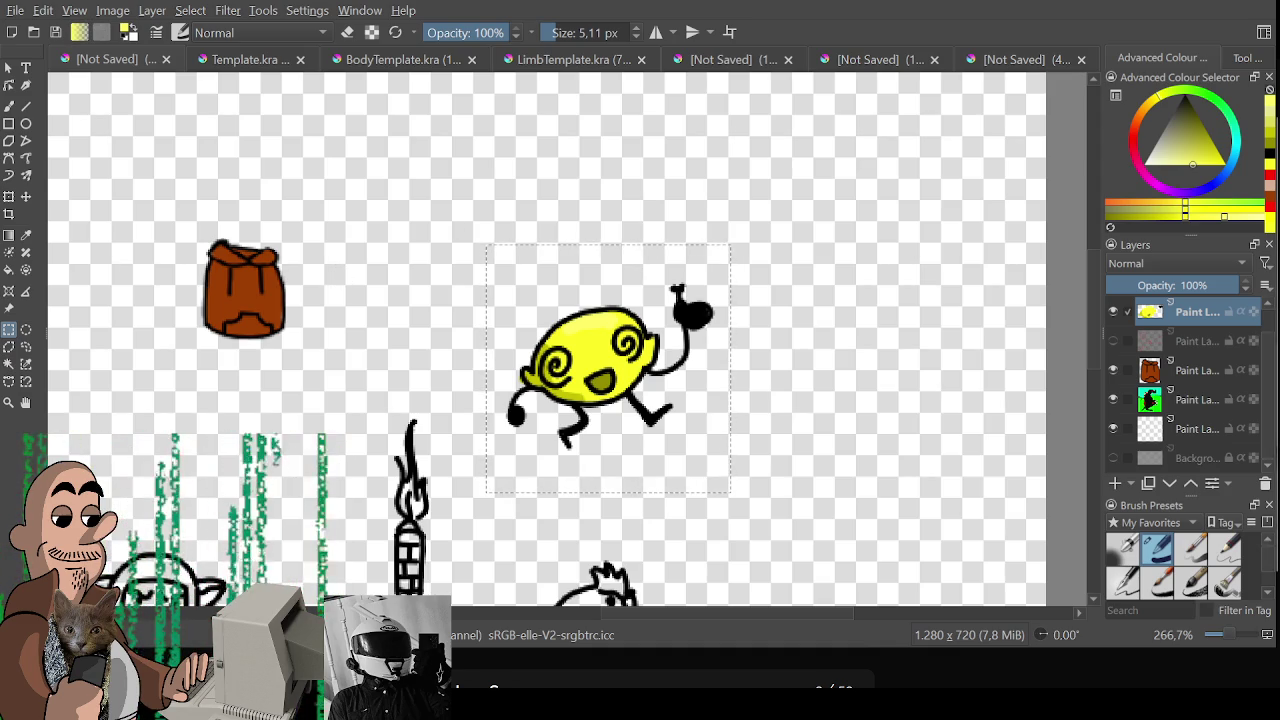
{"action": "key", "text": "alt+Tab"}
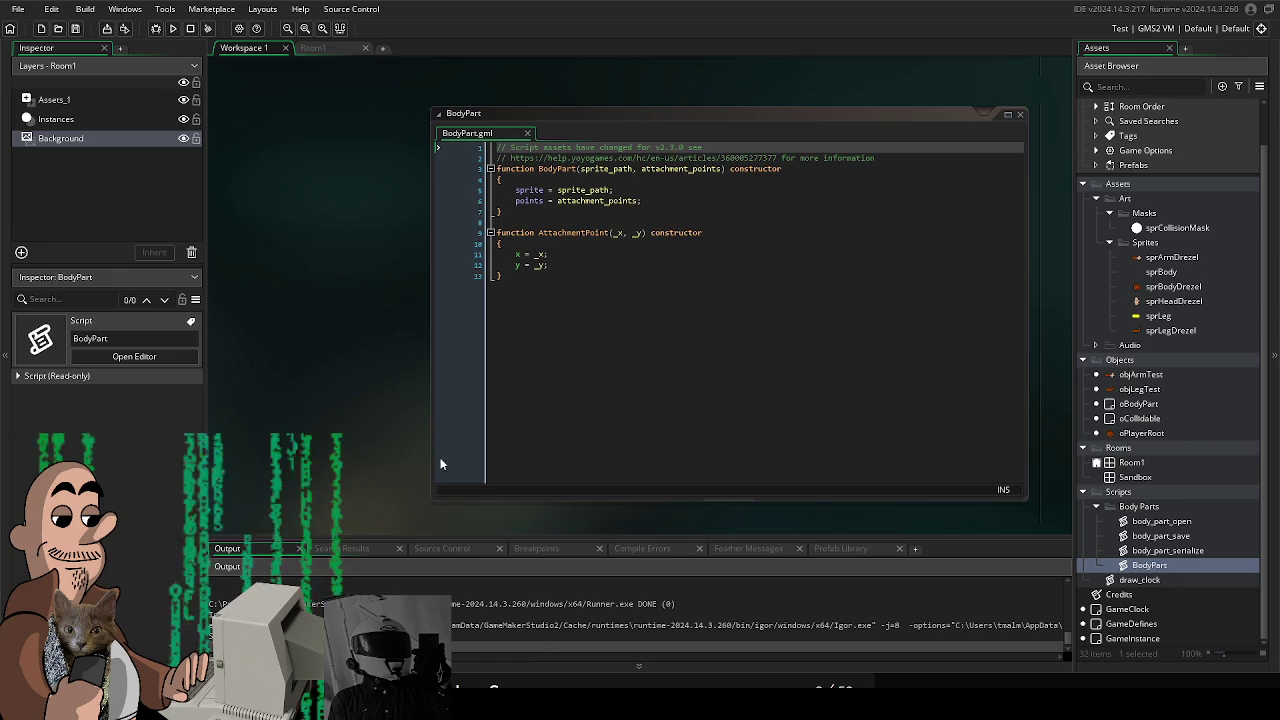
Close and reopen Workspace 1, put its tab before Room1, then return to Krita
{"action": "left_click", "coordinate": [306, 49]}
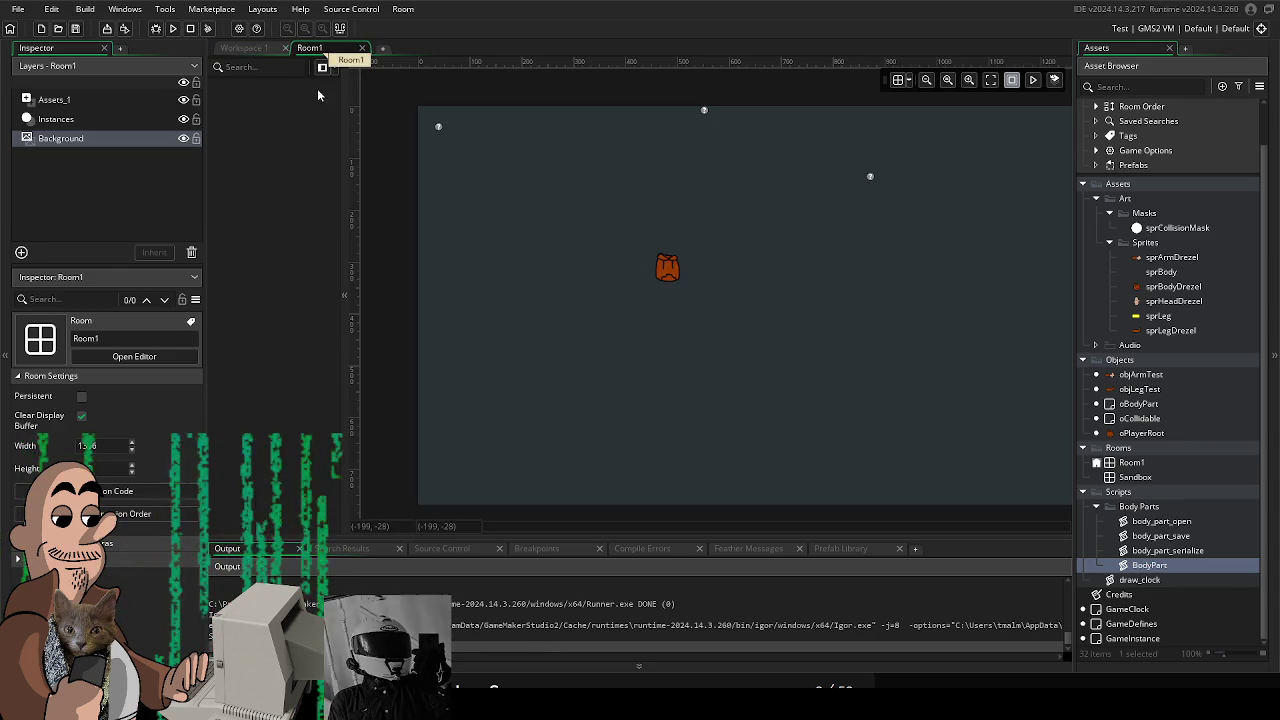
{"action": "left_click", "coordinate": [255, 49]}
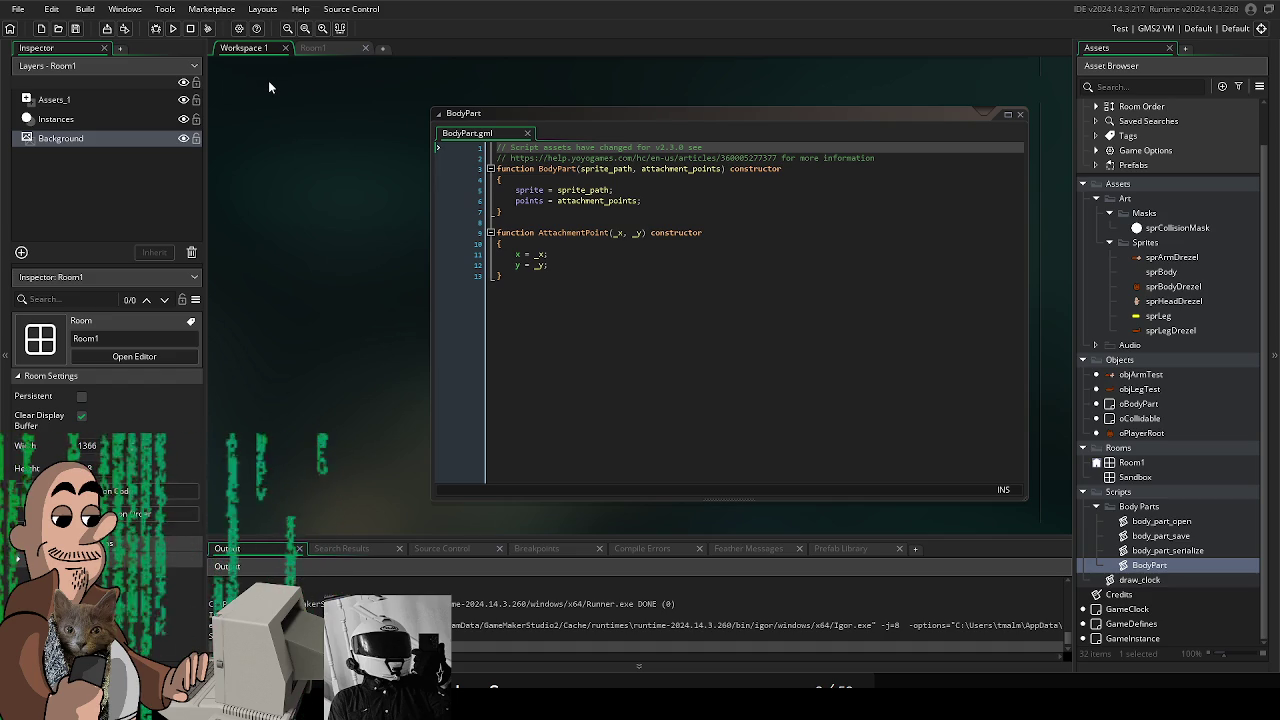
{"action": "right_click", "coordinate": [258, 57]}
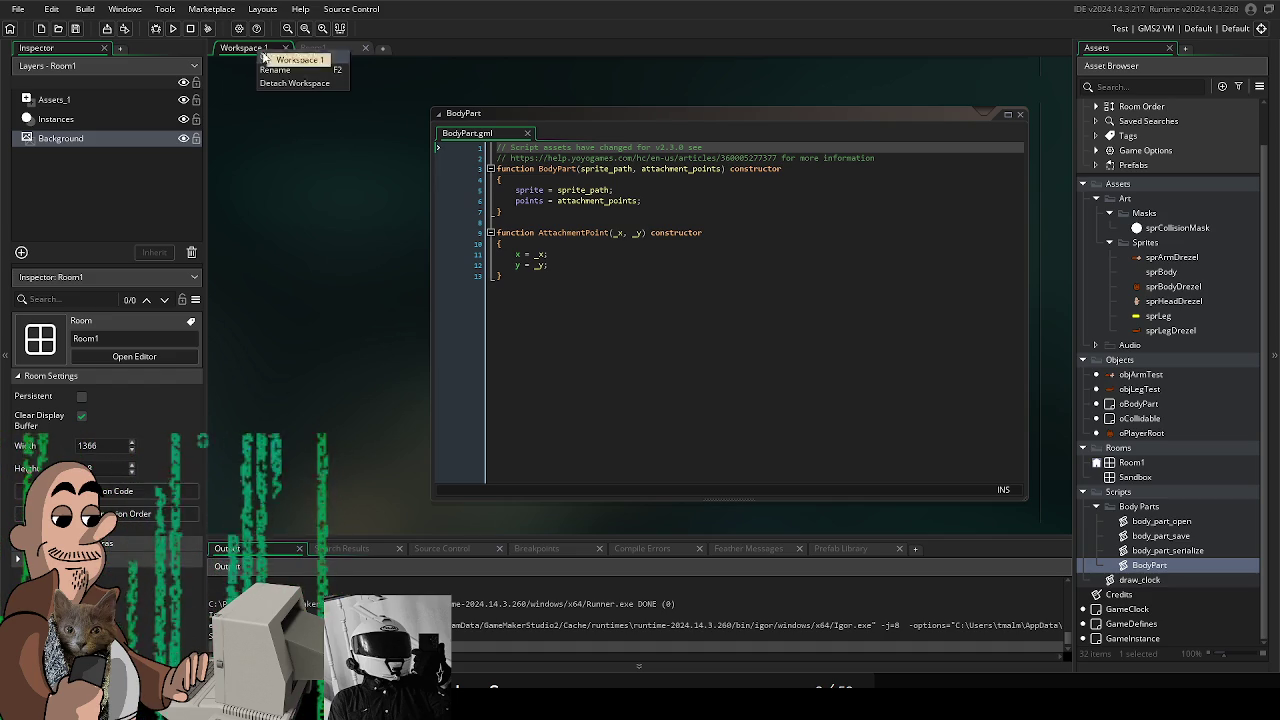
{"action": "left_click", "coordinate": [289, 80]}
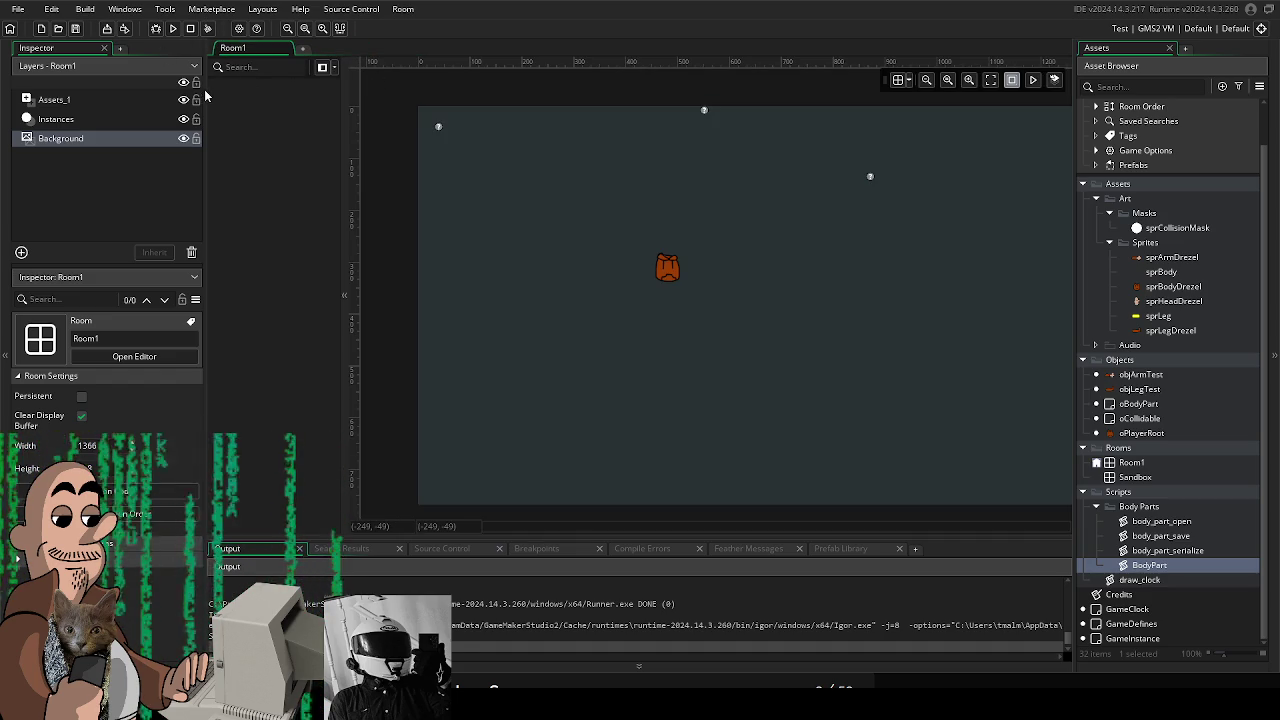
{"action": "key", "text": "ctrl+Tab"}
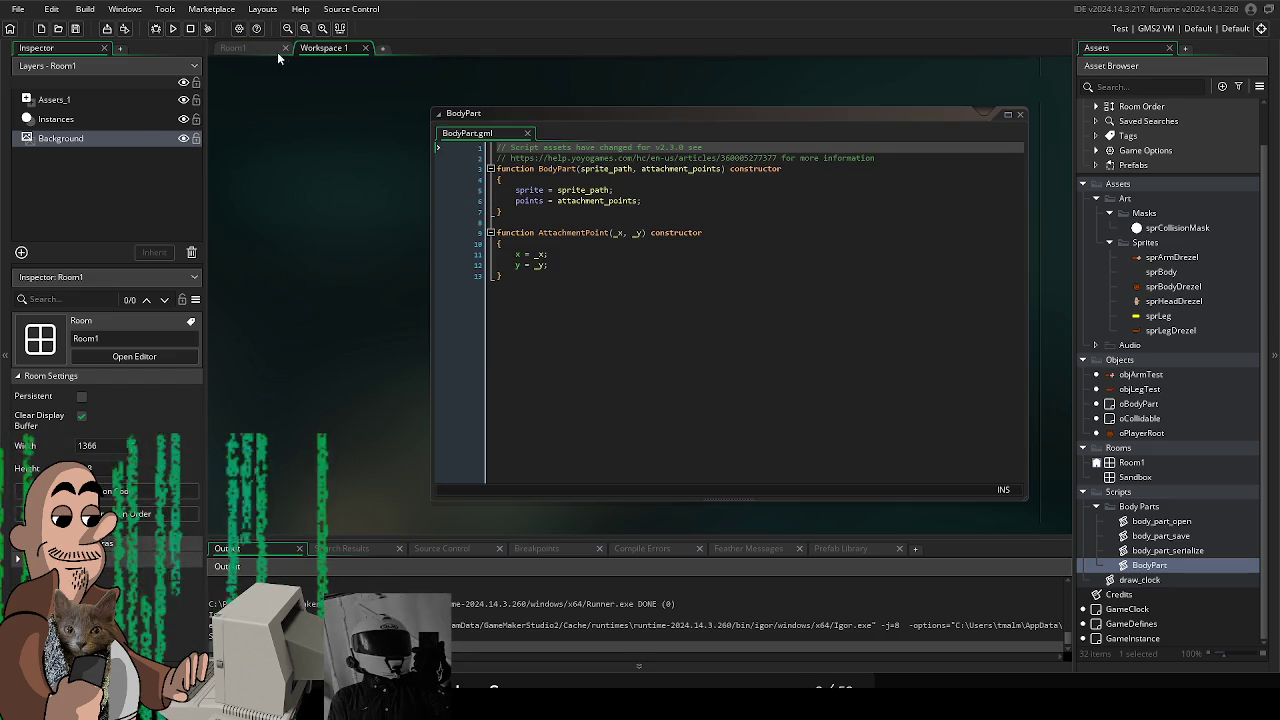
{"action": "left_click_drag", "start_coordinate": [330, 48], "coordinate": [230, 50]}
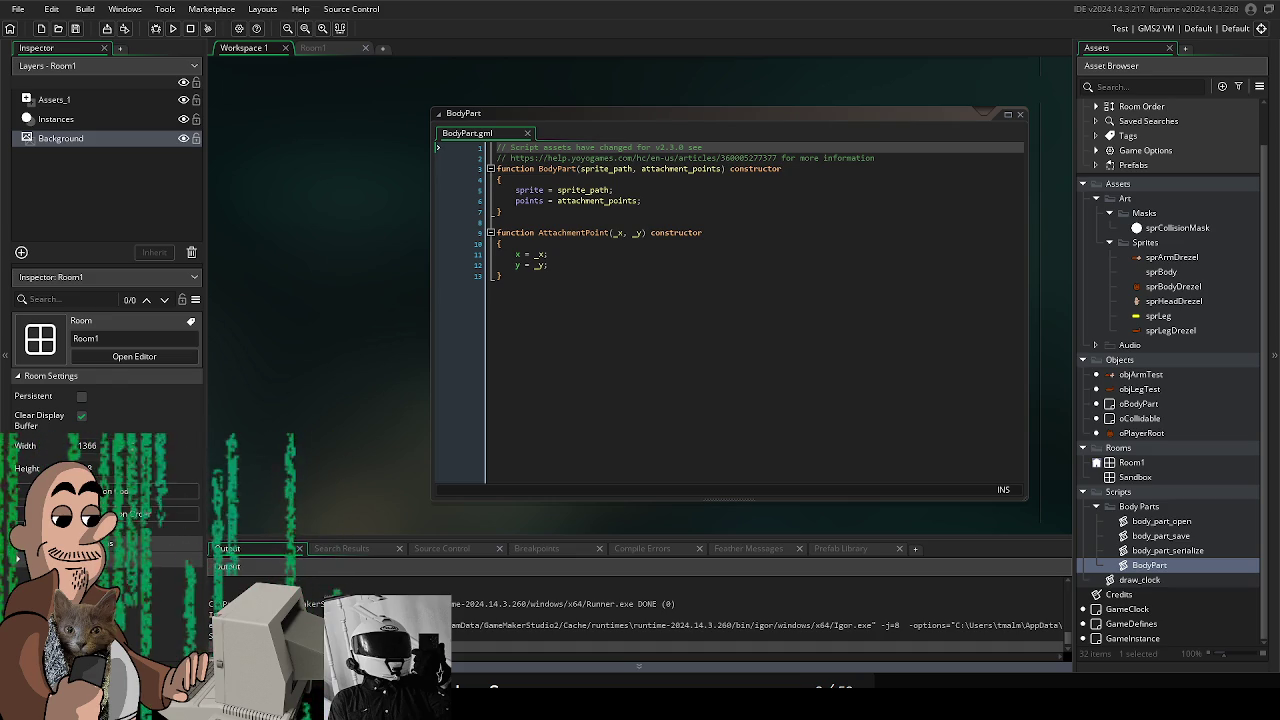
{"action": "key", "text": "alt+Tab"}
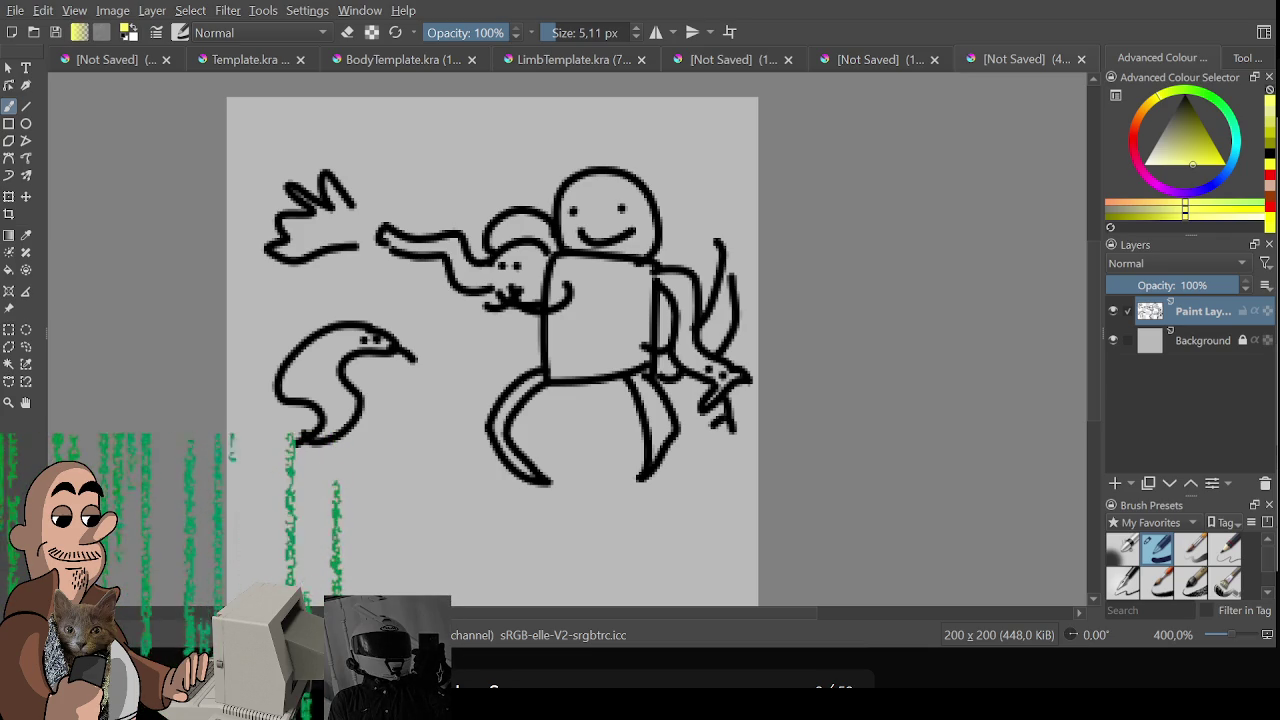
Draw a small curved mouth on the doodle, then erase its upper part
{"action": "left_click_drag", "start_coordinate": [553, 321], "coordinate": [548, 297]}
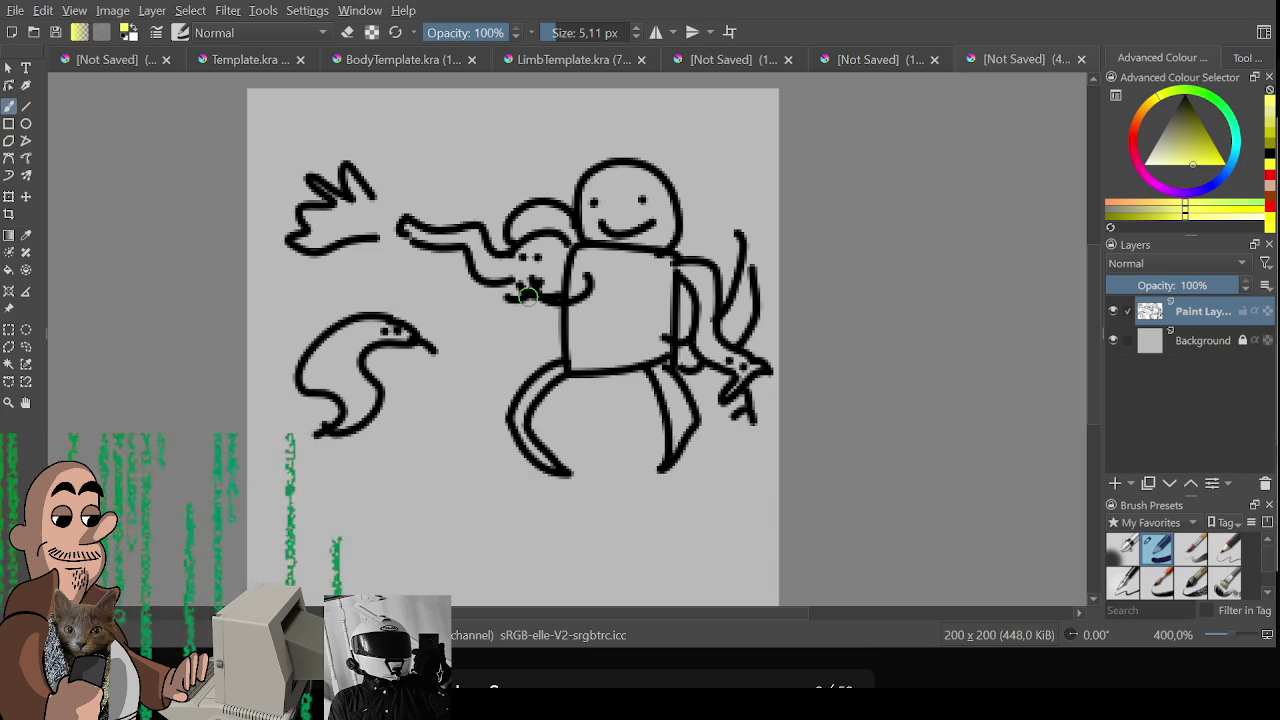
{"action": "left_click_drag", "start_coordinate": [528, 296], "coordinate": [540, 288]}
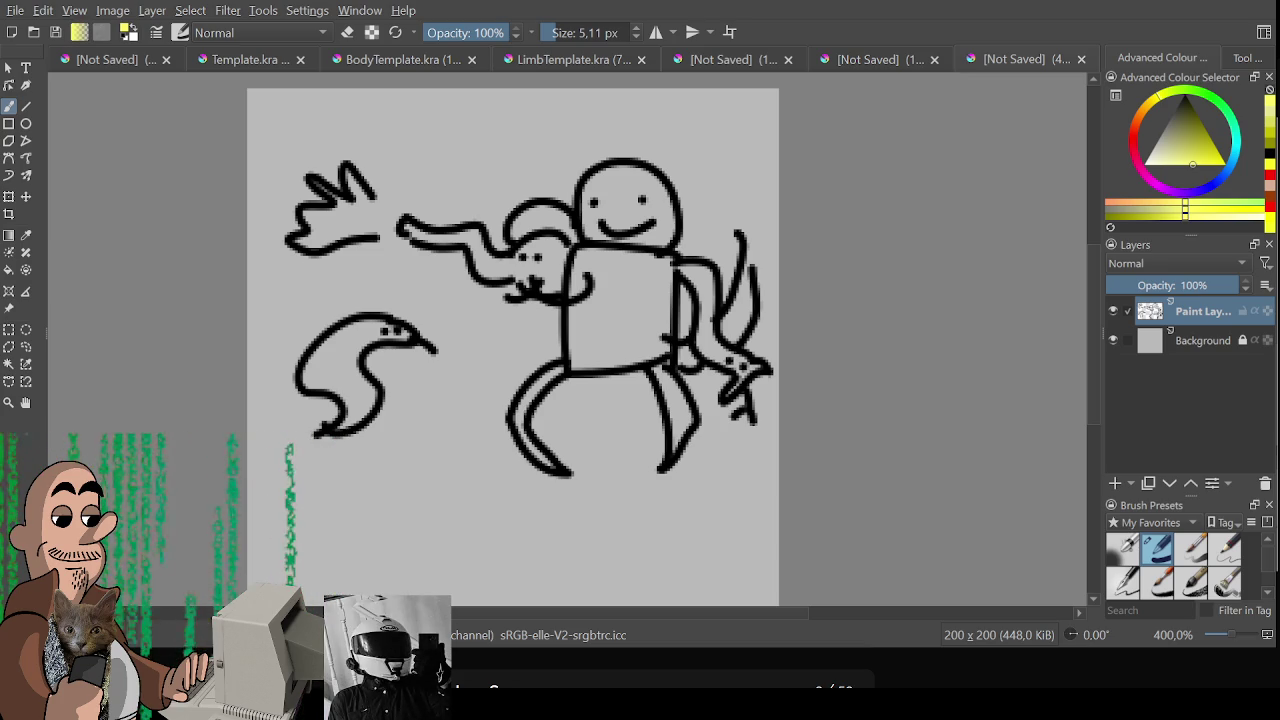
{"action": "left_click_drag", "start_coordinate": [583, 288], "coordinate": [655, 242]}
{"action": "key", "text": "ctrl+z"}
{"action": "key", "text": "e"}
{"action": "mouse_move", "coordinate": [340, 250]}
{"action": "left_mouse_down"}
{"action": "mouse_move", "coordinate": [517, 257]}
{"action": "mouse_move", "coordinate": [500, 463]}
{"action": "mouse_move", "coordinate": [591, 200]}
{"action": "left_mouse_up"}
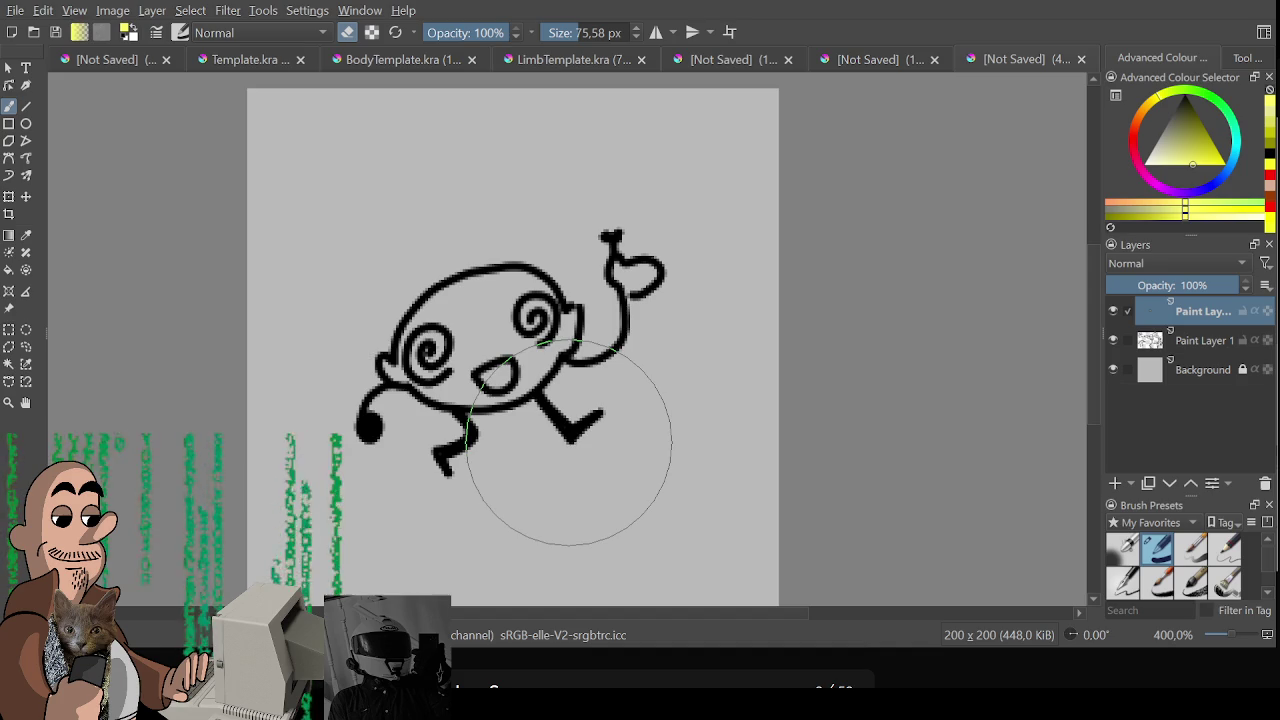
{"action": "scroll", "coordinate": [600, 430], "scroll_direction": "down", "scroll_amount": 1}
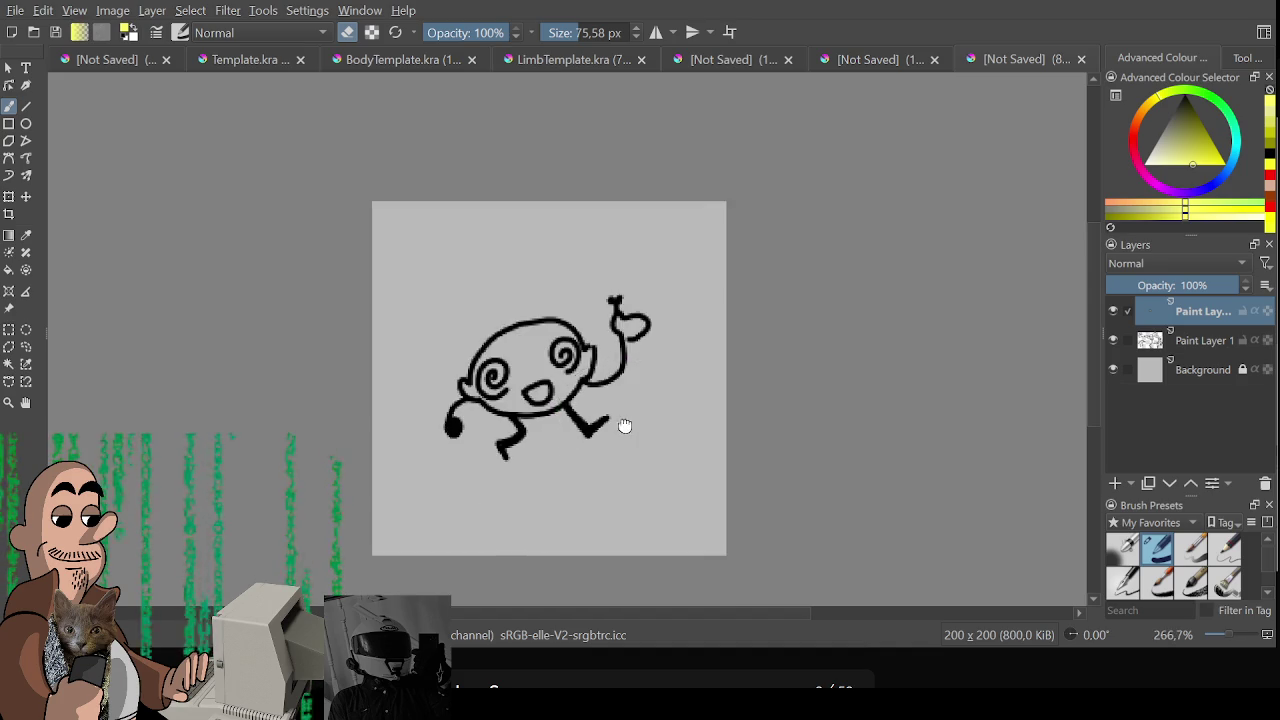
Hide the Background layer, bring in the coloured lemon, and align it under the outline with Transform
{"action": "scroll", "coordinate": [658, 340], "scroll_direction": "down", "scroll_amount": 1}
{"action": "left_click", "coordinate": [1113, 369]}
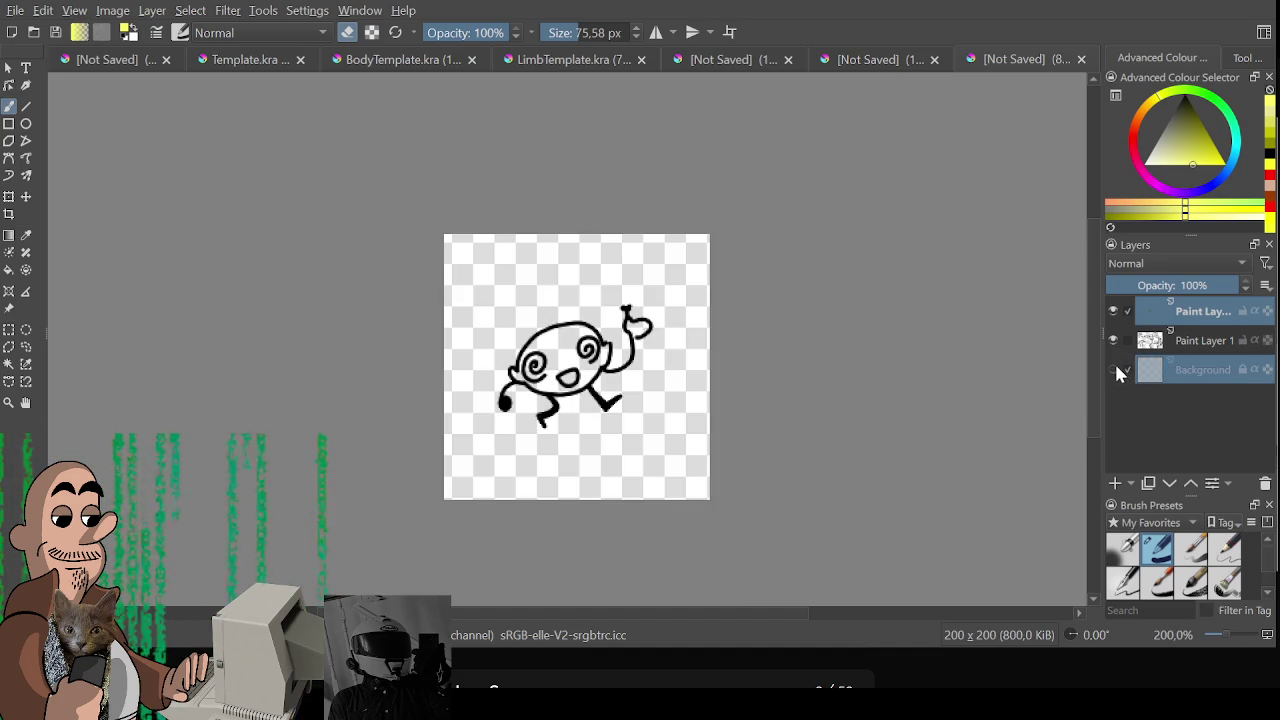
{"action": "key", "text": "plus"}
{"action": "left_click", "coordinate": [1207, 341]}
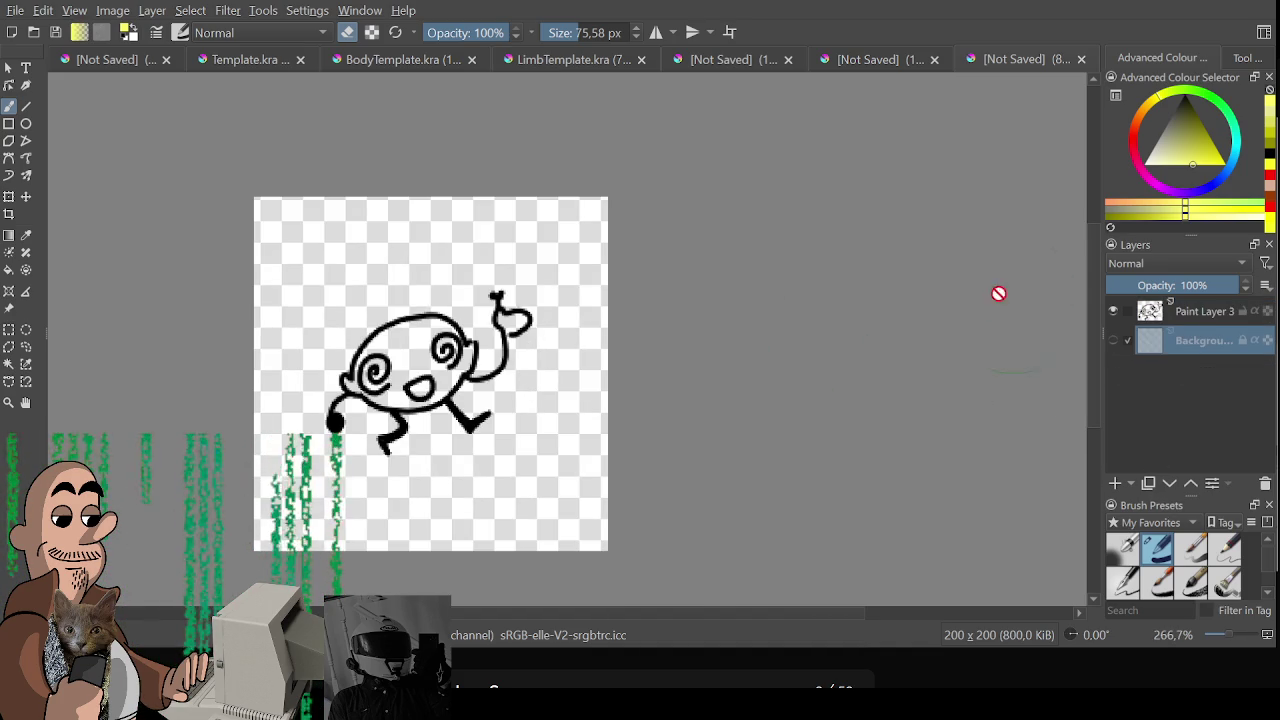
{"action": "left_click", "coordinate": [703, 60]}
{"action": "left_click", "coordinate": [188, 60]}
{"action": "left_click", "coordinate": [131, 60]}
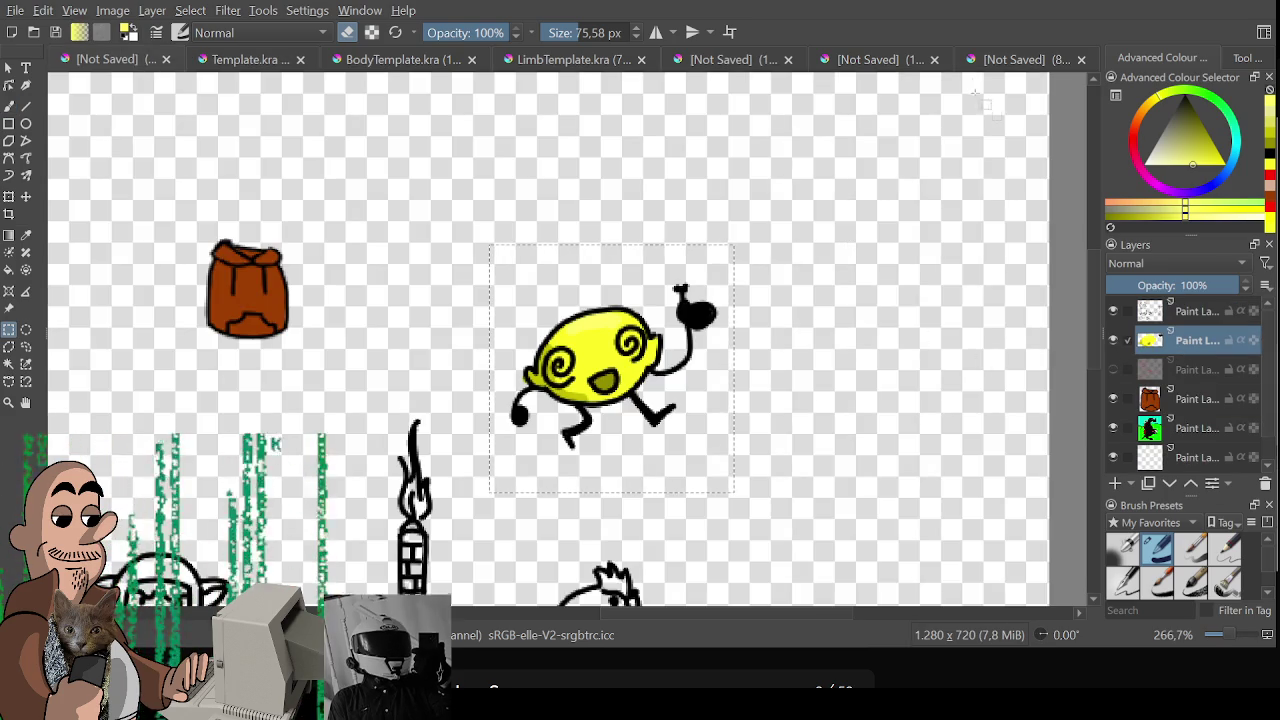
{"action": "left_click", "coordinate": [995, 59]}
{"action": "key", "text": "ctrl+t"}
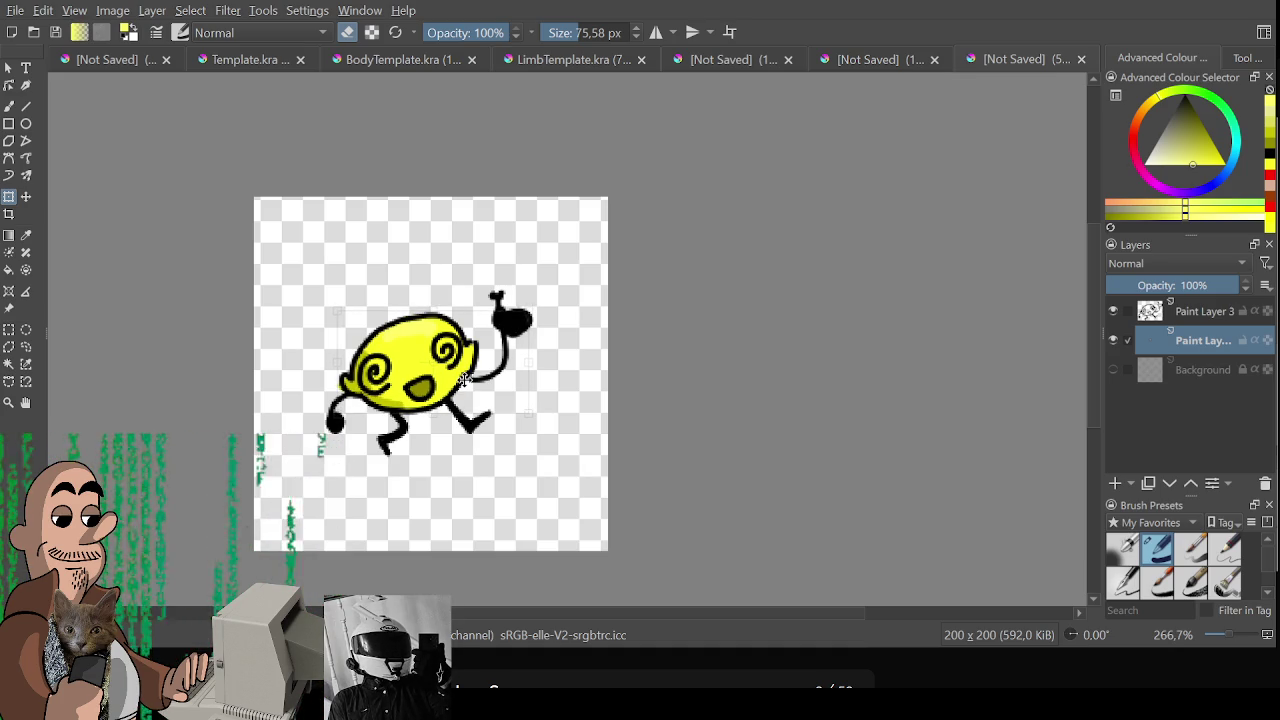
{"action": "key", "text": "ctrl+r"}
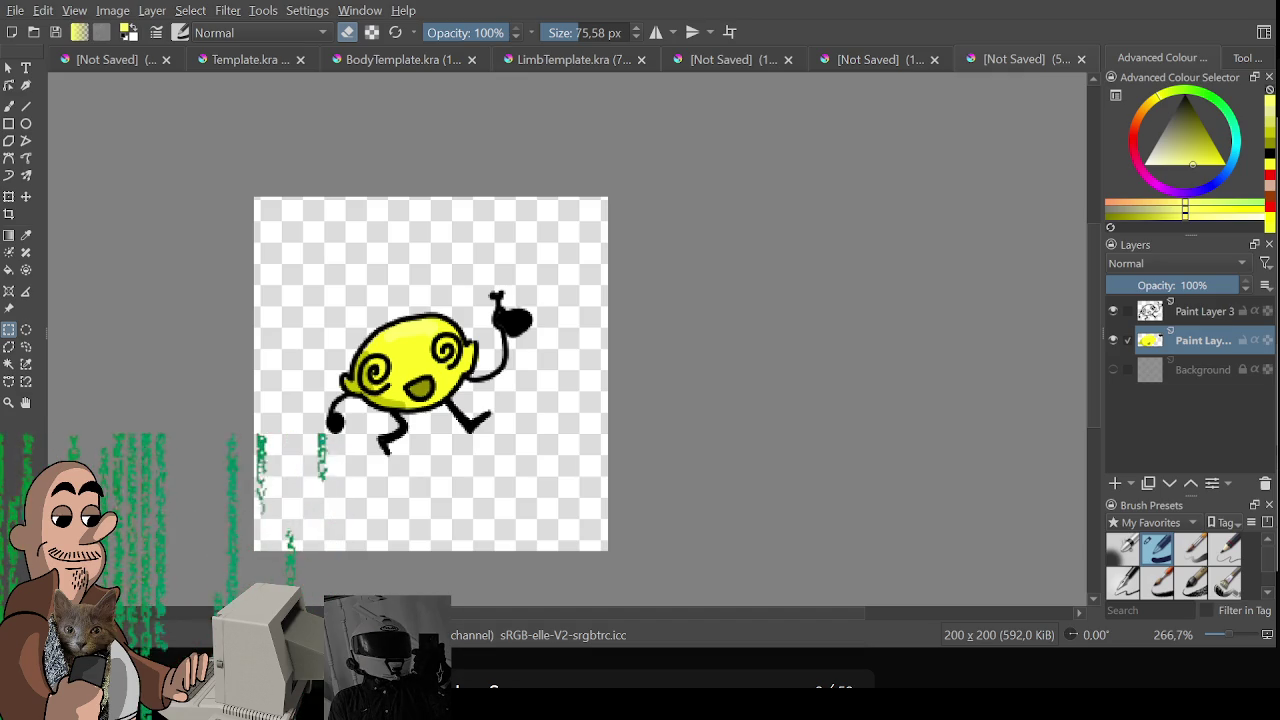
Pan the lemon sprite view, then switch to GameMaker's objArmTest code
{"action": "left_click_drag", "start_coordinate": [540, 312], "coordinate": [672, 283]}
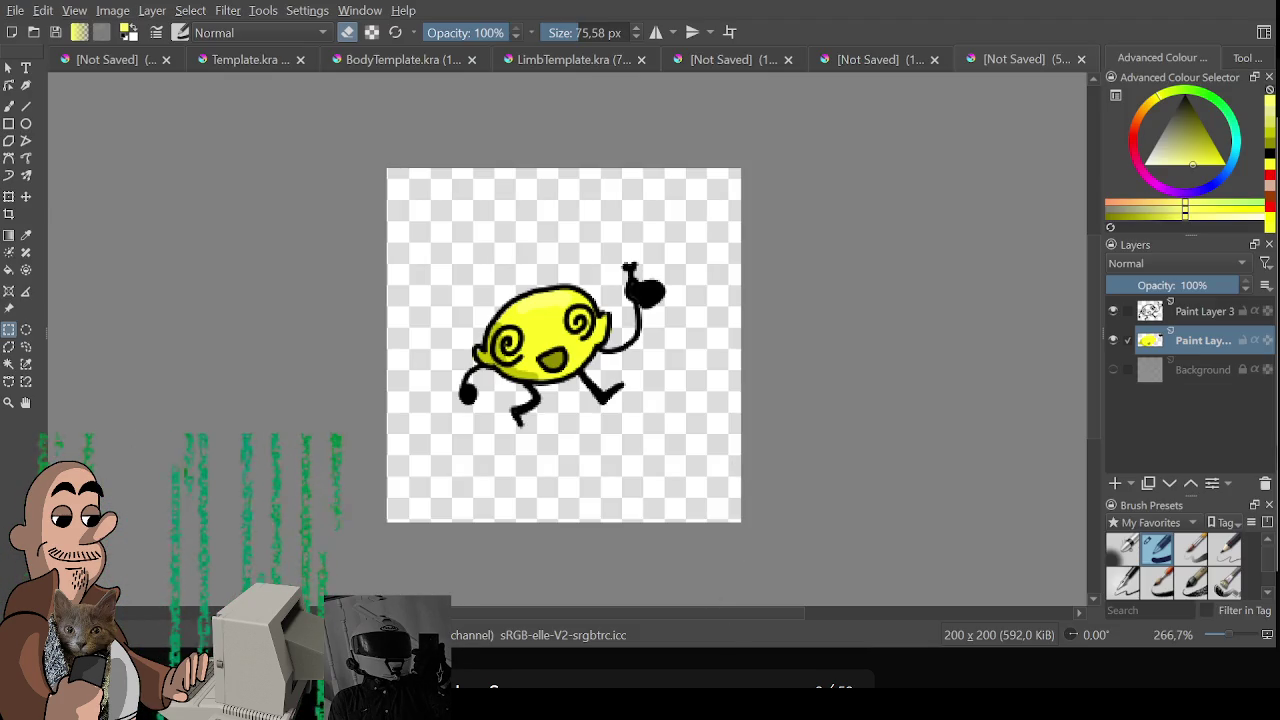
{"action": "key", "text": "alt+Tab"}
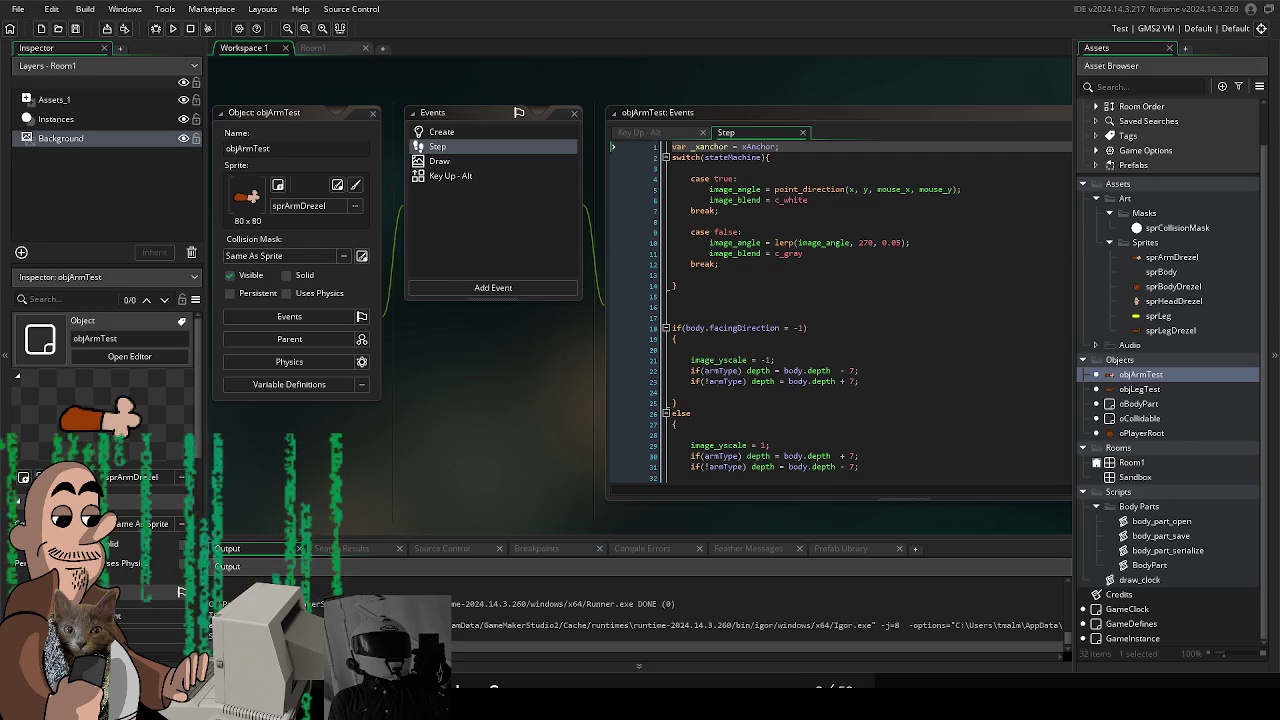
Create a new sprite in the Sprites folder and import the lemon PNG
{"action": "left_click", "coordinate": [1139, 362]}
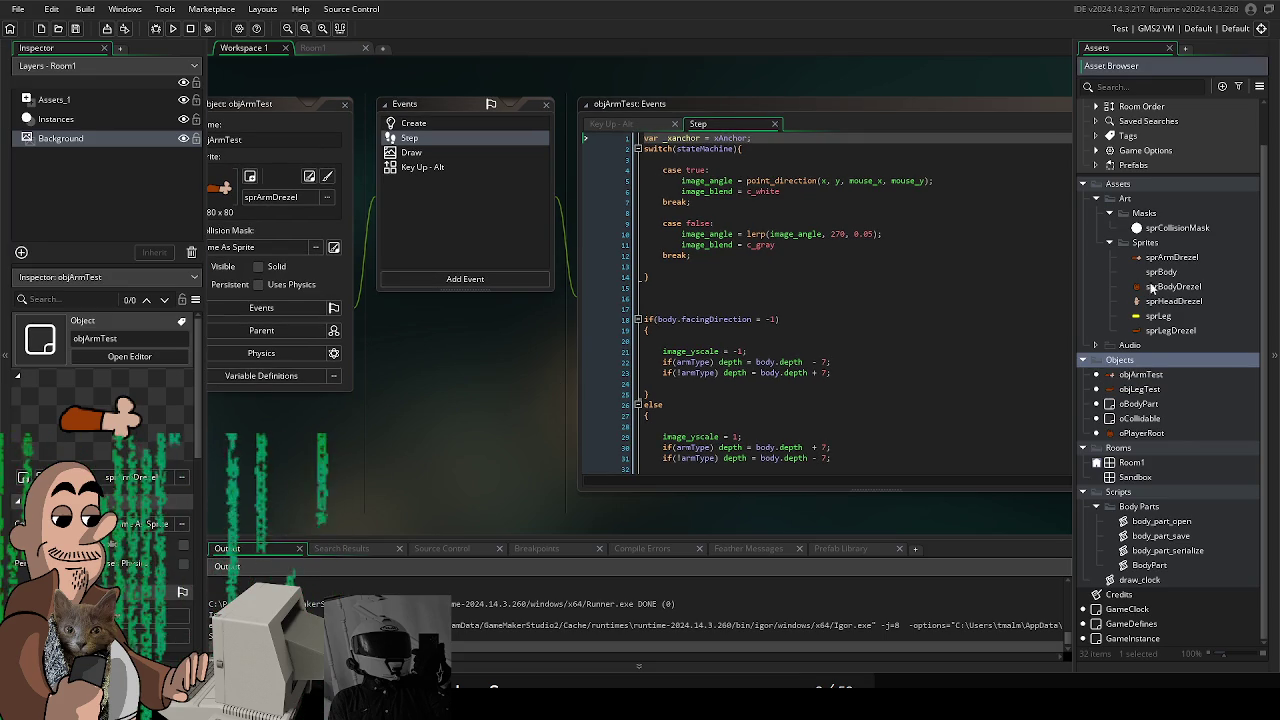
{"action": "right_click", "coordinate": [1145, 243]}
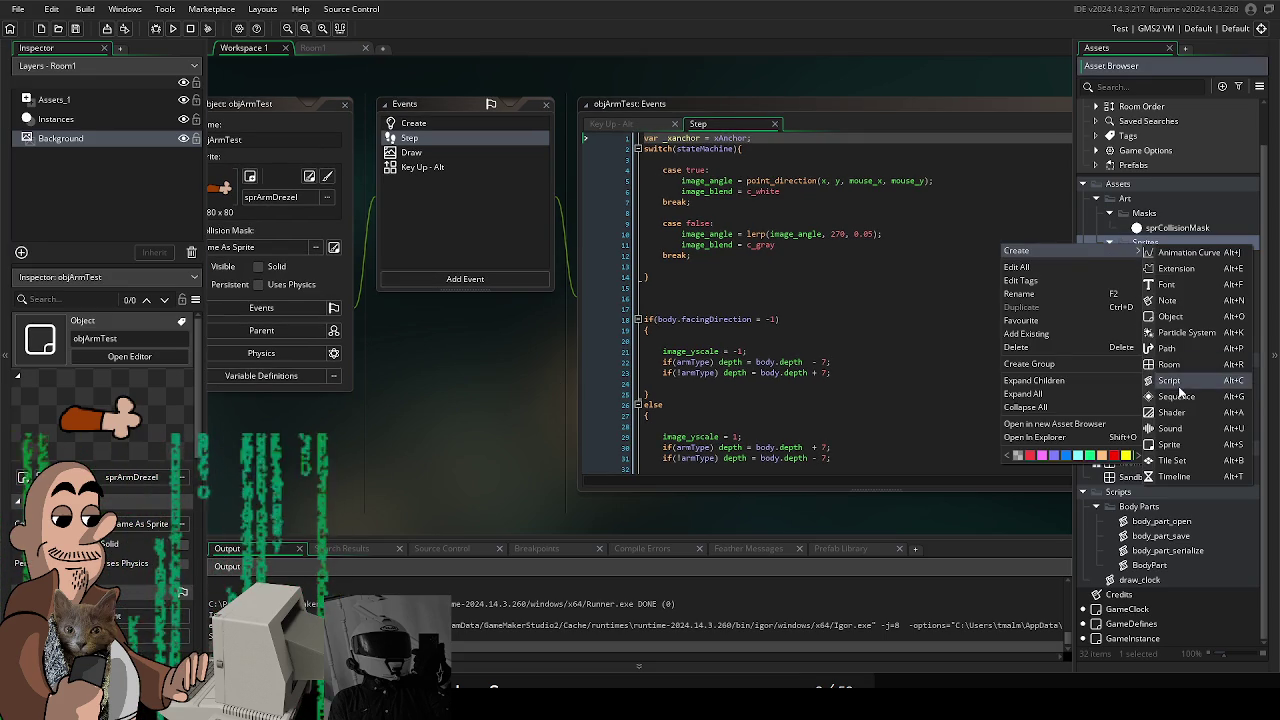
{"action": "left_click", "coordinate": [1193, 448]}
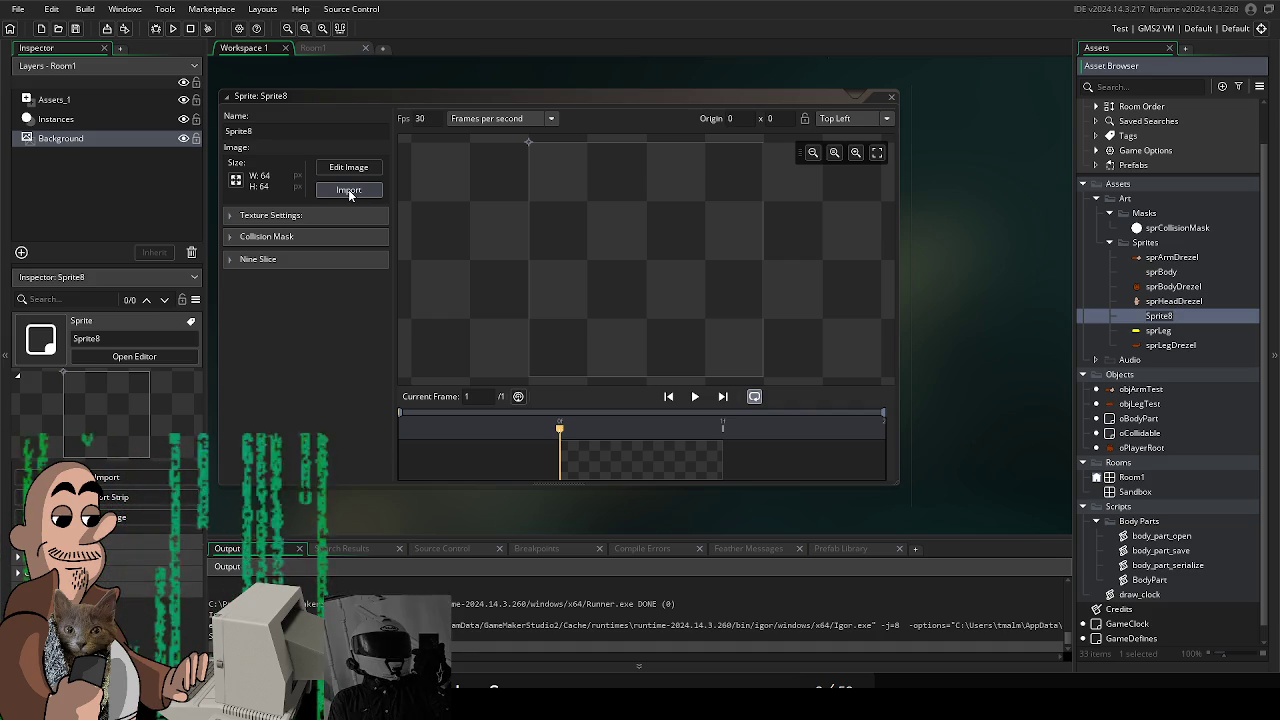
{"action": "left_click", "coordinate": [348, 189]}
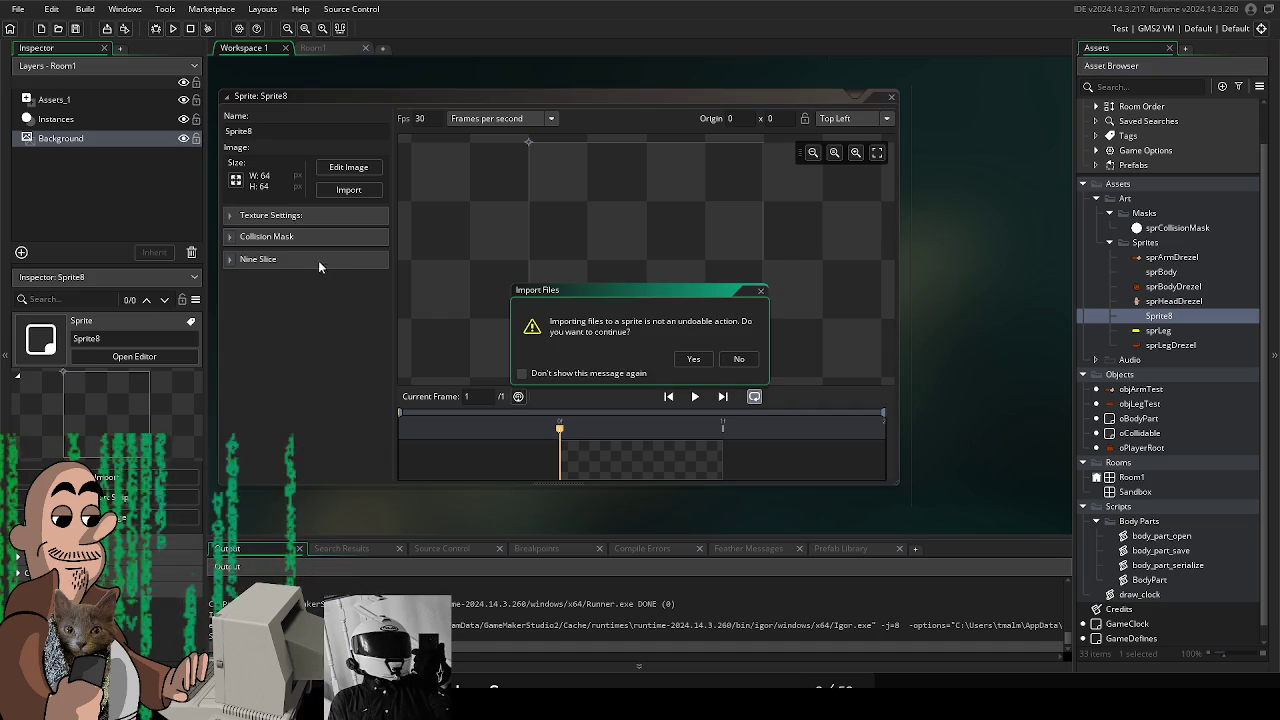
{"action": "left_click", "coordinate": [699, 364]}
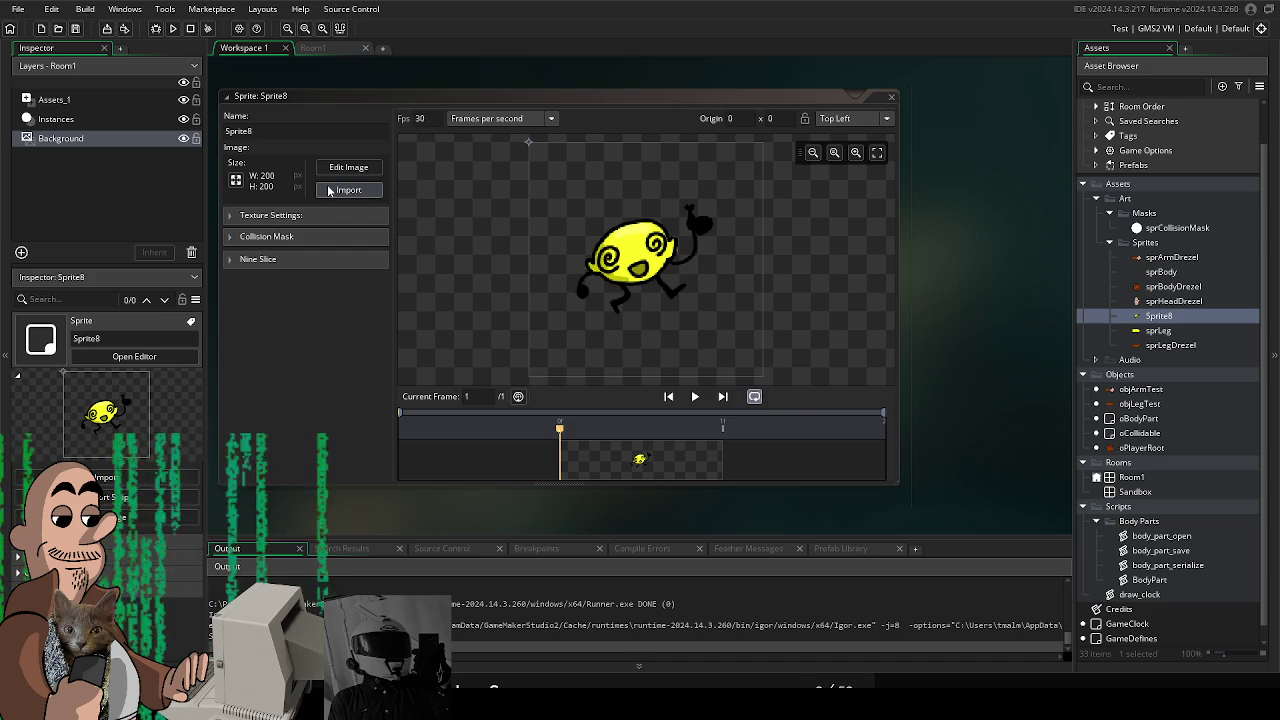
Set the sprite origin to Middle Centre, close the editor, and view Room1
{"action": "left_click", "coordinate": [643, 300]}
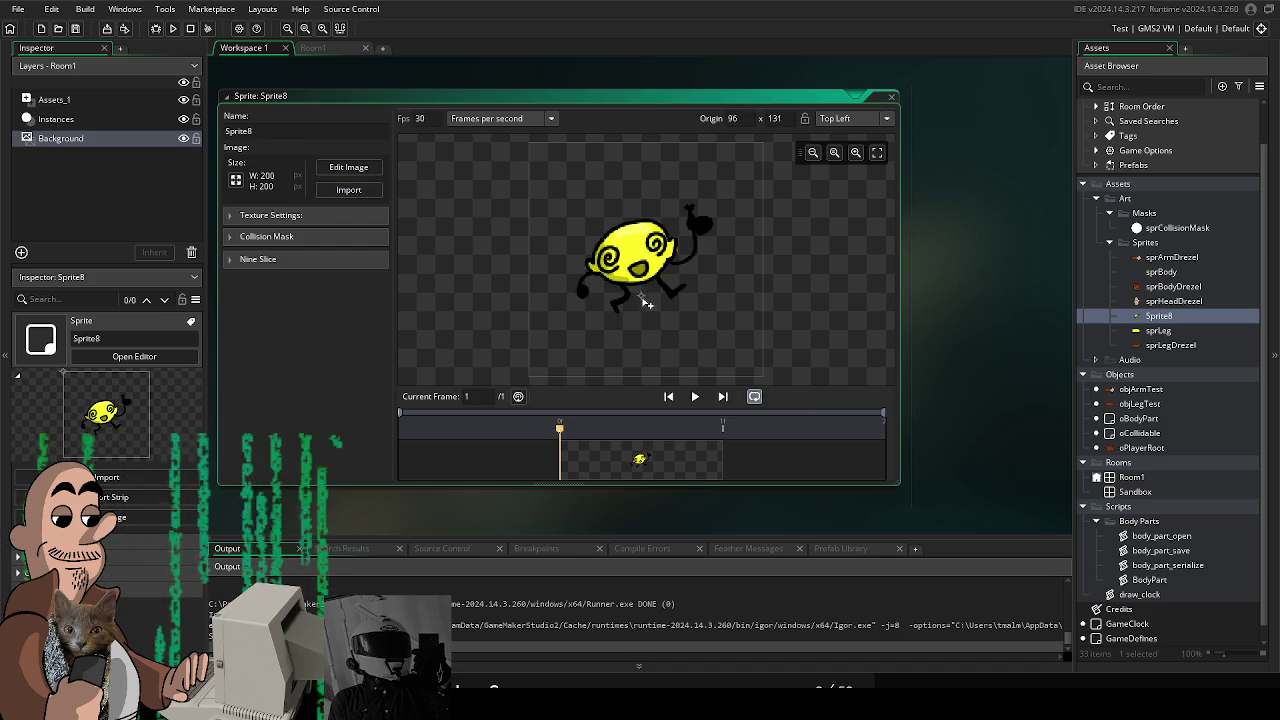
{"action": "left_click_drag", "start_coordinate": [643, 300], "coordinate": [637, 263]}
{"action": "left_click", "coordinate": [850, 118]}
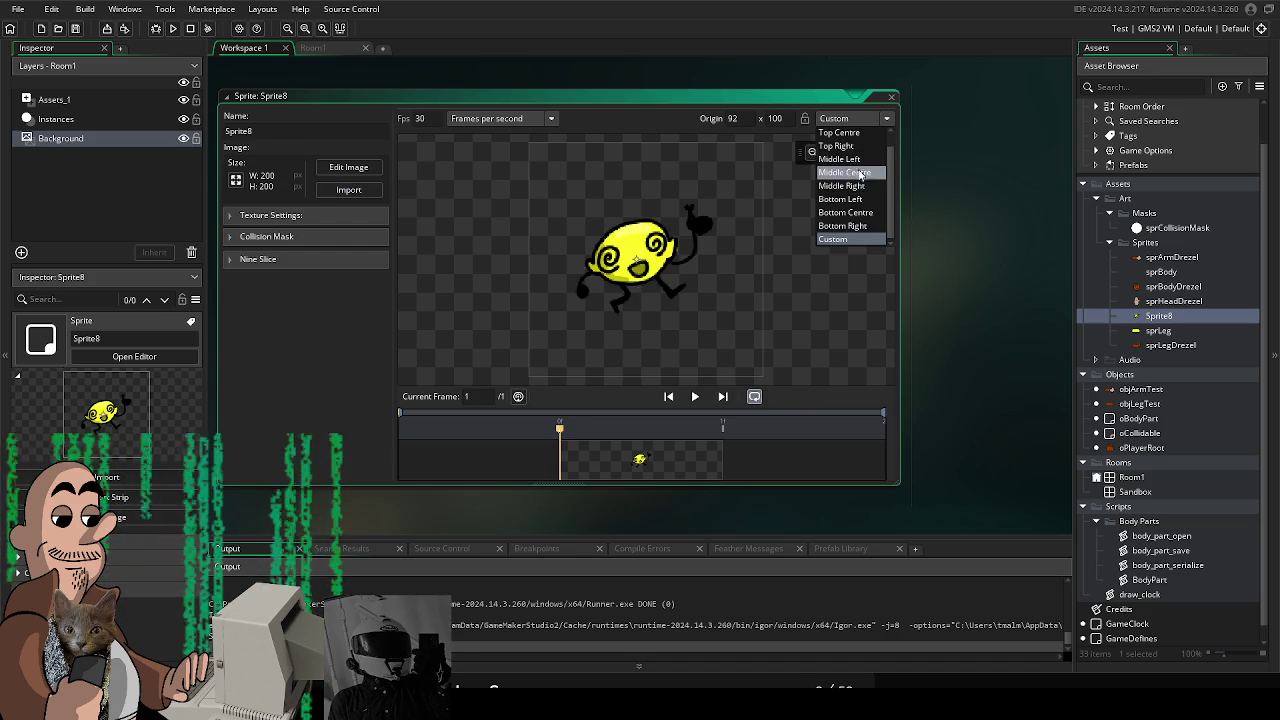
{"action": "left_click", "coordinate": [860, 173]}
{"action": "left_click", "coordinate": [893, 97]}
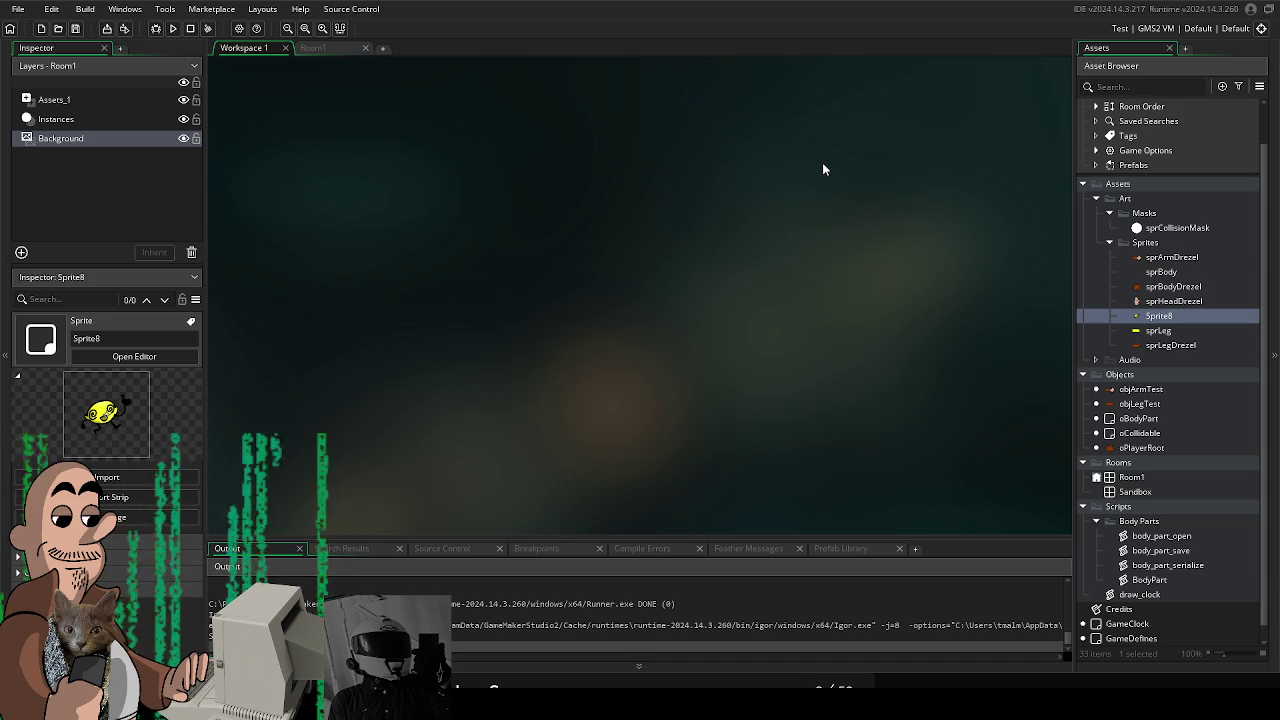
{"action": "left_click", "coordinate": [320, 48]}
Rename Sprite8 to sprEnemyLemon
{"action": "left_click_drag", "start_coordinate": [648, 278], "coordinate": [514, 265]}
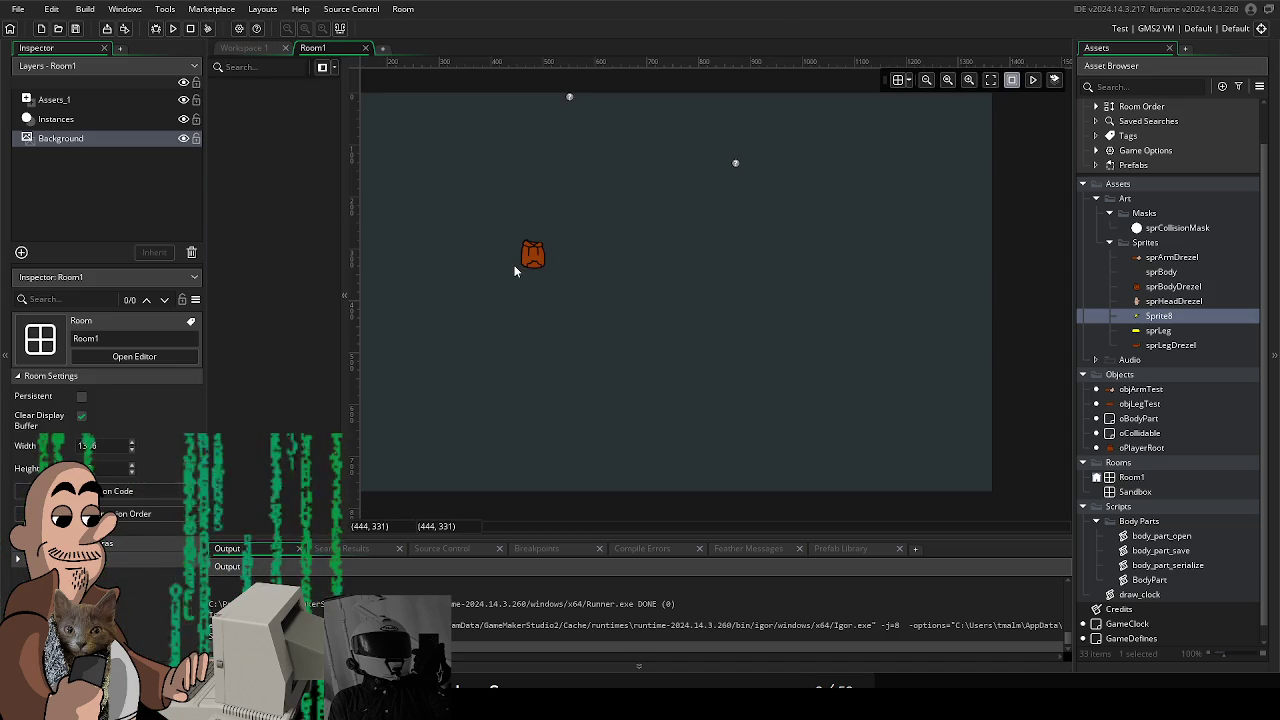
{"action": "double_click", "coordinate": [1177, 317]}
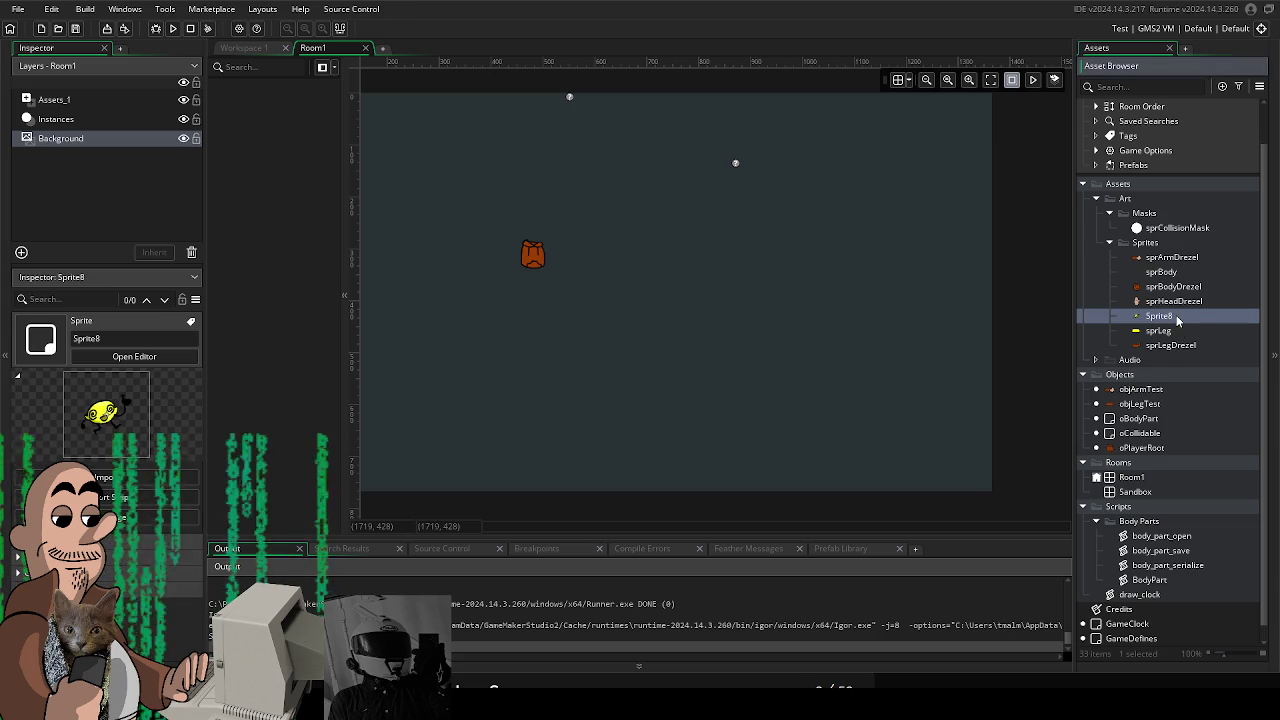
{"action": "right_click", "coordinate": [1177, 320]}
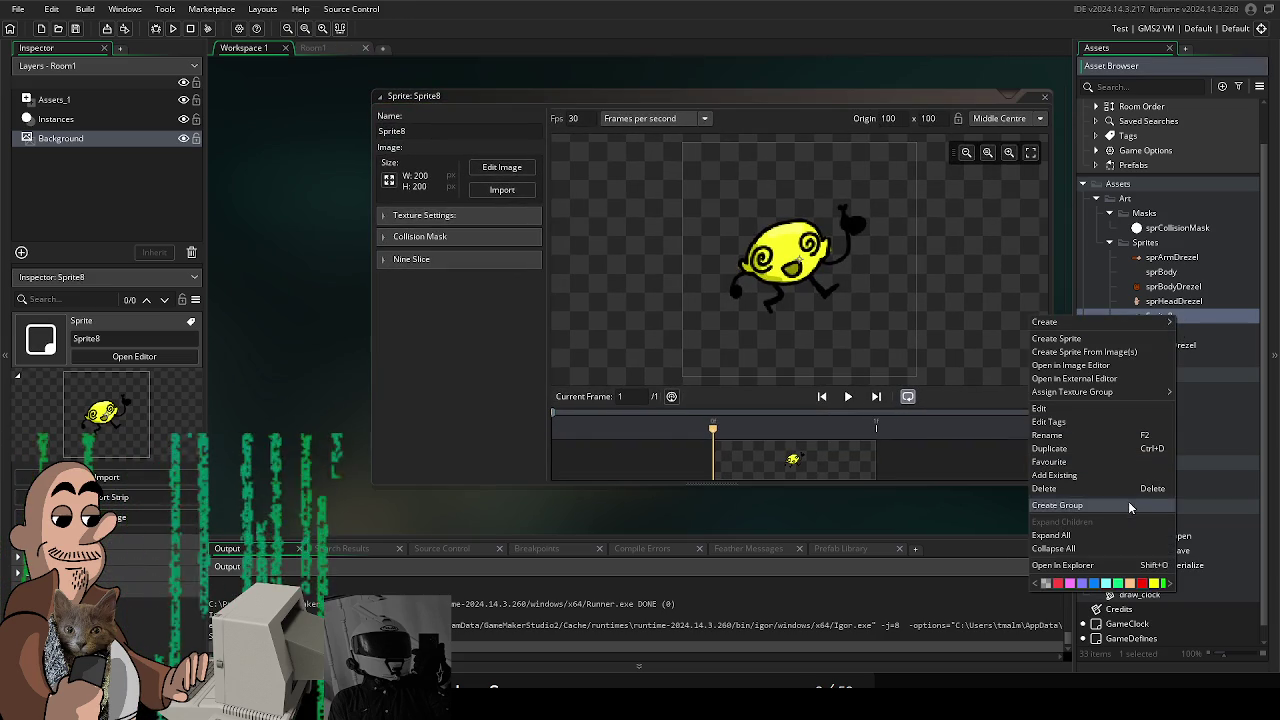
{"action": "left_click", "coordinate": [1094, 436]}
{"action": "type", "text": "sprEne"}
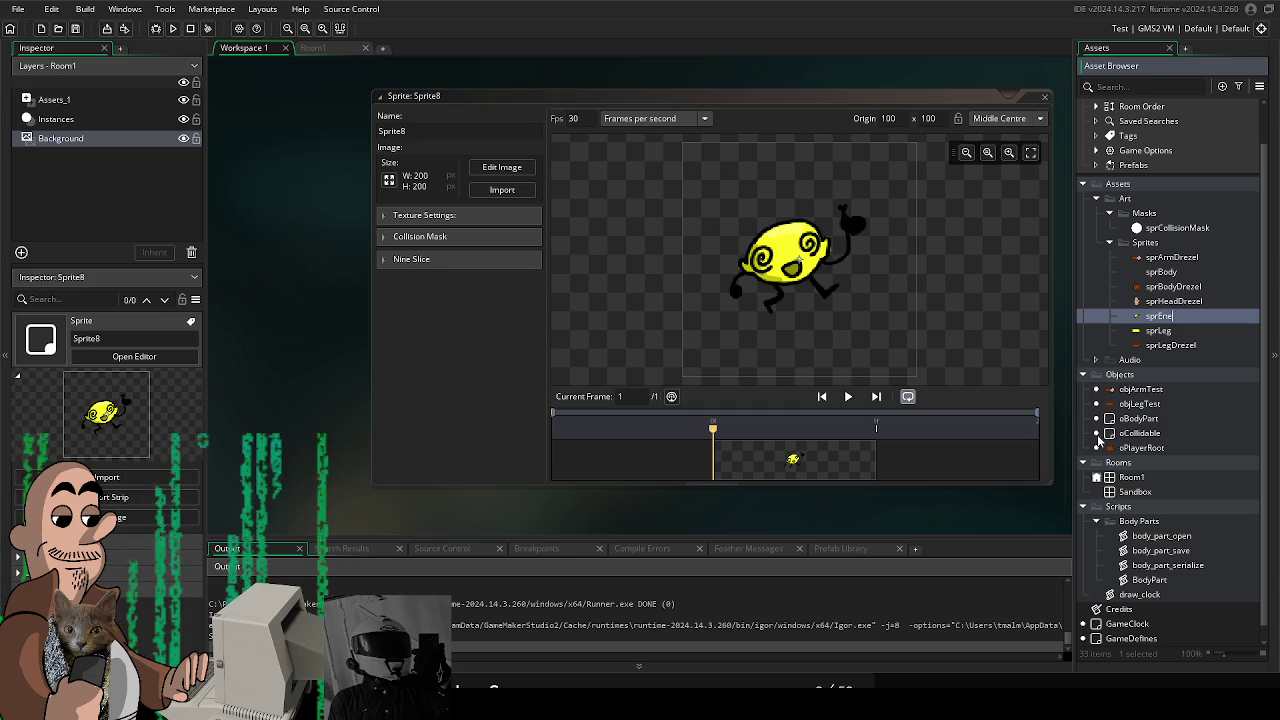
{"action": "type", "text": "myLemo"}
{"action": "type", "text": "n"}
{"action": "key", "text": "Return"}
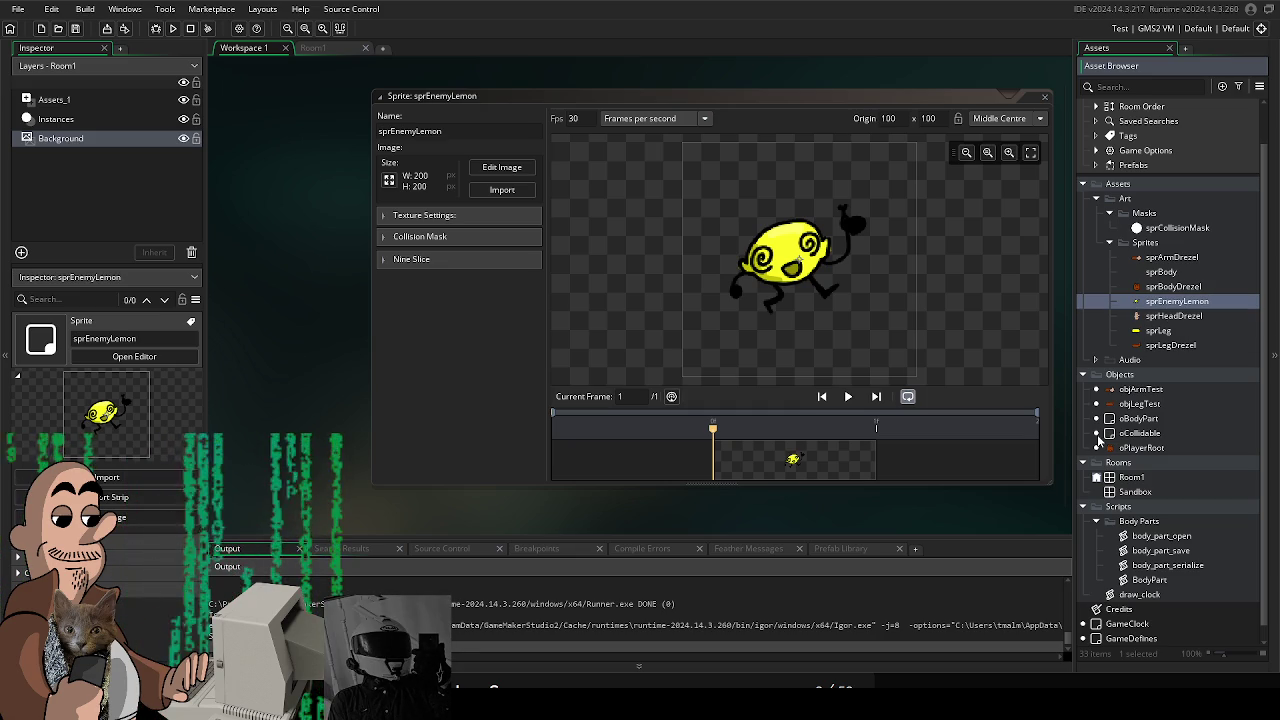
Place an sprEnemyLemon instance on Room1's Assets_1 layer and run the game
{"action": "left_click", "coordinate": [340, 48]}
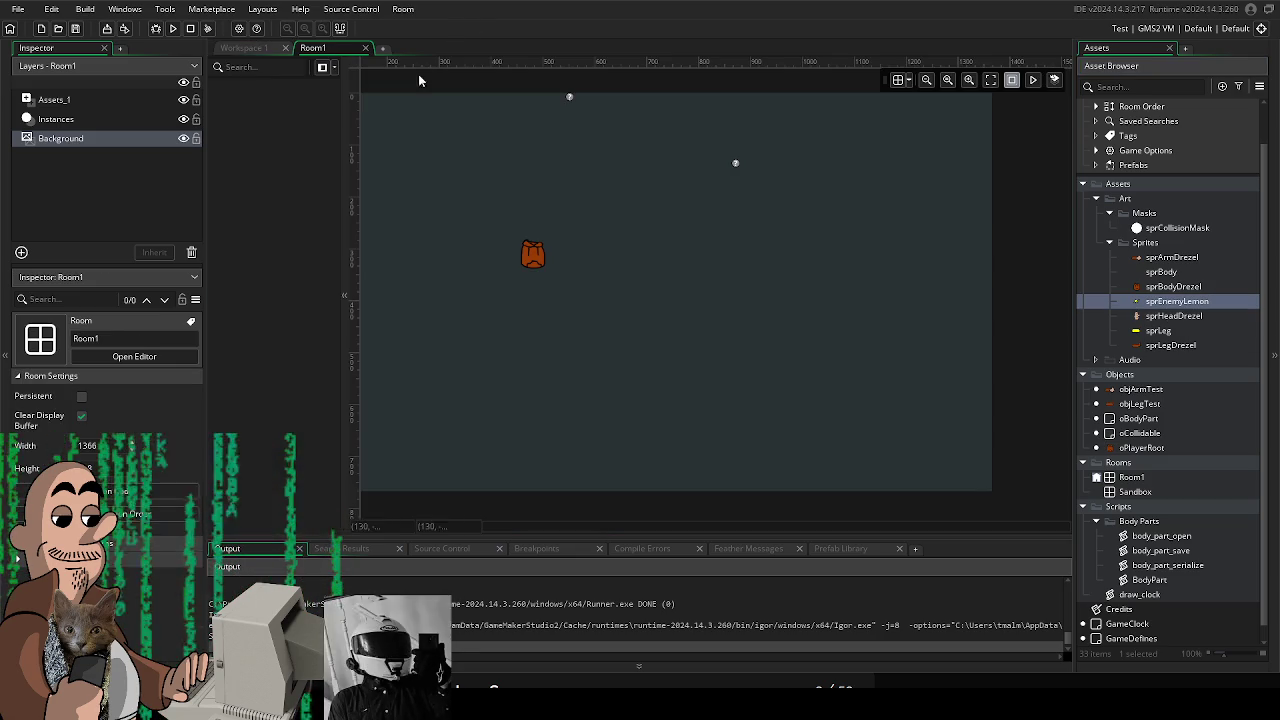
{"action": "left_click", "coordinate": [1160, 331]}
{"action": "left_click", "coordinate": [1198, 304]}
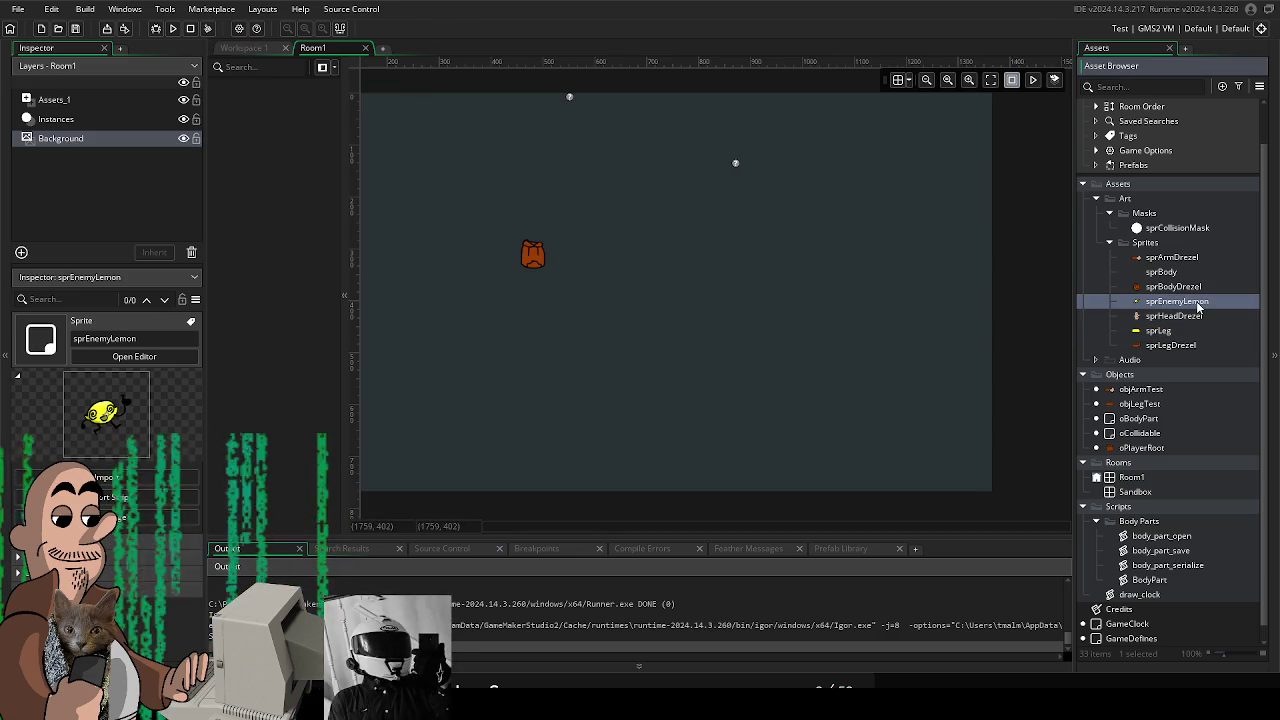
{"action": "left_click", "coordinate": [100, 100]}
{"action": "left_click_drag", "start_coordinate": [1200, 302], "coordinate": [704, 294]}
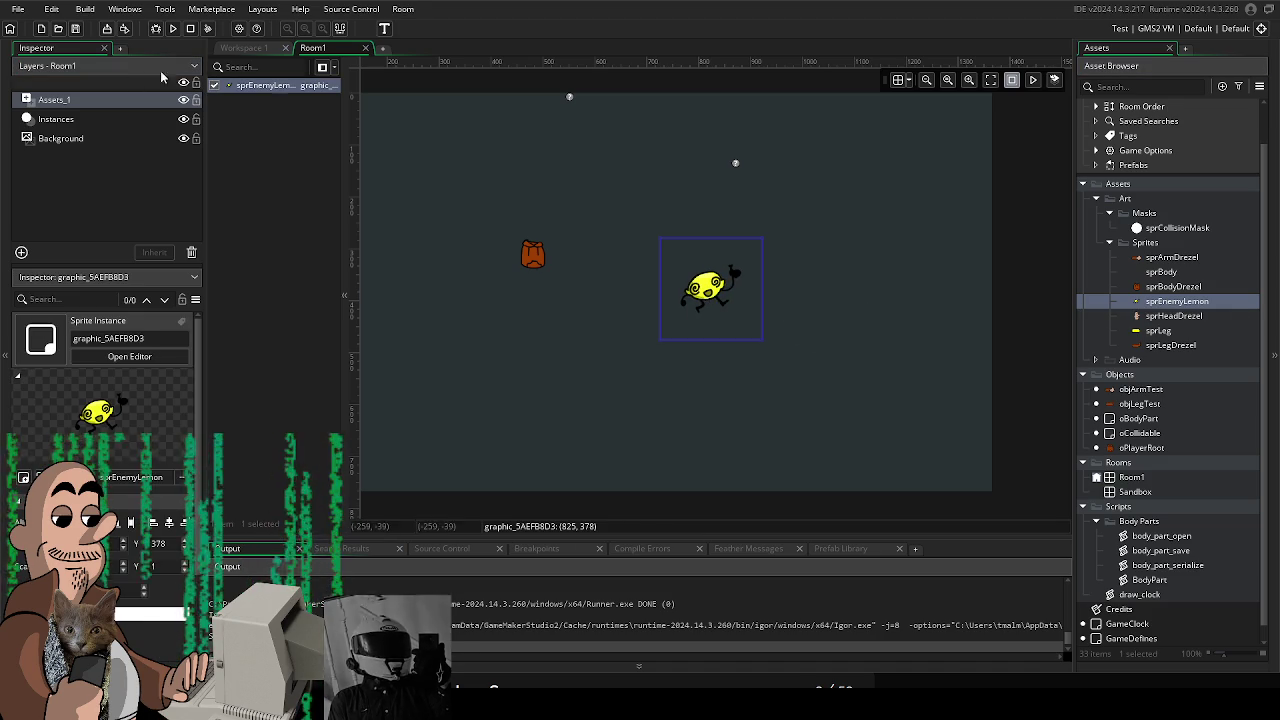
{"action": "left_click", "coordinate": [172, 28]}
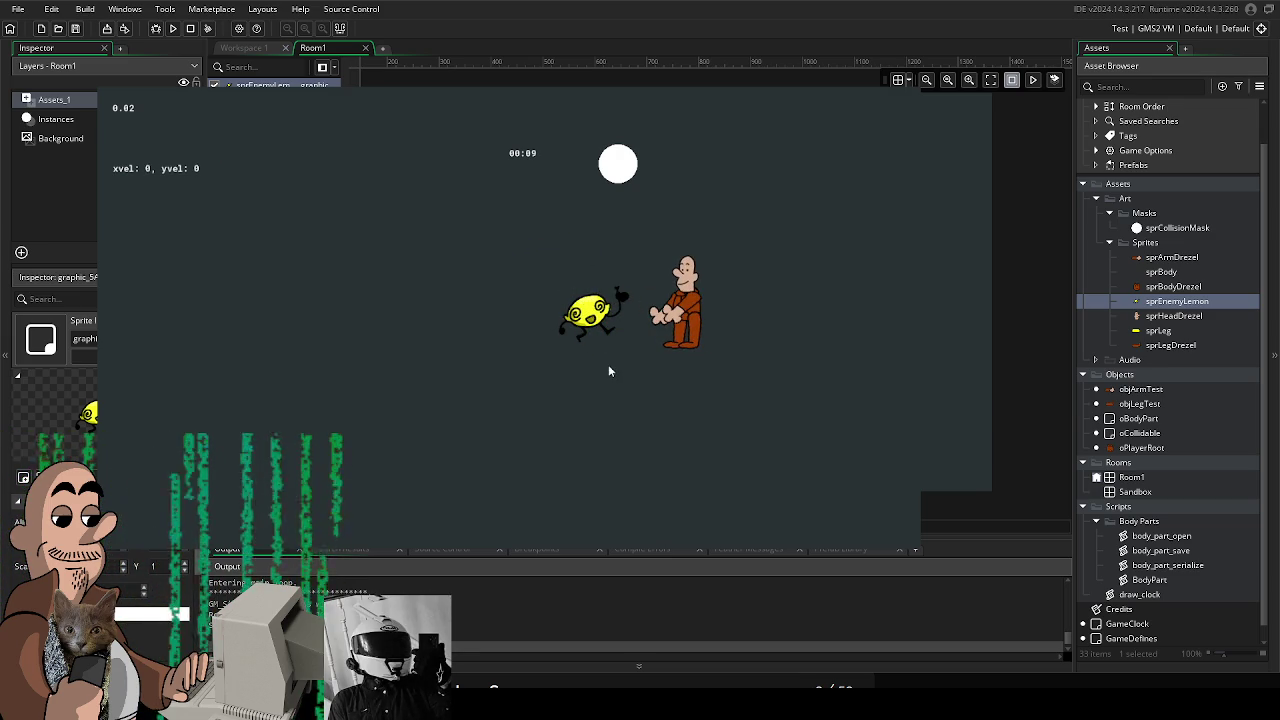
{"action": "key", "text": "Down"}
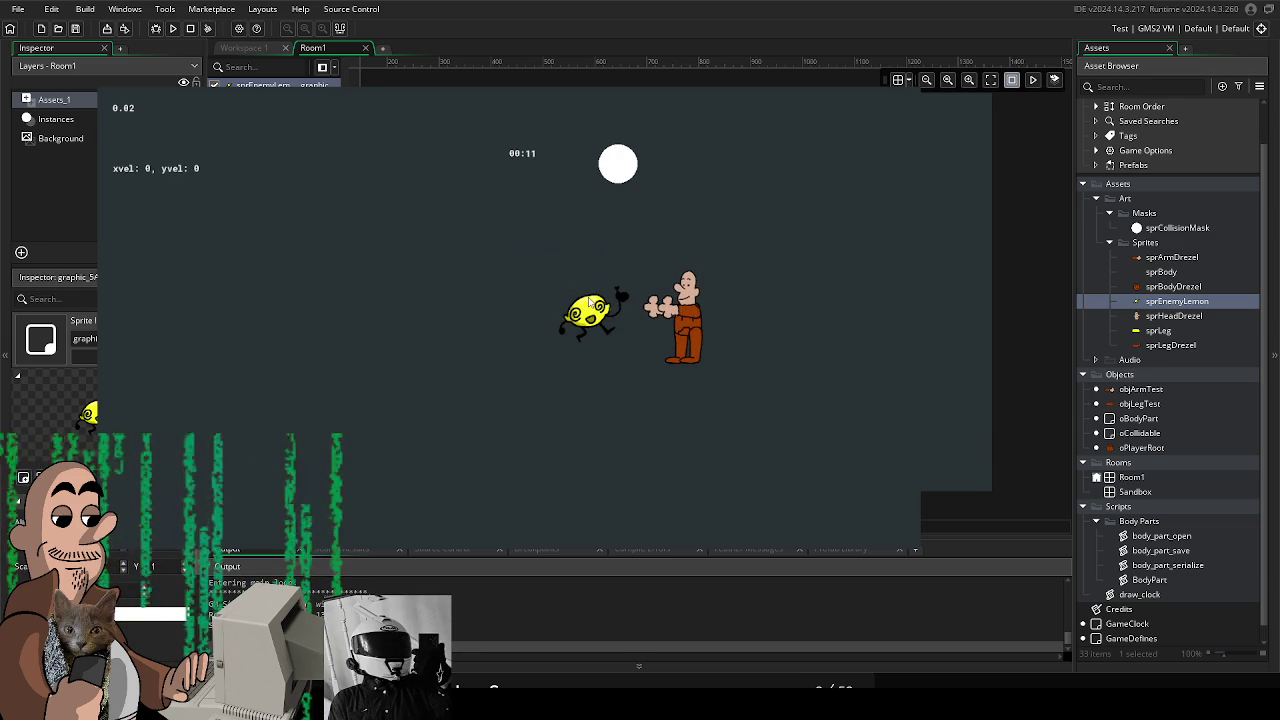
{"action": "key", "text": "Left"}
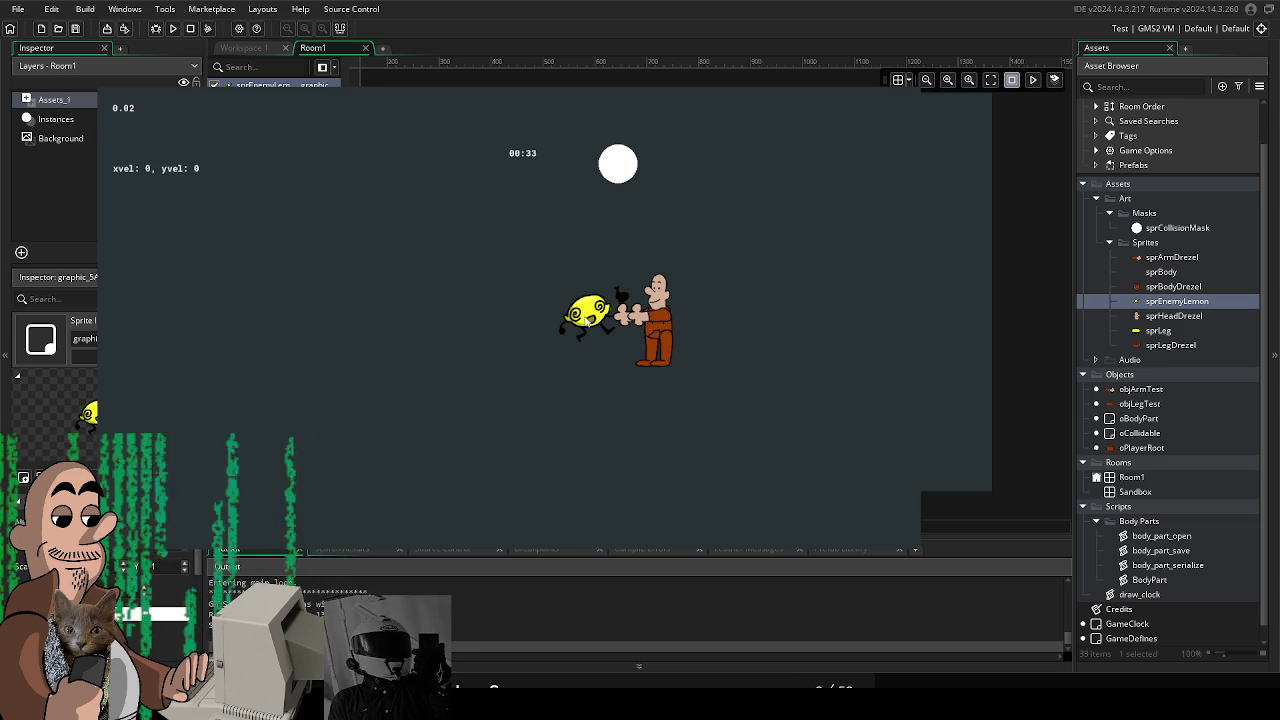
{"action": "key", "text": "d"}
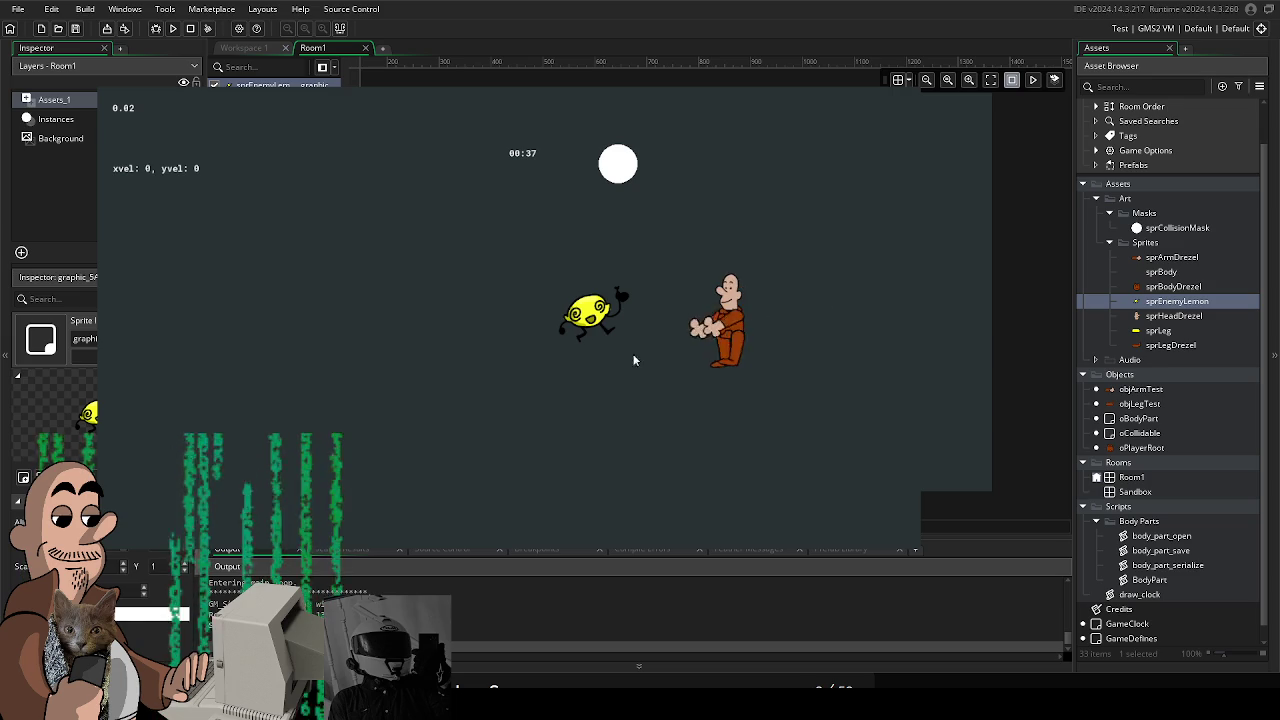
{"action": "key", "text": "a"}
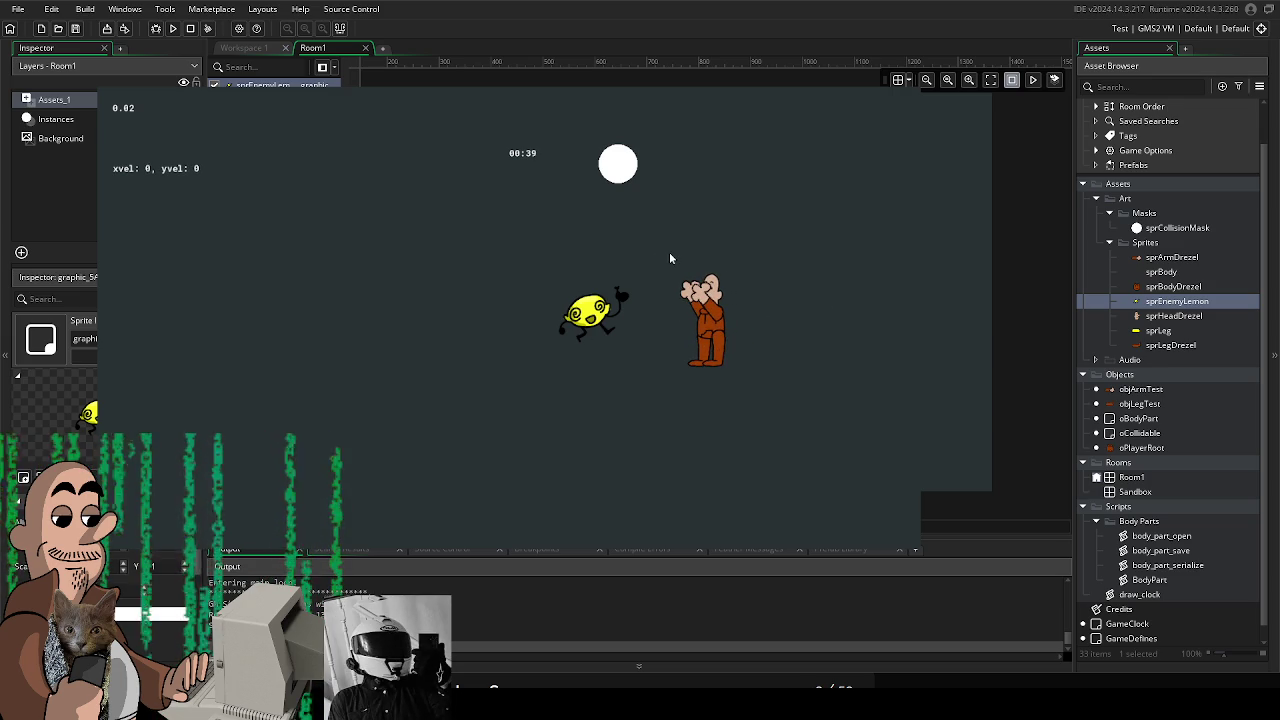
{"action": "key", "text": "w+a"}
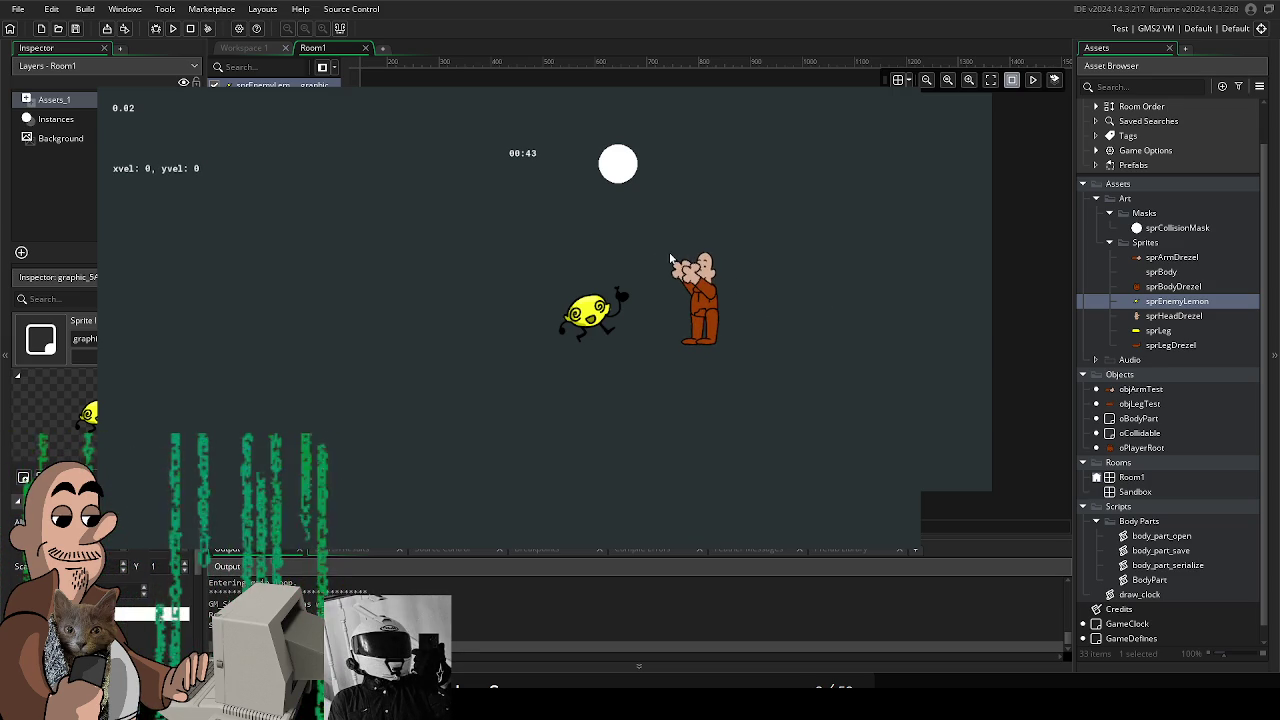
{"action": "key", "text": "s+a"}
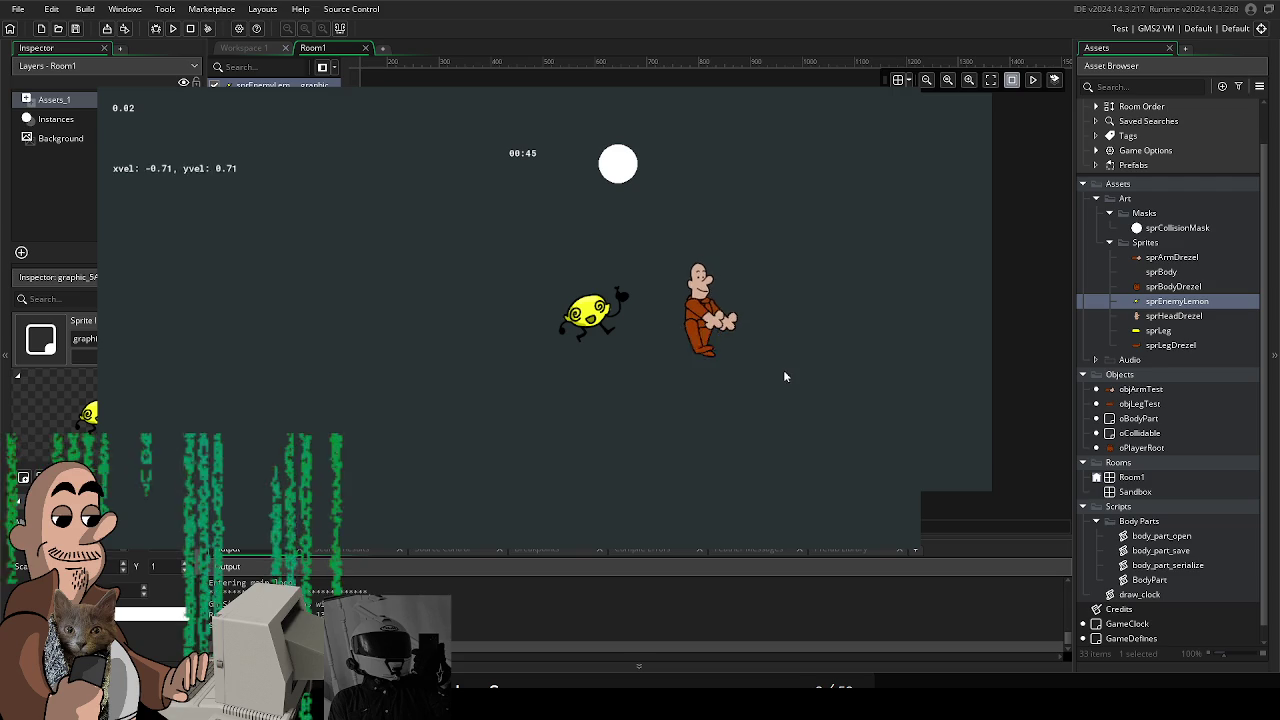
{"action": "key", "text": "a"}
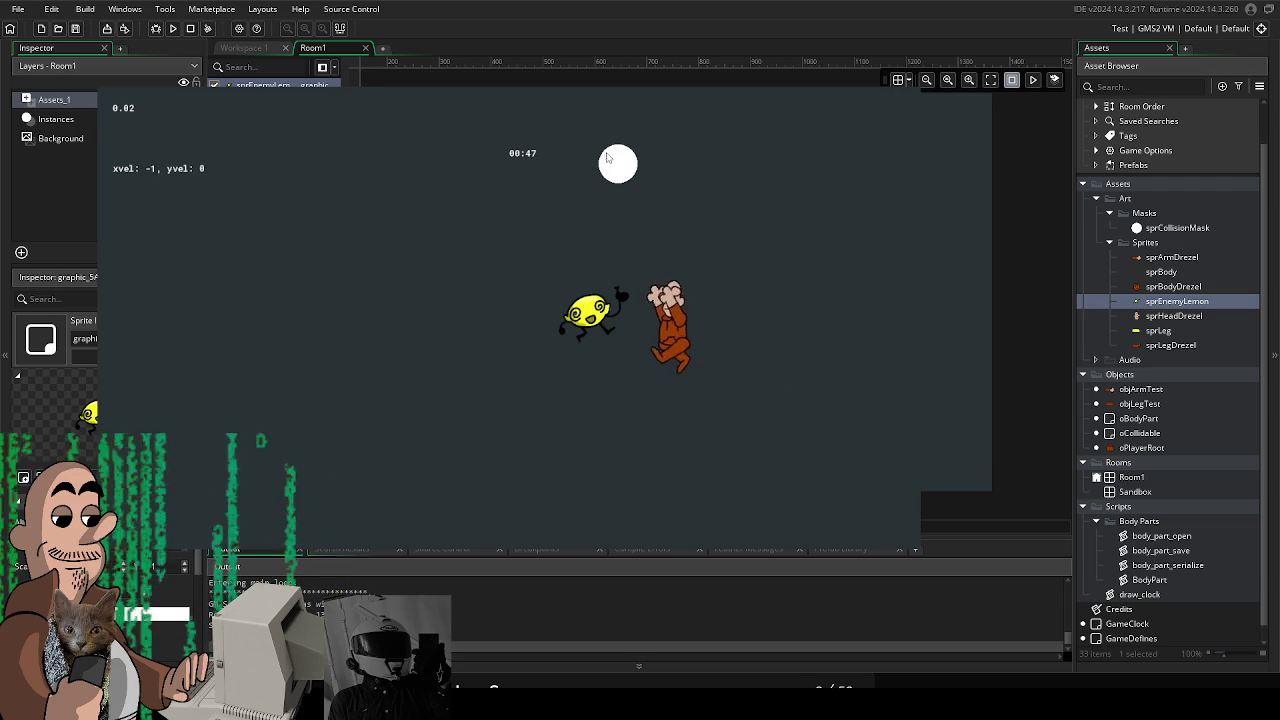
{"action": "key", "text": "a"}
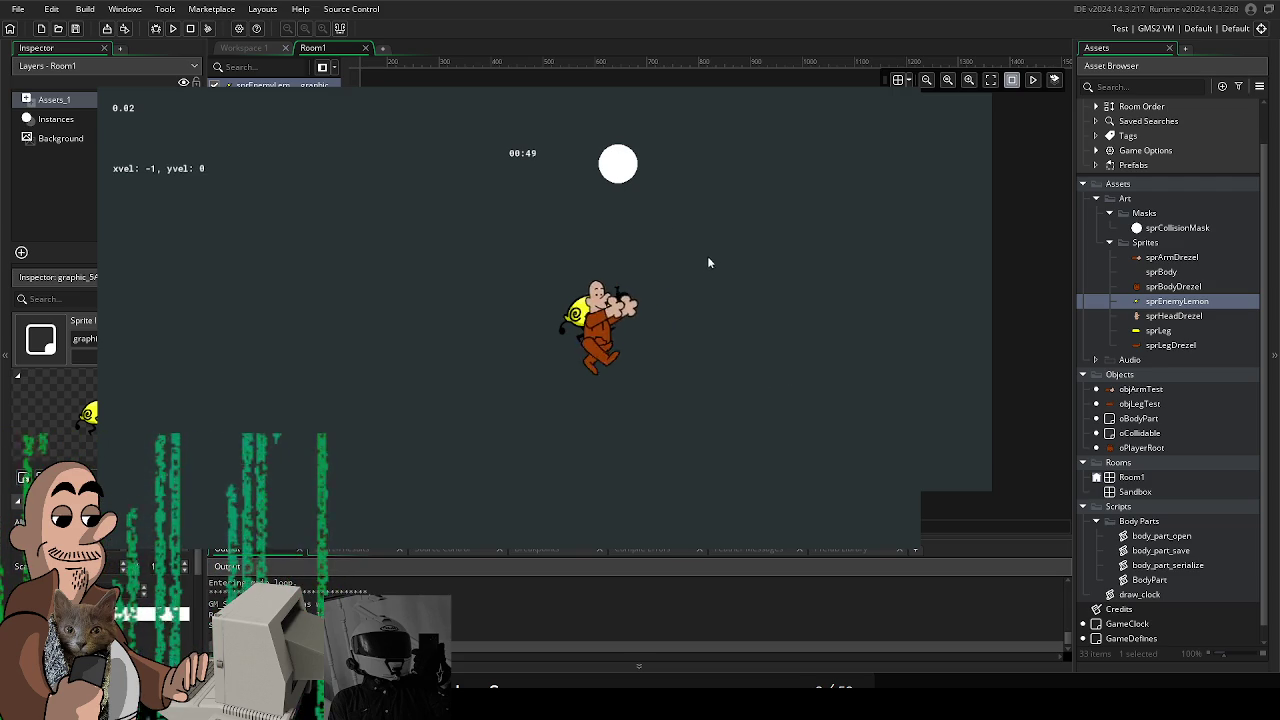
{"action": "key", "text": "w+a"}
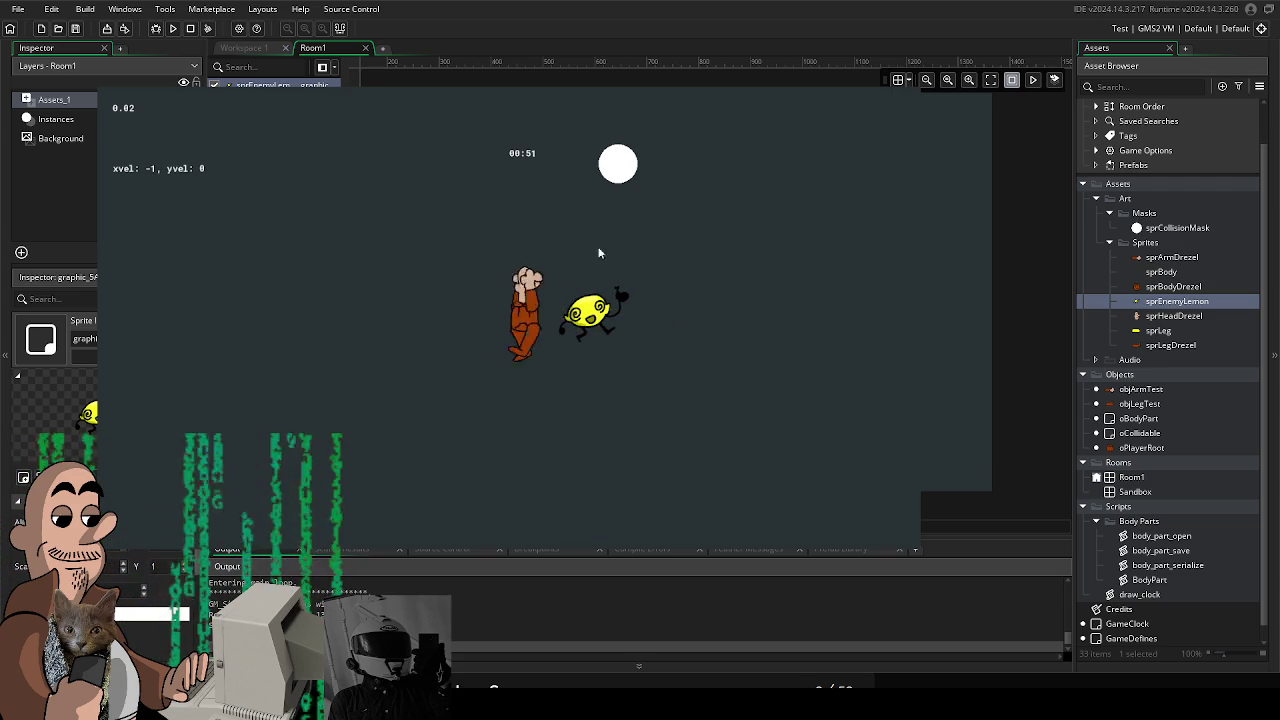
{"action": "key", "text": "a"}
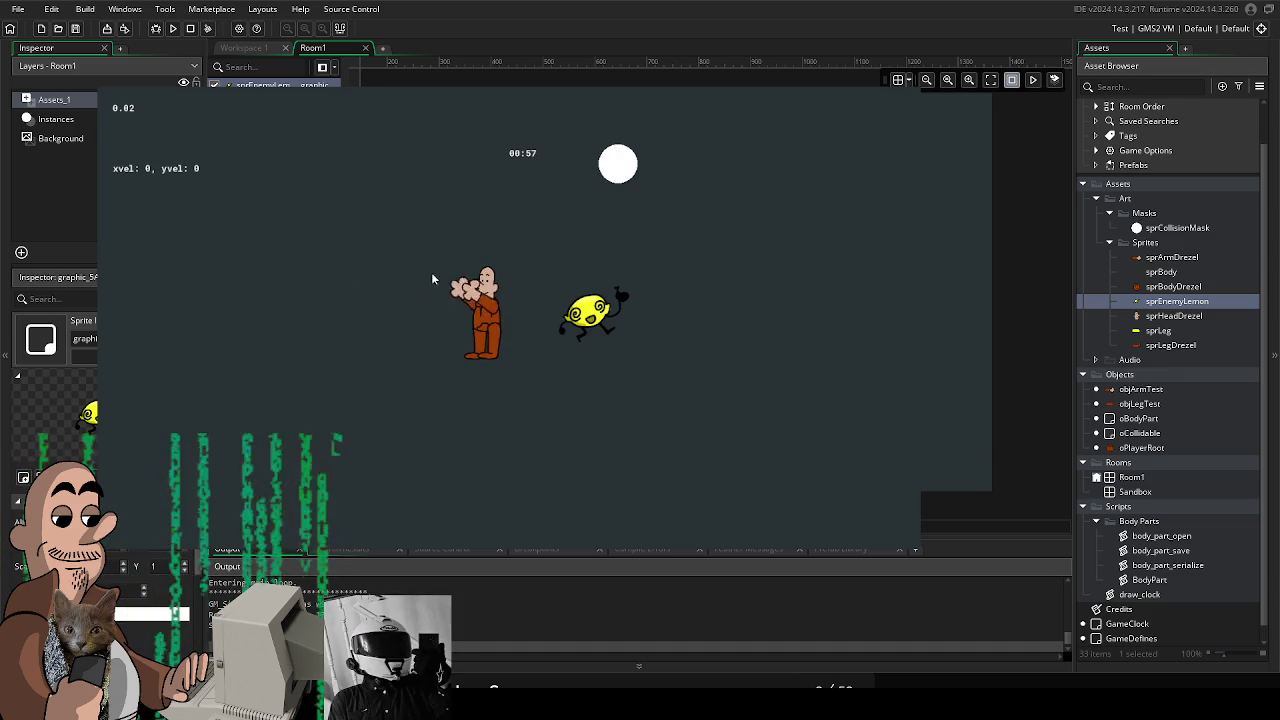
{"action": "key", "text": "w"}
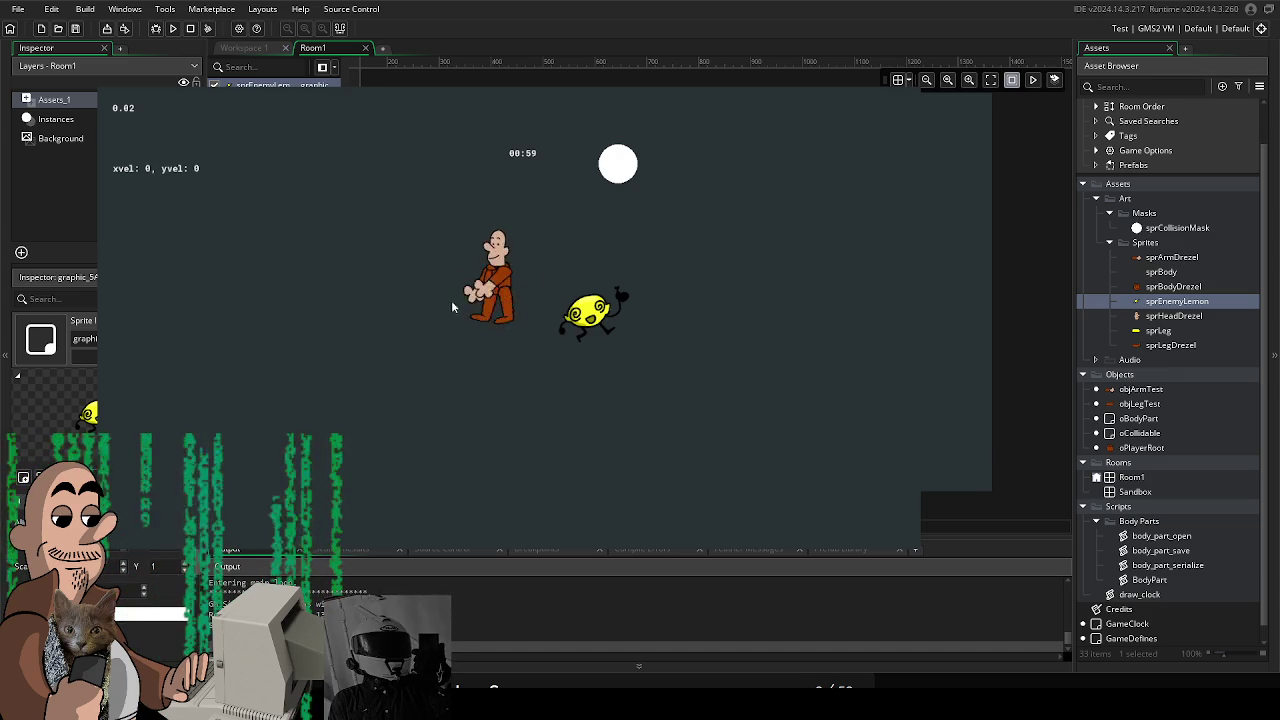
Walk the player around near the lemon with the WASD and arrow keys
{"action": "key", "text": "s"}
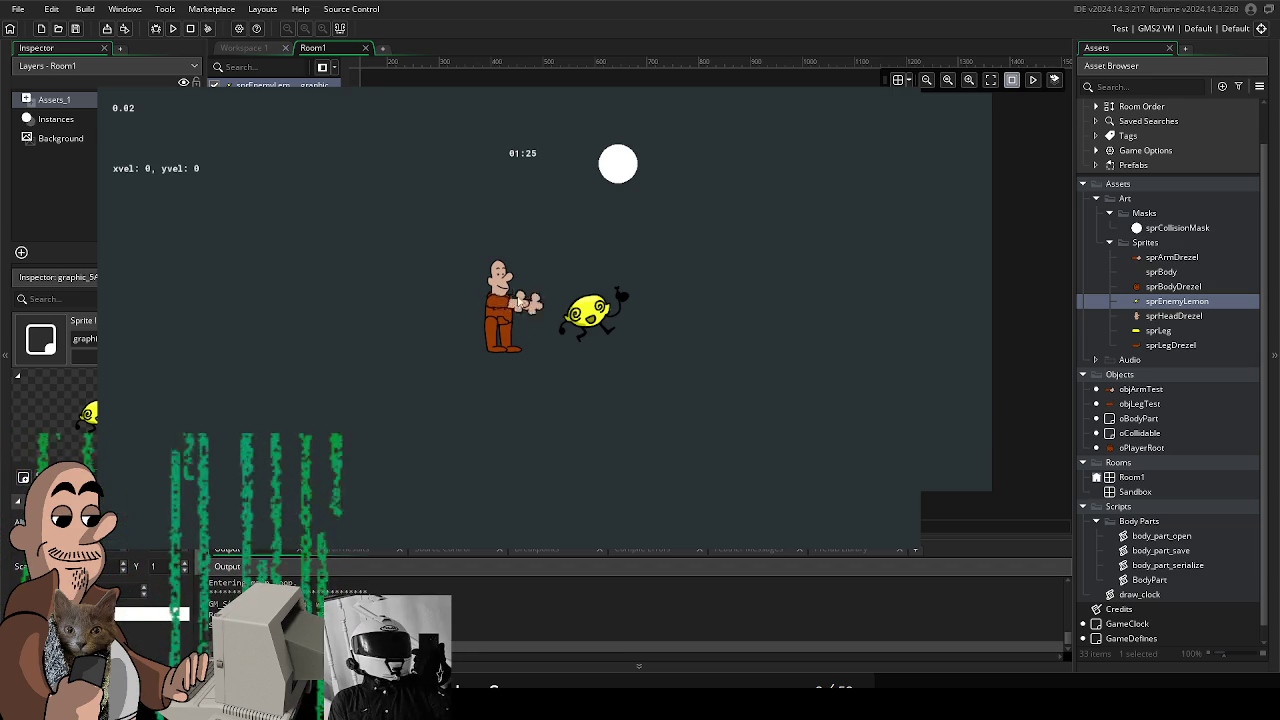
{"action": "key", "text": "d"}
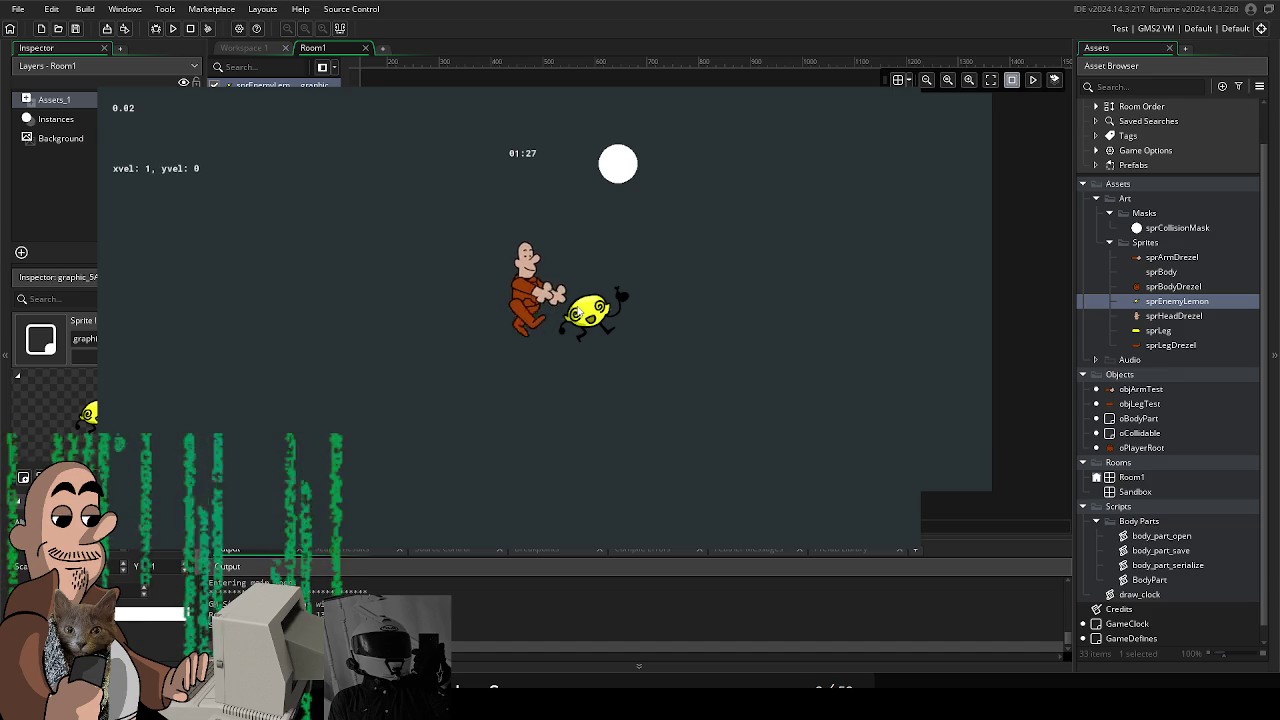
{"action": "key", "text": "a"}
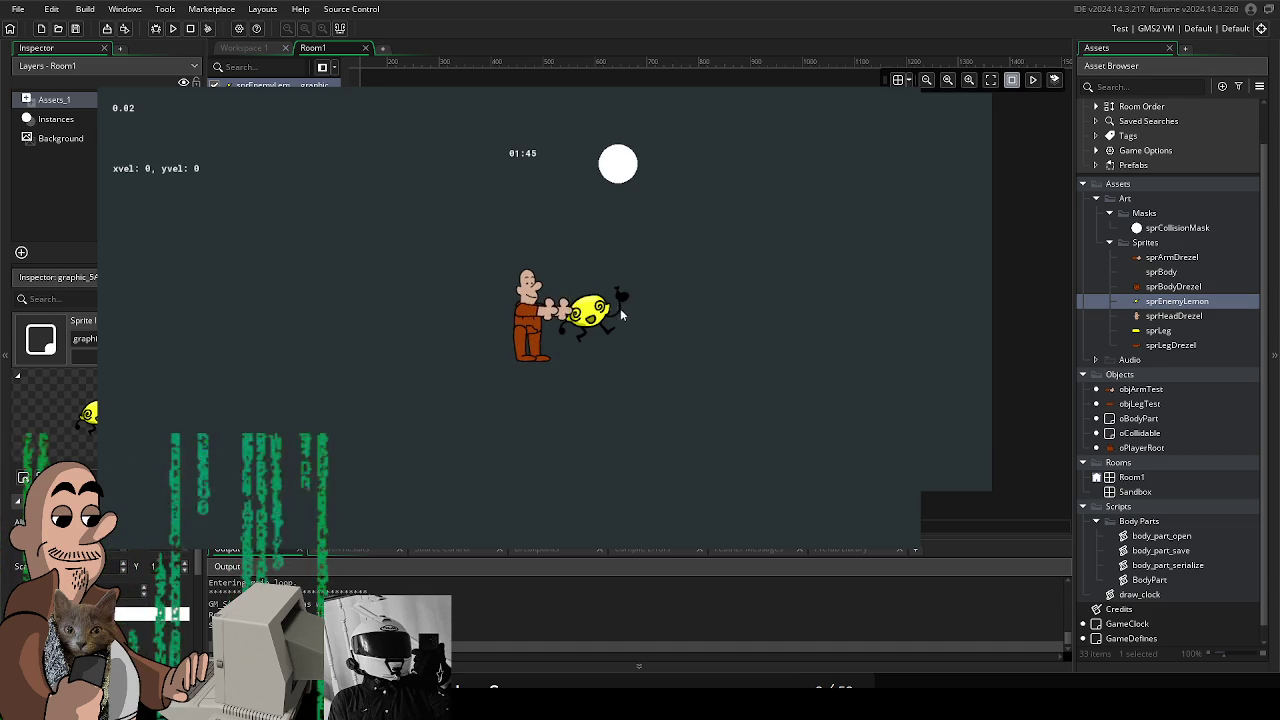
{"action": "key", "text": "Left"}
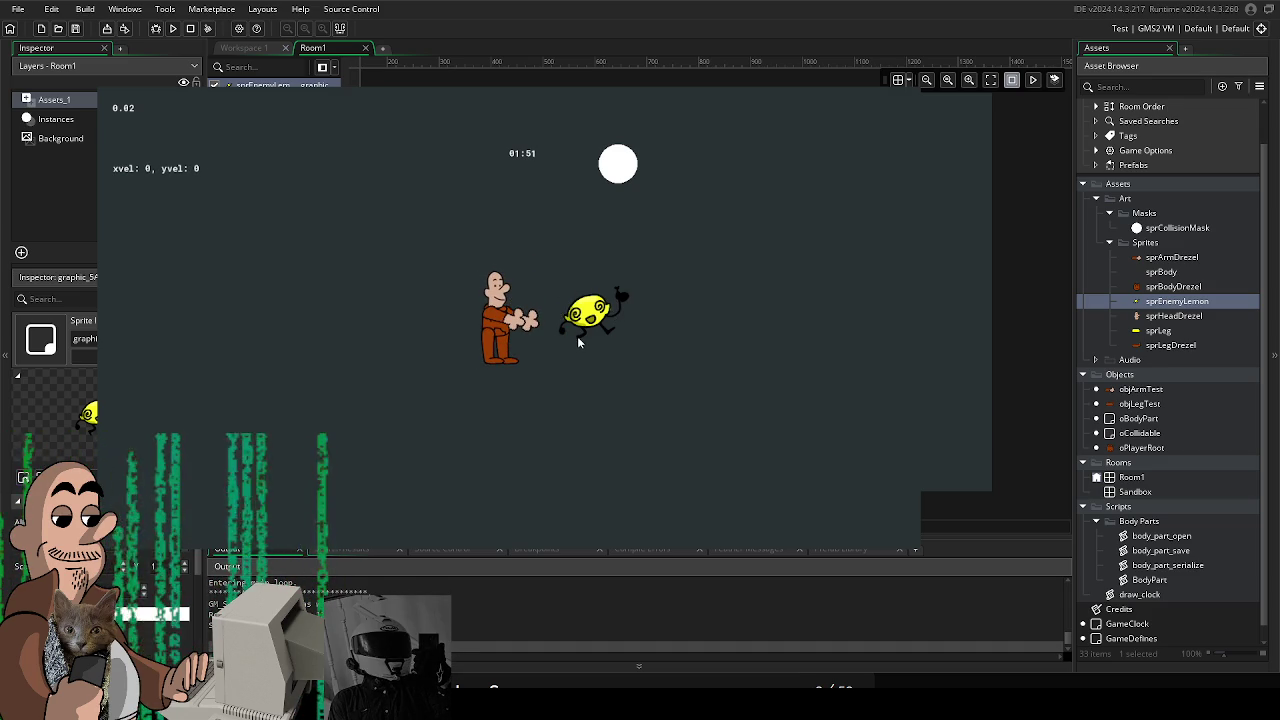
{"action": "key", "text": "Up"}
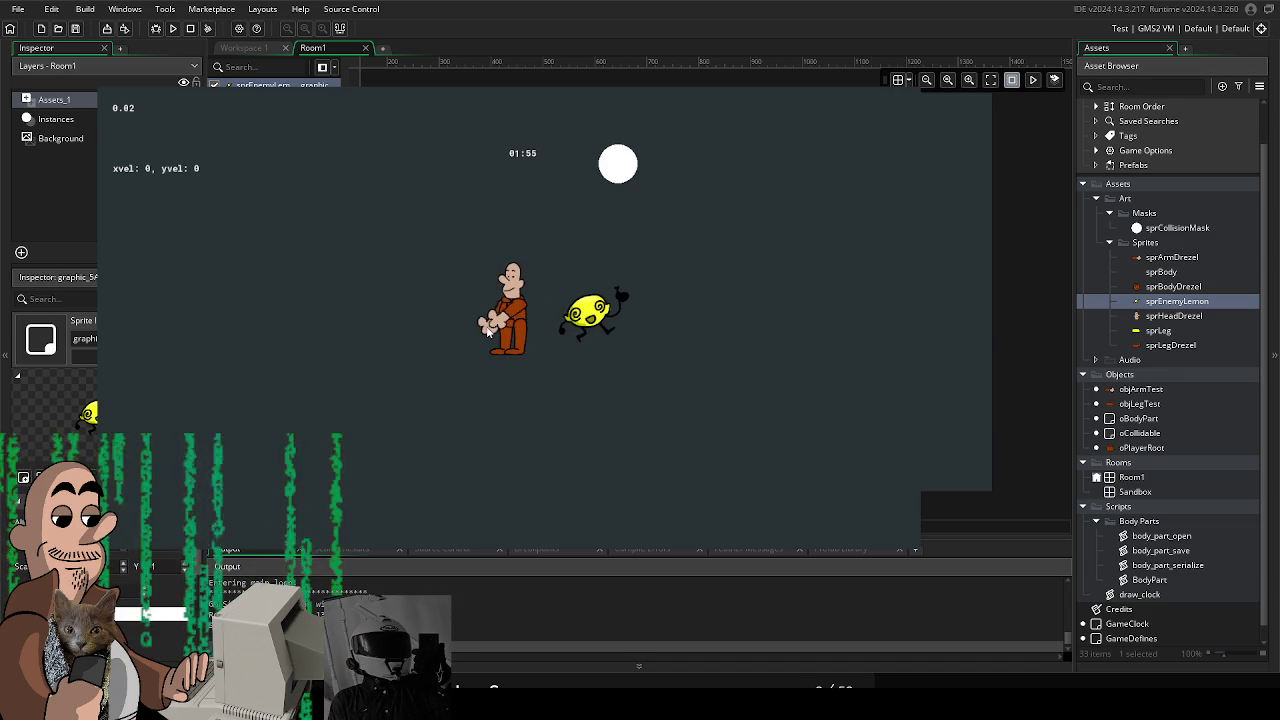
{"action": "key", "text": "Left"}
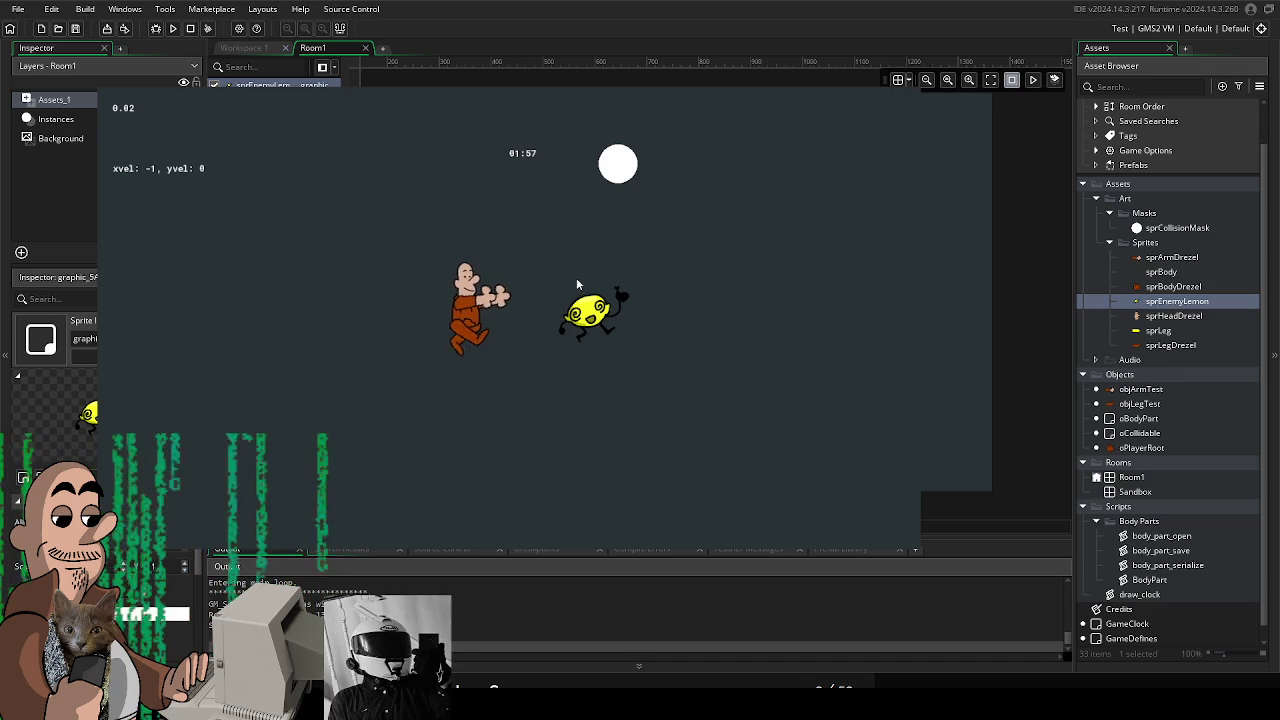
Walk the player into the lemon, then stop the test game with Escape
{"action": "key", "text": "Right"}
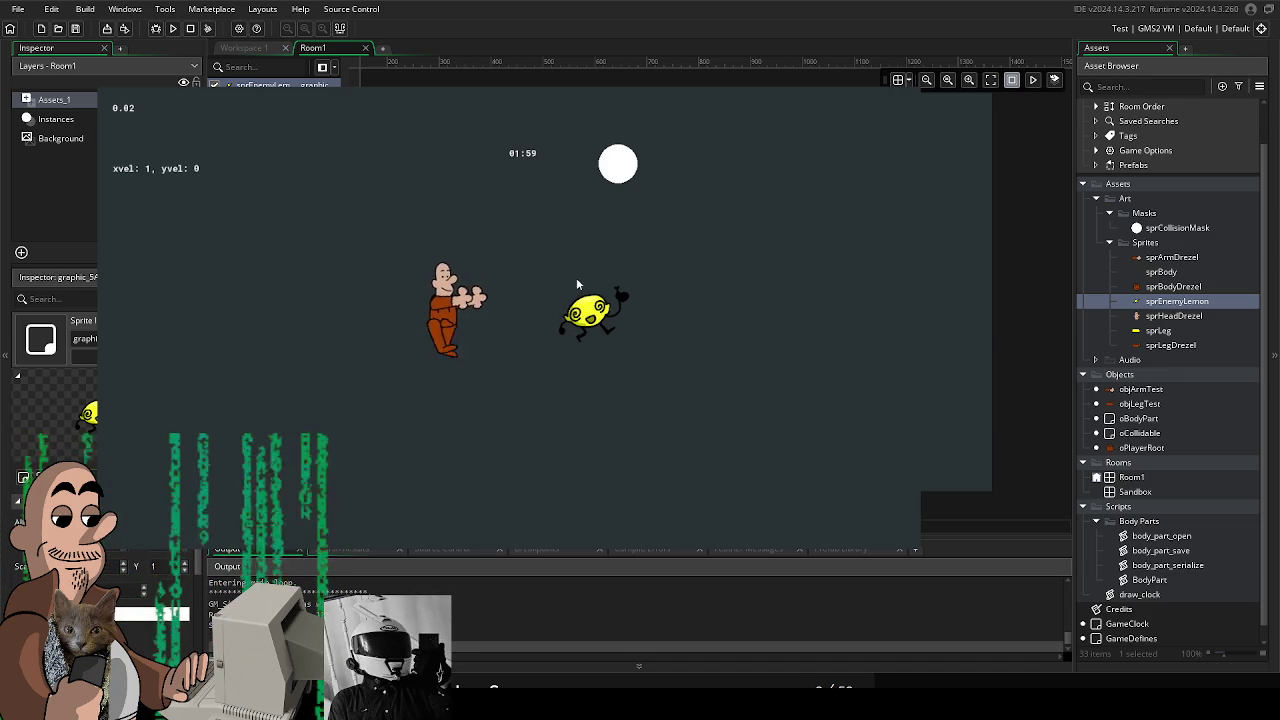
{"action": "key", "text": "Up"}
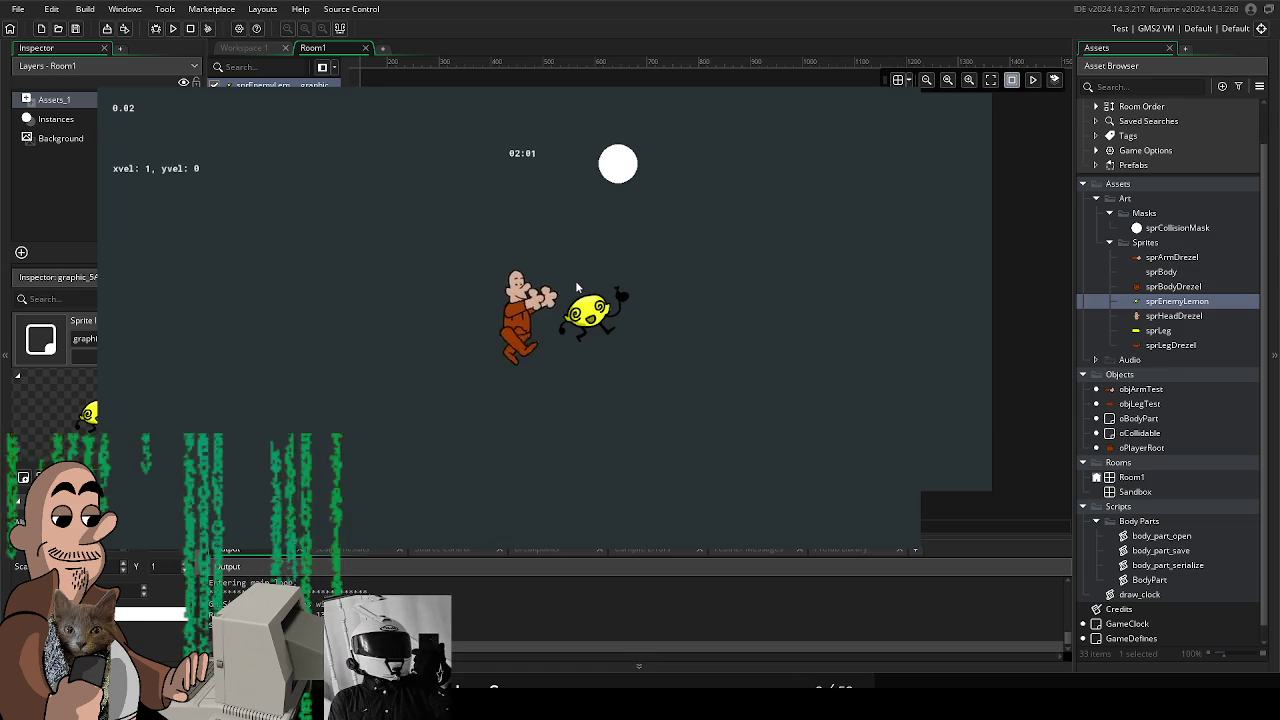
{"action": "key", "text": "Right"}
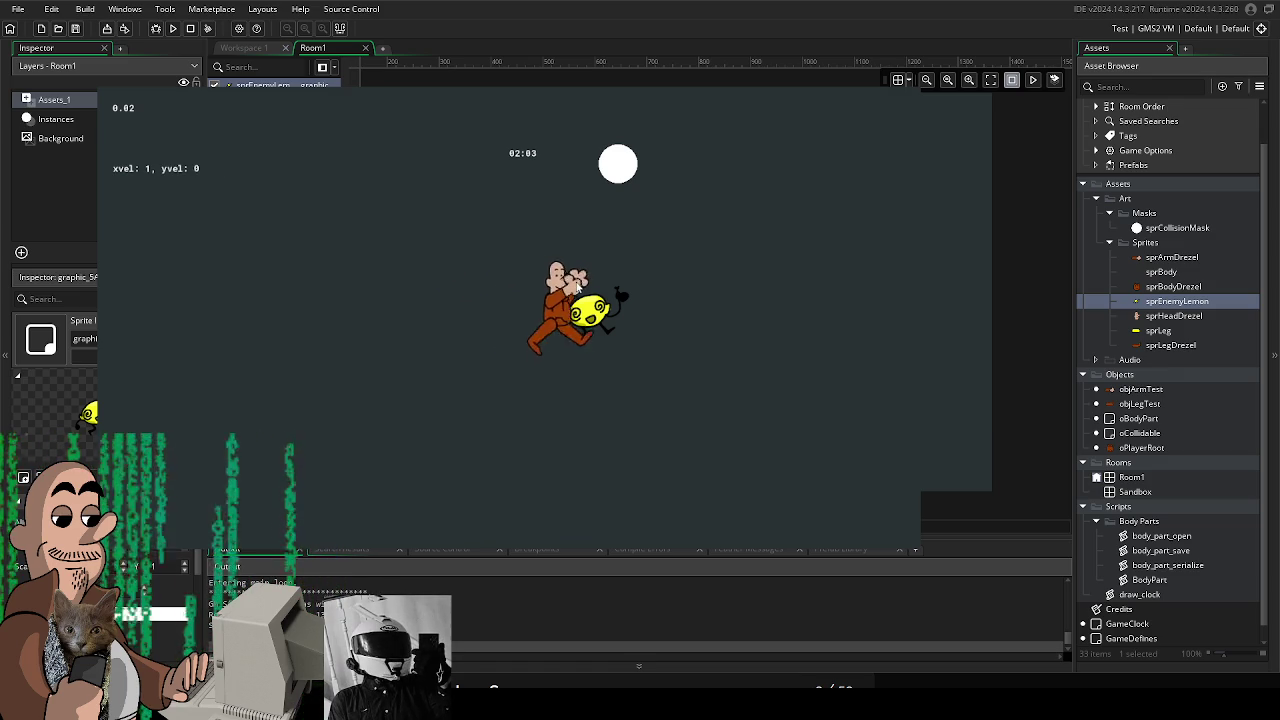
{"action": "key", "text": "Left"}
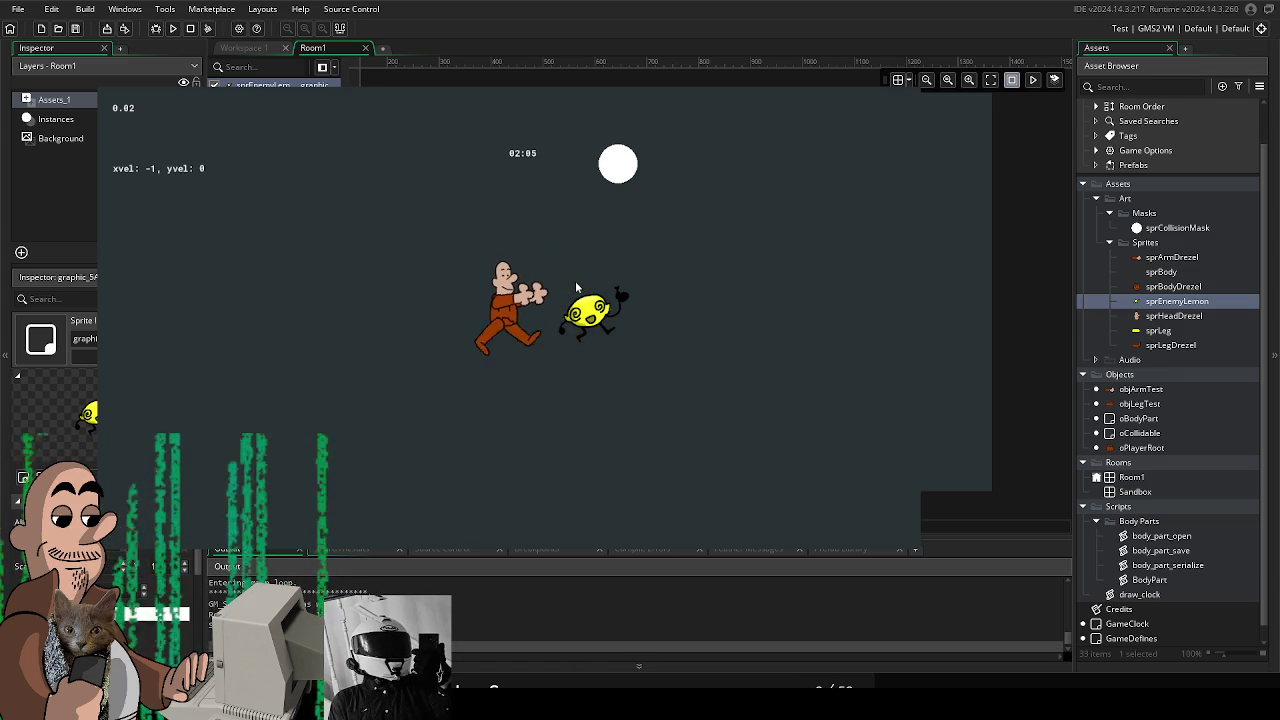
{"action": "key", "text": "Right"}
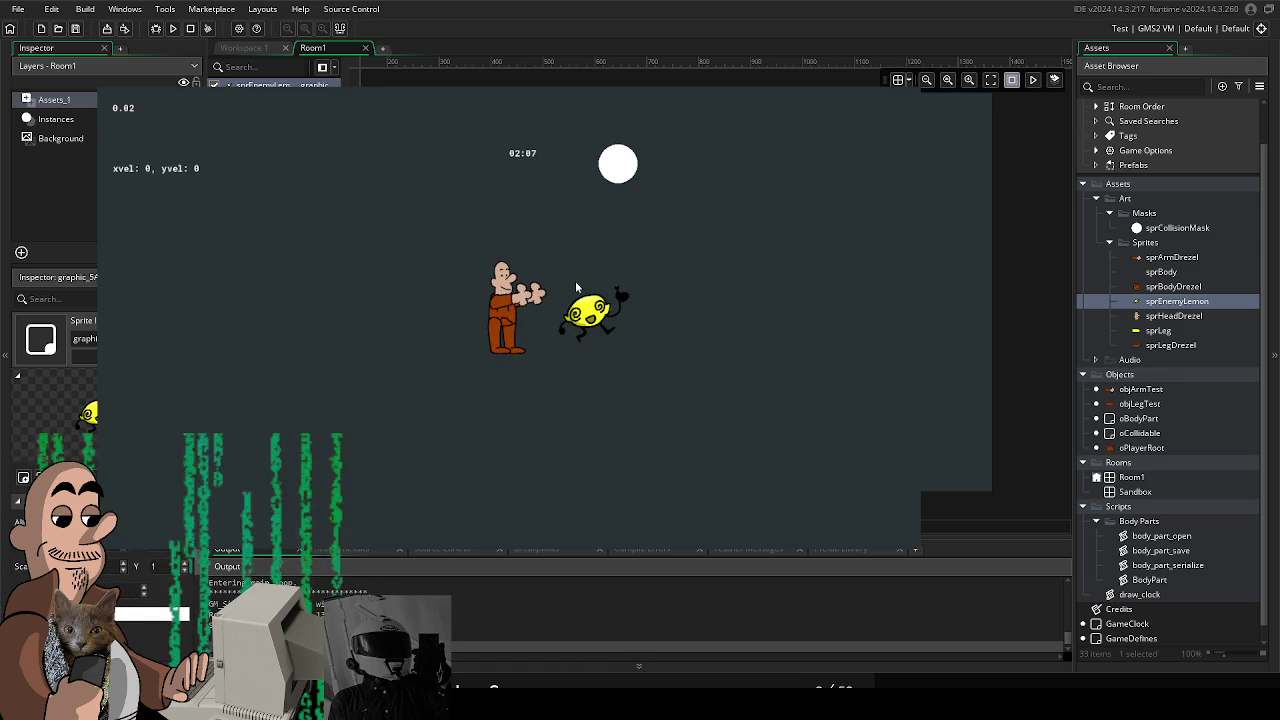
{"action": "key", "text": "Escape"}
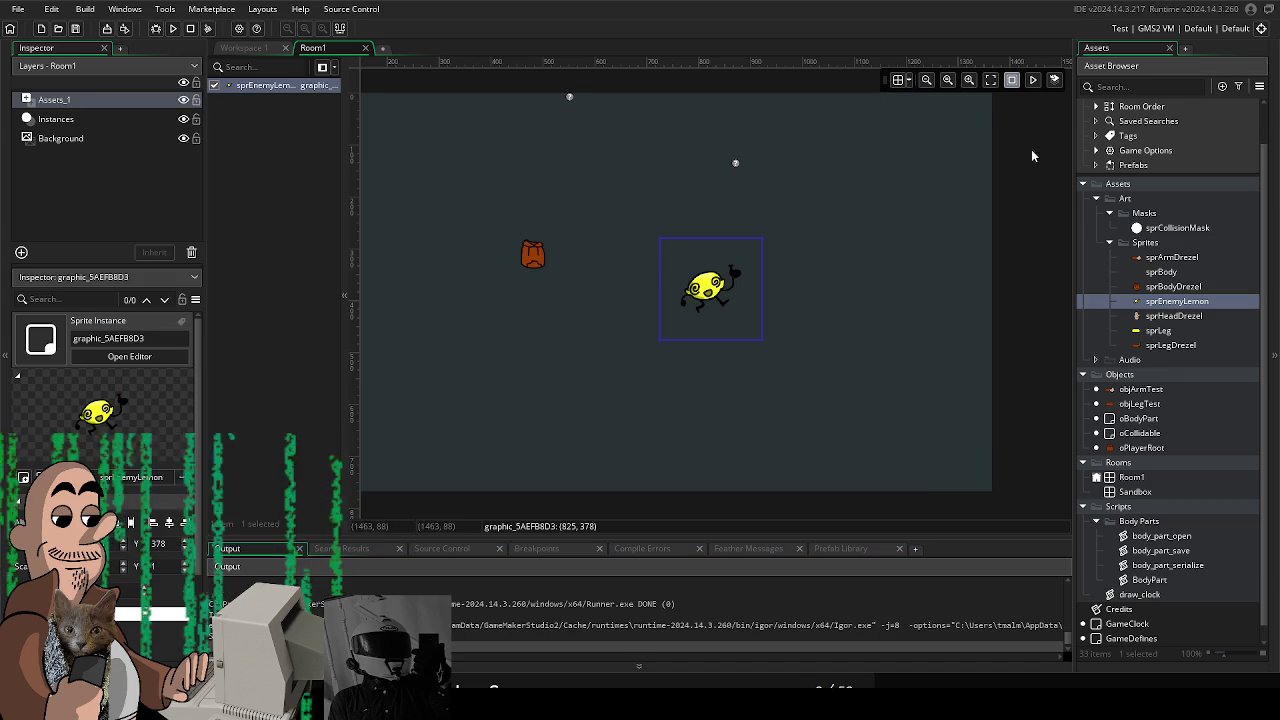
Confirm the 'Are you sure you want to exit?' prompt with OK to quit GameMaker
{"action": "left_click", "coordinate": [634, 332]}
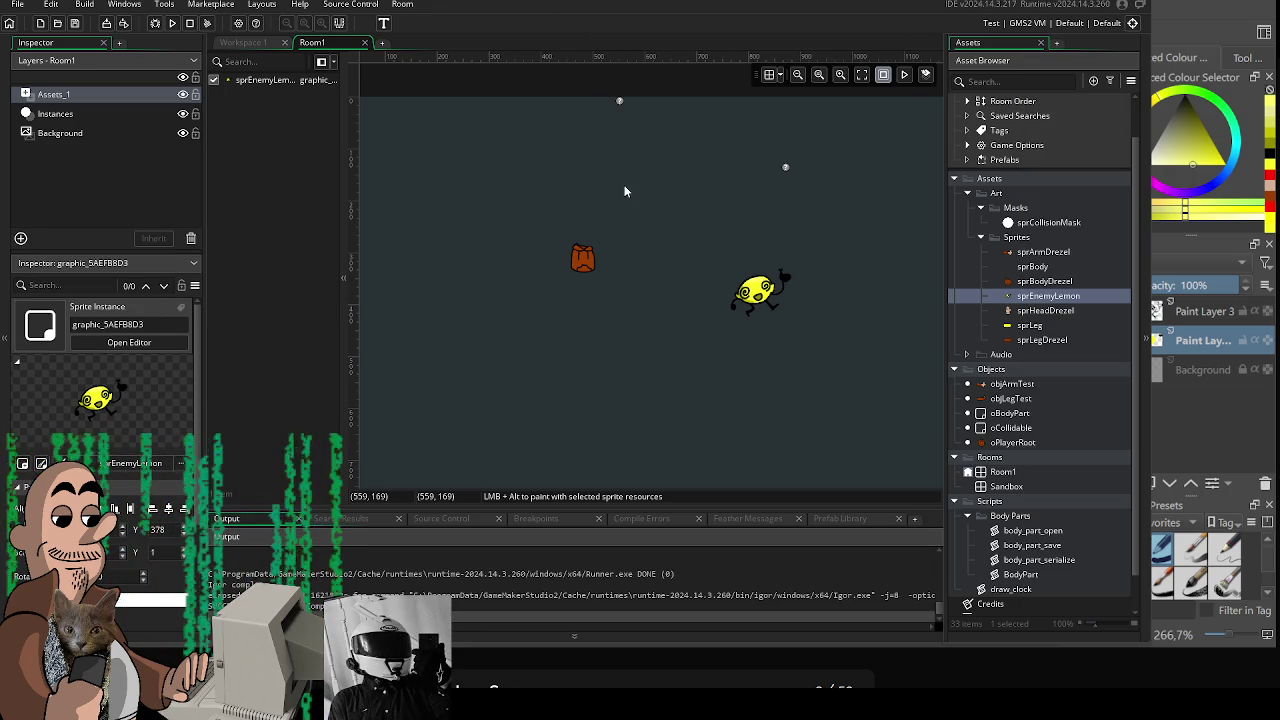
{"action": "left_click_drag", "start_coordinate": [624, 185], "coordinate": [619, 167]}
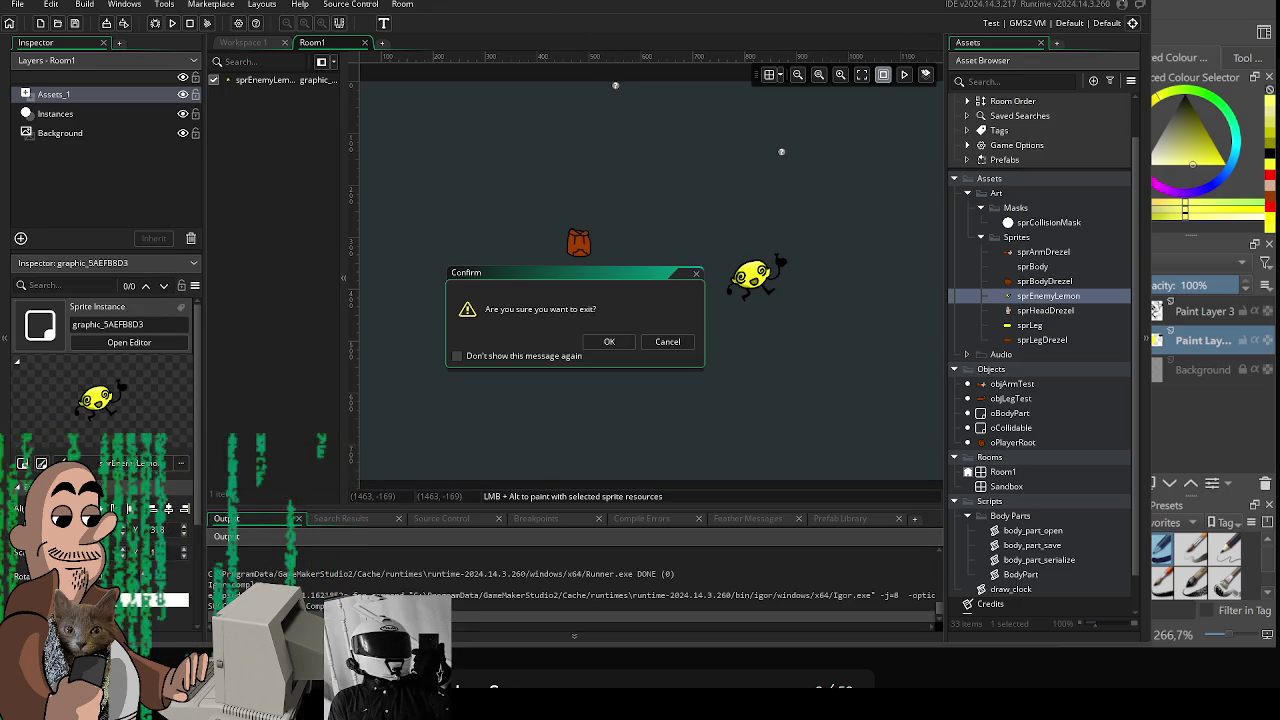
{"action": "left_click", "coordinate": [600, 342]}
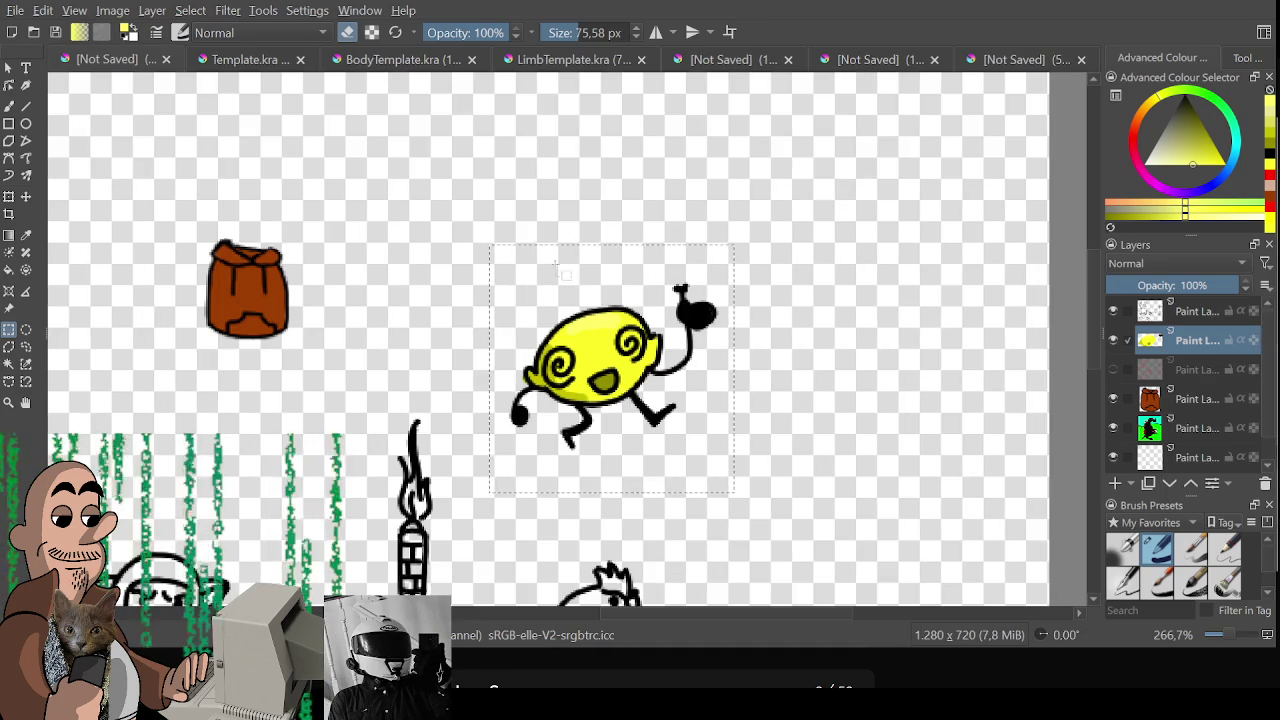
Sample black from the coloured dinosaur reference and turn off eraser mode
{"action": "left_click_drag", "start_coordinate": [558, 268], "coordinate": [714, 198]}
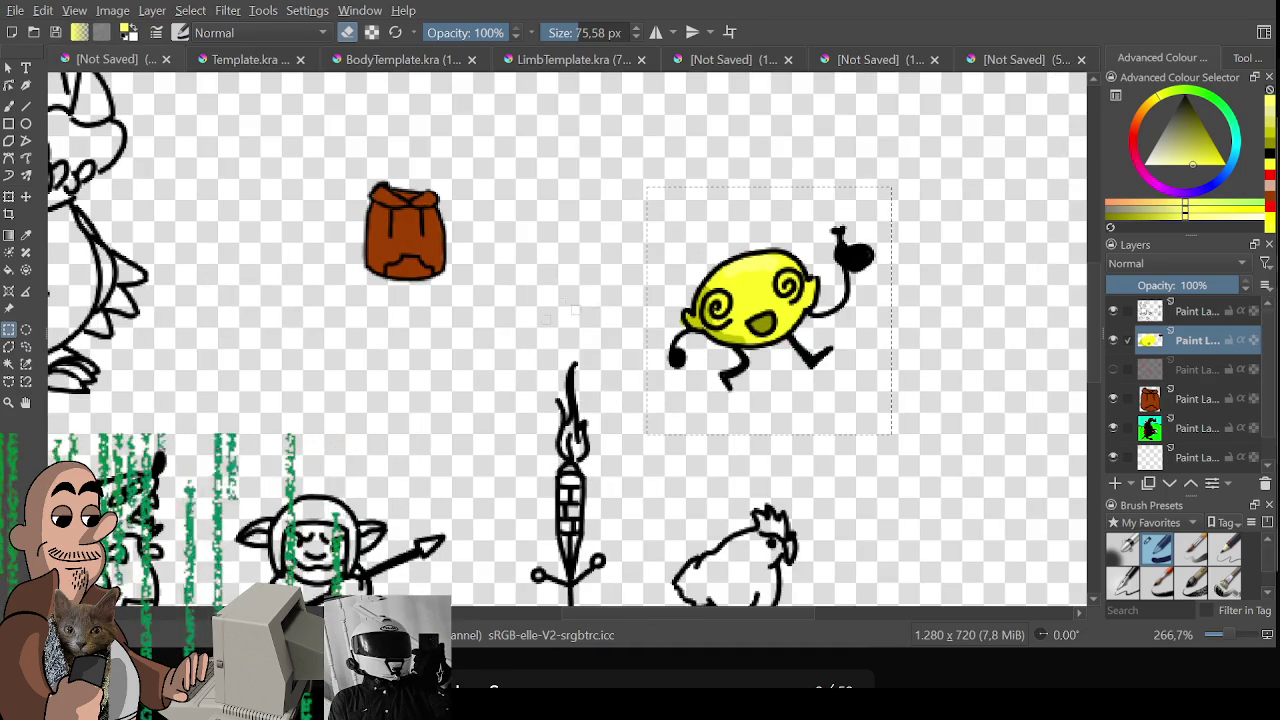
{"action": "scroll", "coordinate": [540, 320], "scroll_direction": "down", "scroll_amount": 2}
{"action": "mouse_move", "coordinate": [535, 361]}
{"action": "left_mouse_down"}
{"action": "mouse_move", "coordinate": [682, 287]}
{"action": "mouse_move", "coordinate": [692, 267]}
{"action": "left_mouse_up"}
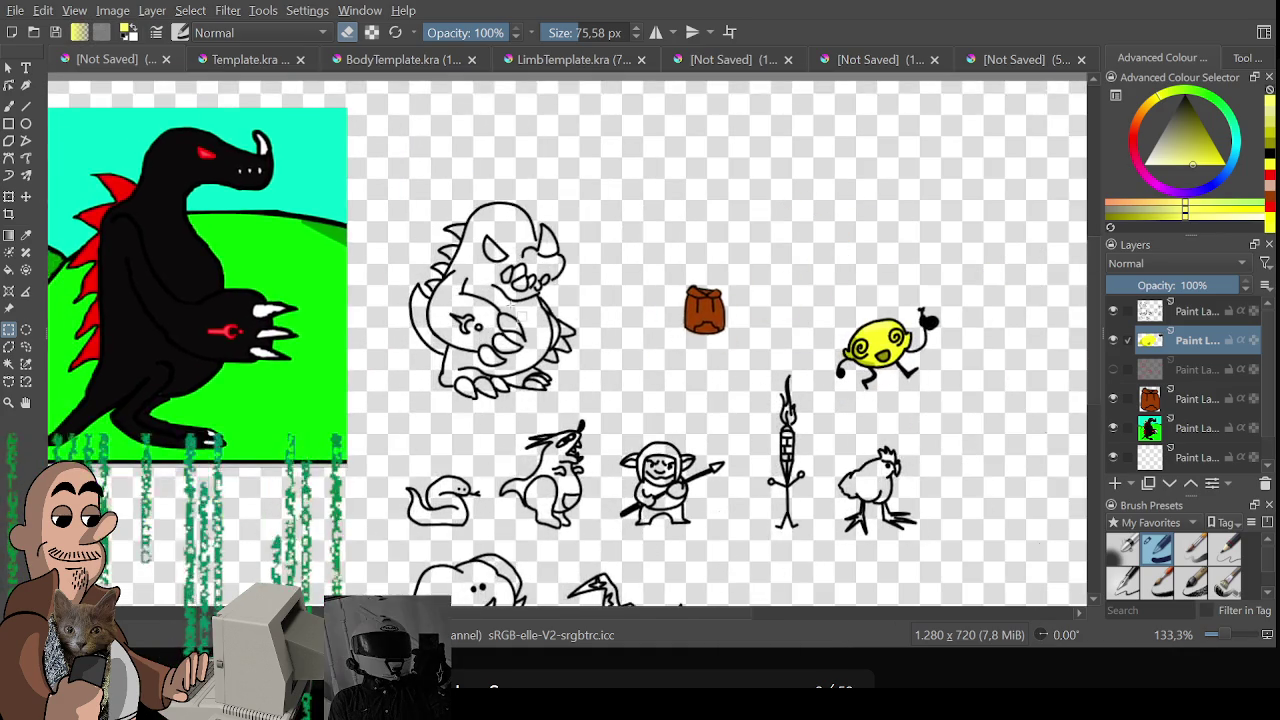
{"action": "scroll", "coordinate": [515, 316], "scroll_direction": "up", "scroll_amount": 2}
{"action": "left_click_drag", "start_coordinate": [515, 316], "coordinate": [715, 316]}
{"action": "mouse_move", "coordinate": [300, 316]}
{"action": "left_mouse_down"}
{"action": "mouse_move", "coordinate": [560, 316]}
{"action": "mouse_move", "coordinate": [380, 316]}
{"action": "left_mouse_up"}
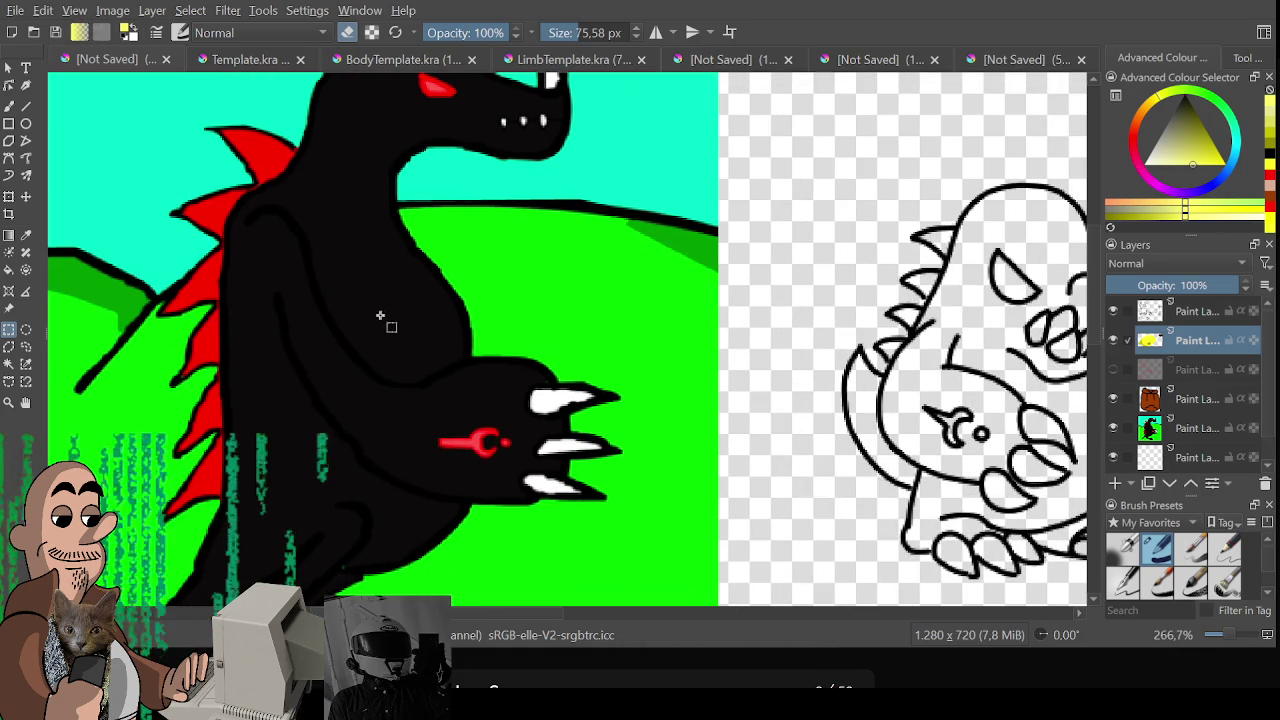
{"action": "left_click", "coordinate": [423, 343], "text": "ctrl"}
{"action": "key", "text": "e"}
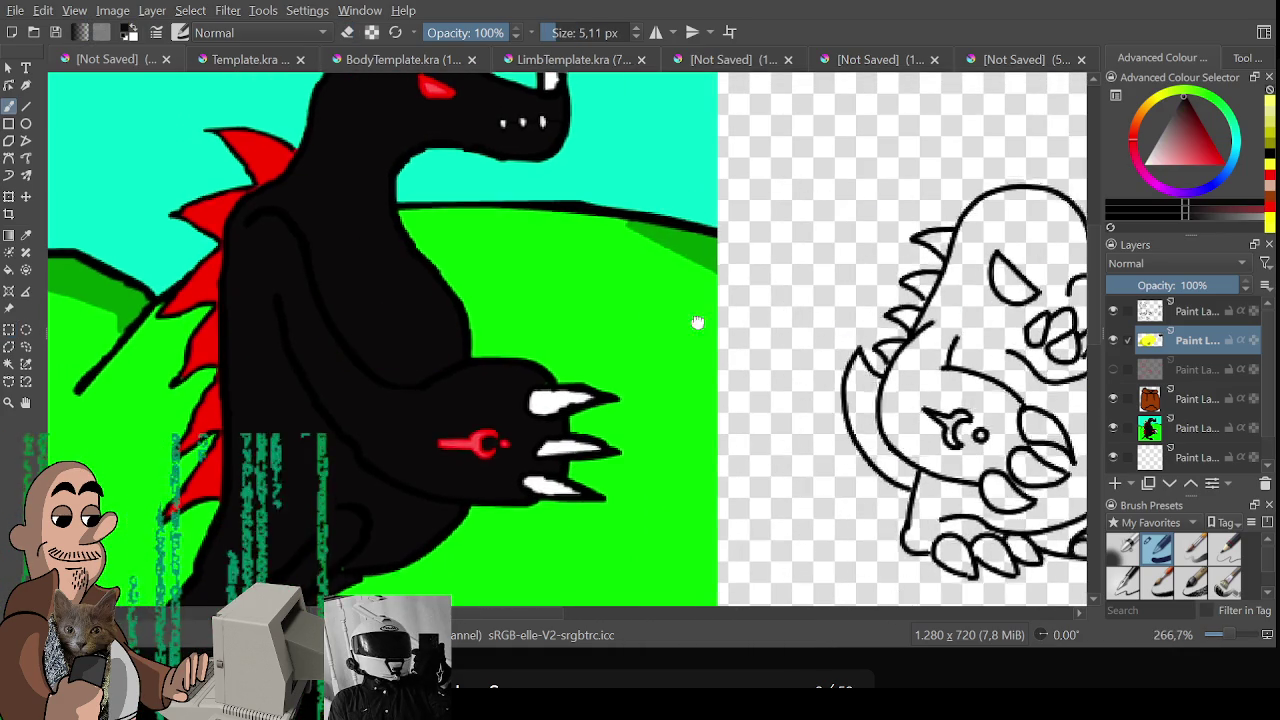
Centre the dinosaur sketch and brush black over its head
{"action": "scroll", "coordinate": [700, 323], "scroll_direction": "down", "scroll_amount": 1}
{"action": "mouse_move", "coordinate": [764, 325]}
{"action": "left_mouse_down"}
{"action": "mouse_move", "coordinate": [314, 325]}
{"action": "mouse_move", "coordinate": [734, 355]}
{"action": "left_mouse_up"}
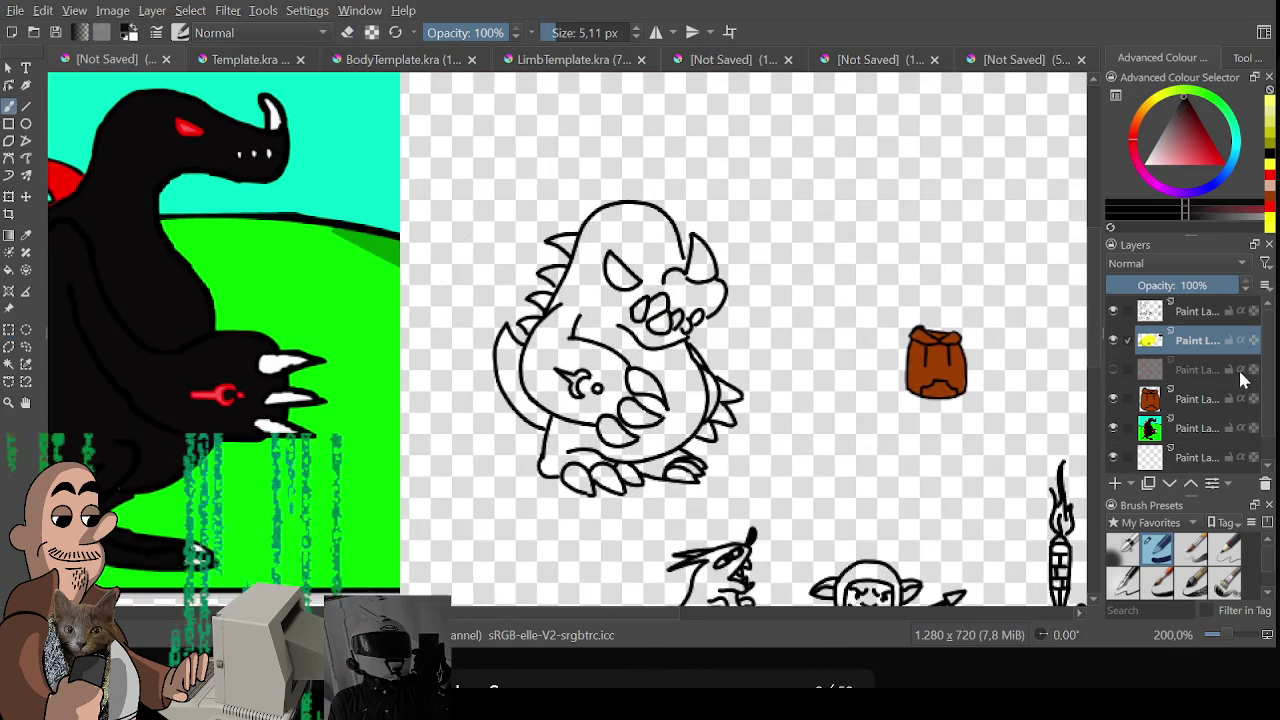
{"action": "scroll", "coordinate": [740, 336], "scroll_direction": "up", "scroll_amount": 1}
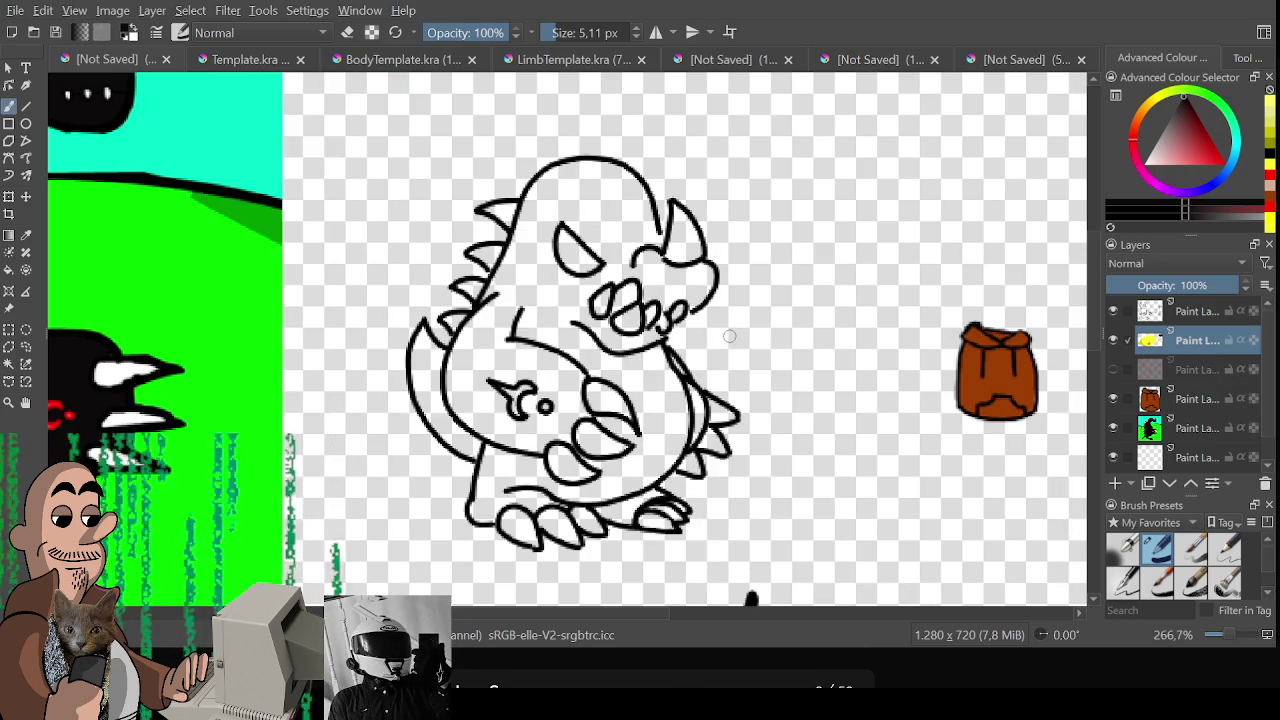
{"action": "left_click_drag", "start_coordinate": [557, 228], "coordinate": [486, 368]}
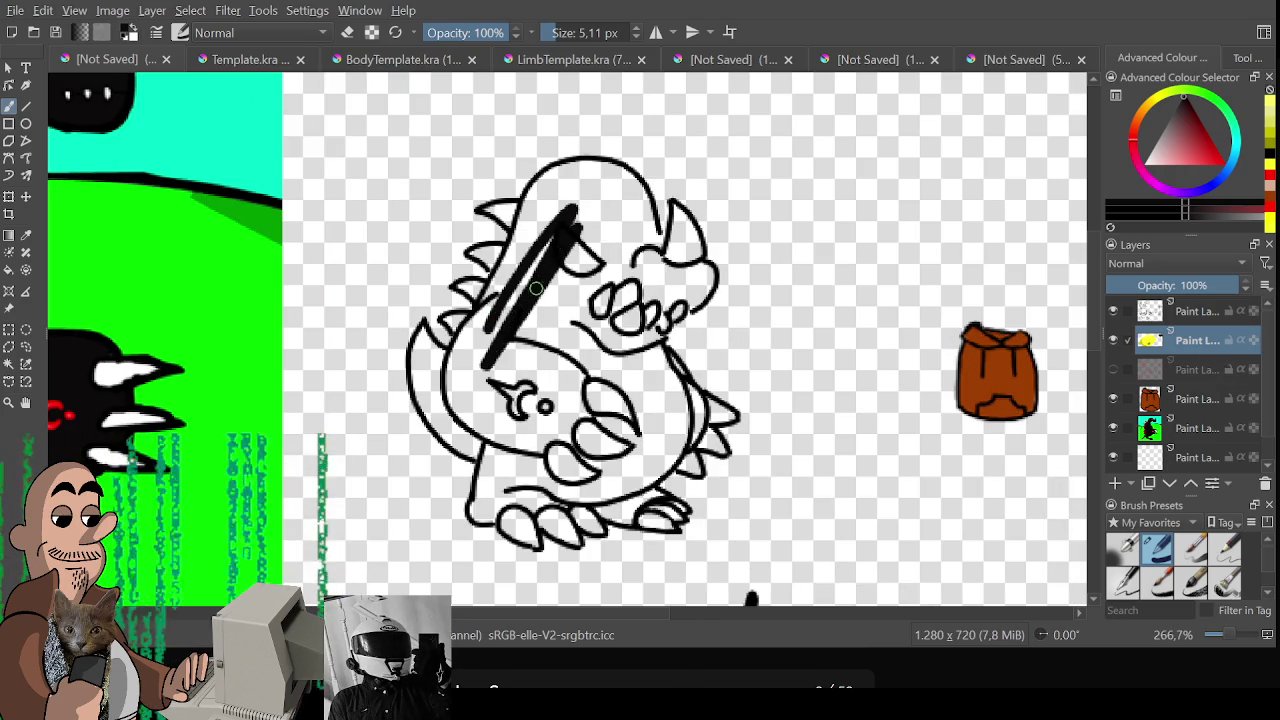
Brush black over the dinosaur's head and chest, undoing stray strokes and resizing the brush
{"action": "left_click_drag", "start_coordinate": [604, 222], "coordinate": [556, 300]}
{"action": "key", "text": "ctrl+z"}
{"action": "key", "text": "ctrl+z"}
{"action": "key", "text": "ctrl+z"}
{"action": "key", "text": "bracketright"}
{"action": "key", "text": "bracketright"}
{"action": "key", "text": "bracketright"}
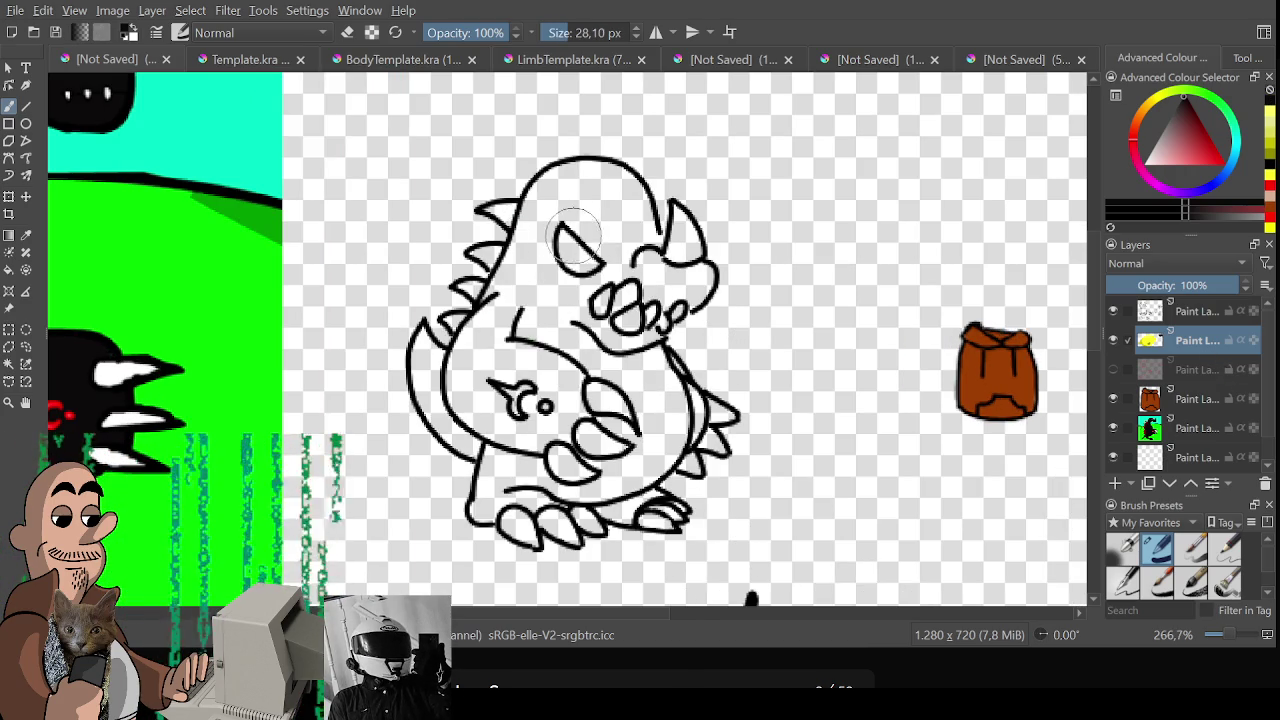
{"action": "left_click_drag", "start_coordinate": [572, 190], "coordinate": [495, 398]}
{"action": "key", "text": "ctrl+z"}
{"action": "mouse_move", "coordinate": [578, 212]}
{"action": "left_mouse_down"}
{"action": "mouse_move", "coordinate": [525, 320]}
{"action": "mouse_move", "coordinate": [540, 215]}
{"action": "mouse_move", "coordinate": [506, 300]}
{"action": "mouse_move", "coordinate": [527, 272]}
{"action": "left_mouse_up"}
{"action": "key", "text": "bracketleft"}
{"action": "key", "text": "bracketleft"}
{"action": "key", "text": "bracketleft"}
Fill the dinosaur's left side, belly and the area by its right spikes solid black
{"action": "left_click_drag", "start_coordinate": [478, 318], "coordinate": [449, 395]}
{"action": "left_click_drag", "start_coordinate": [426, 320], "coordinate": [441, 436]}
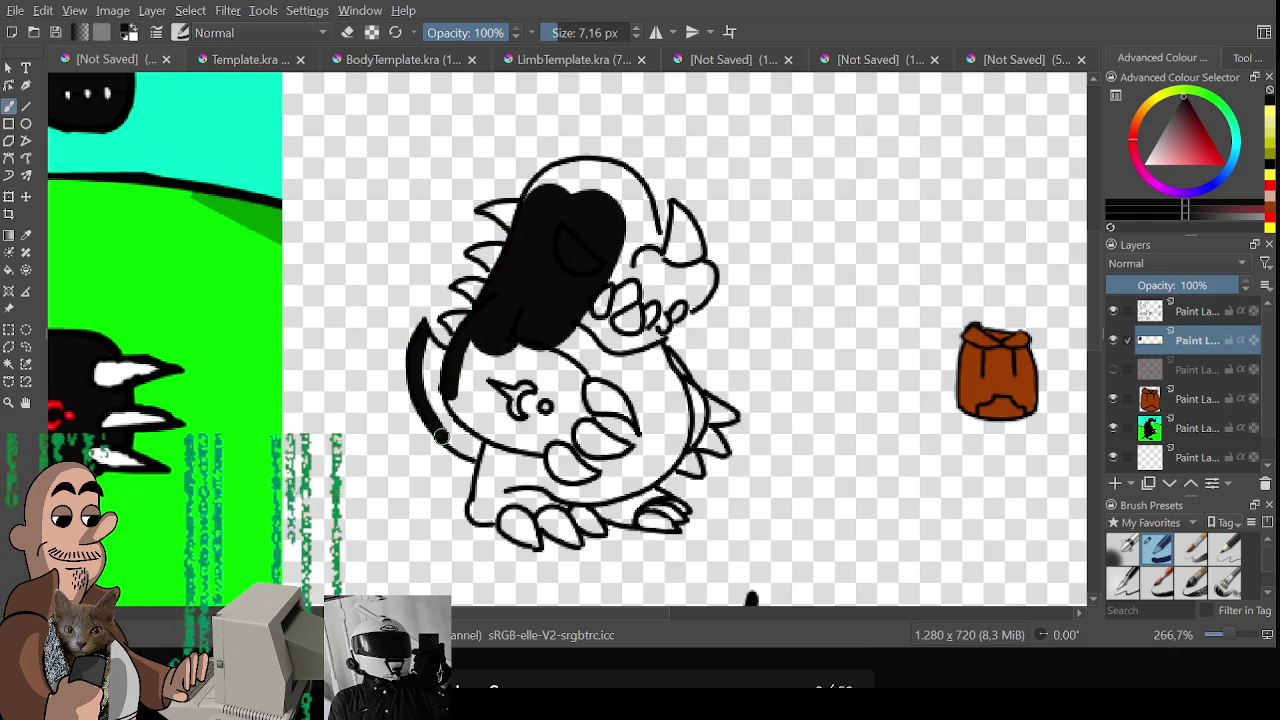
{"action": "mouse_move", "coordinate": [422, 343]}
{"action": "left_mouse_down"}
{"action": "mouse_move", "coordinate": [440, 352]}
{"action": "mouse_move", "coordinate": [449, 436]}
{"action": "mouse_move", "coordinate": [472, 452]}
{"action": "mouse_move", "coordinate": [458, 412]}
{"action": "mouse_move", "coordinate": [476, 420]}
{"action": "left_mouse_up"}
{"action": "mouse_move", "coordinate": [462, 345]}
{"action": "left_mouse_down"}
{"action": "mouse_move", "coordinate": [467, 413]}
{"action": "mouse_move", "coordinate": [500, 400]}
{"action": "mouse_move", "coordinate": [530, 420]}
{"action": "mouse_move", "coordinate": [548, 400]}
{"action": "mouse_move", "coordinate": [561, 440]}
{"action": "mouse_move", "coordinate": [584, 365]}
{"action": "mouse_move", "coordinate": [576, 449]}
{"action": "left_mouse_up"}
{"action": "mouse_move", "coordinate": [489, 448]}
{"action": "left_mouse_down"}
{"action": "mouse_move", "coordinate": [473, 508]}
{"action": "mouse_move", "coordinate": [527, 502]}
{"action": "mouse_move", "coordinate": [486, 480]}
{"action": "mouse_move", "coordinate": [500, 443]}
{"action": "mouse_move", "coordinate": [523, 451]}
{"action": "mouse_move", "coordinate": [531, 492]}
{"action": "left_mouse_up"}
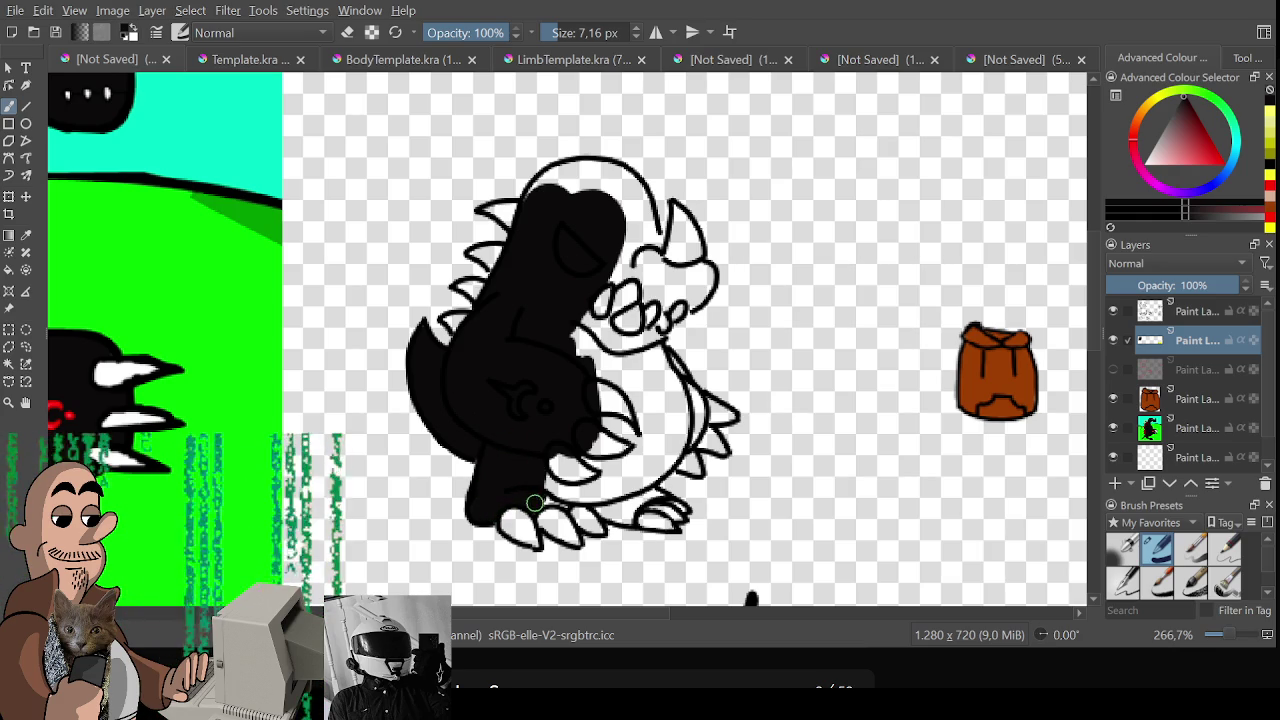
{"action": "mouse_move", "coordinate": [531, 477]}
{"action": "left_mouse_down"}
{"action": "mouse_move", "coordinate": [560, 469]}
{"action": "mouse_move", "coordinate": [574, 500]}
{"action": "mouse_move", "coordinate": [603, 463]}
{"action": "mouse_move", "coordinate": [597, 500]}
{"action": "mouse_move", "coordinate": [610, 512]}
{"action": "mouse_move", "coordinate": [605, 503]}
{"action": "left_mouse_up"}
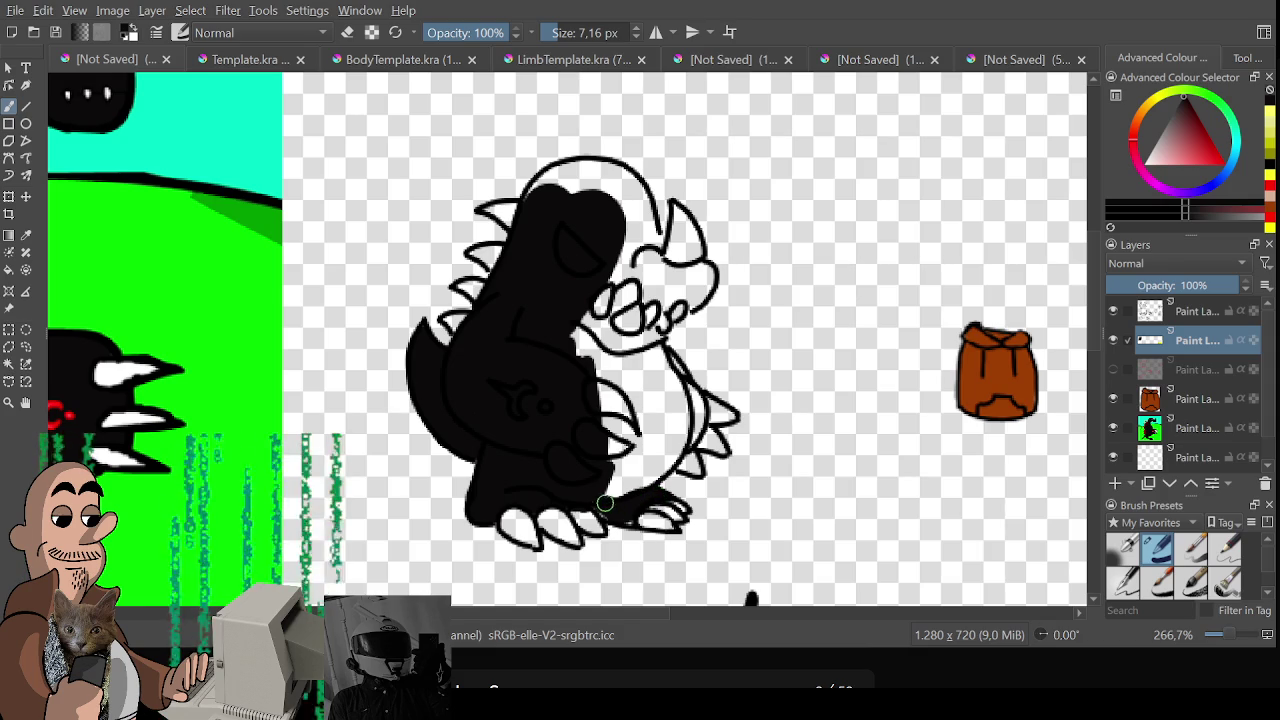
{"action": "mouse_move", "coordinate": [608, 420]}
{"action": "left_mouse_down"}
{"action": "mouse_move", "coordinate": [635, 490]}
{"action": "mouse_move", "coordinate": [660, 420]}
{"action": "mouse_move", "coordinate": [675, 418]}
{"action": "mouse_move", "coordinate": [622, 487]}
{"action": "left_mouse_up"}
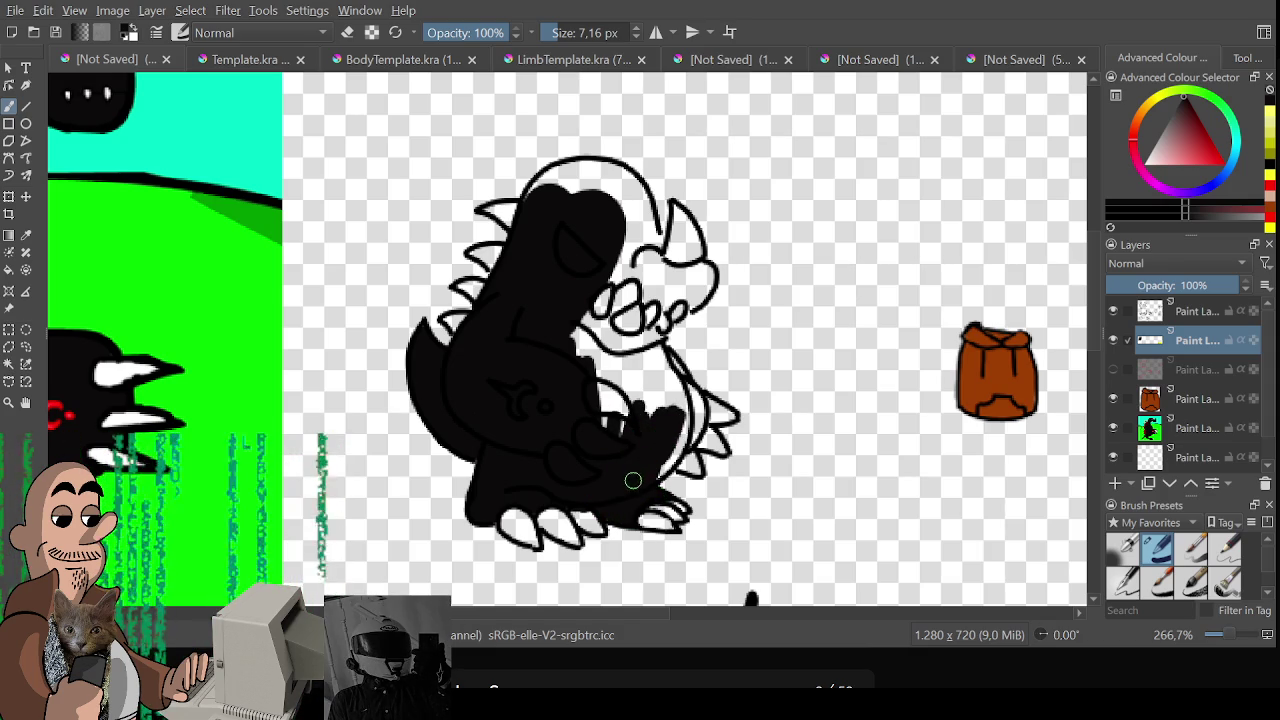
{"action": "mouse_move", "coordinate": [680, 410]}
{"action": "left_mouse_down"}
{"action": "mouse_move", "coordinate": [685, 390]}
{"action": "mouse_move", "coordinate": [695, 422]}
{"action": "left_mouse_up"}
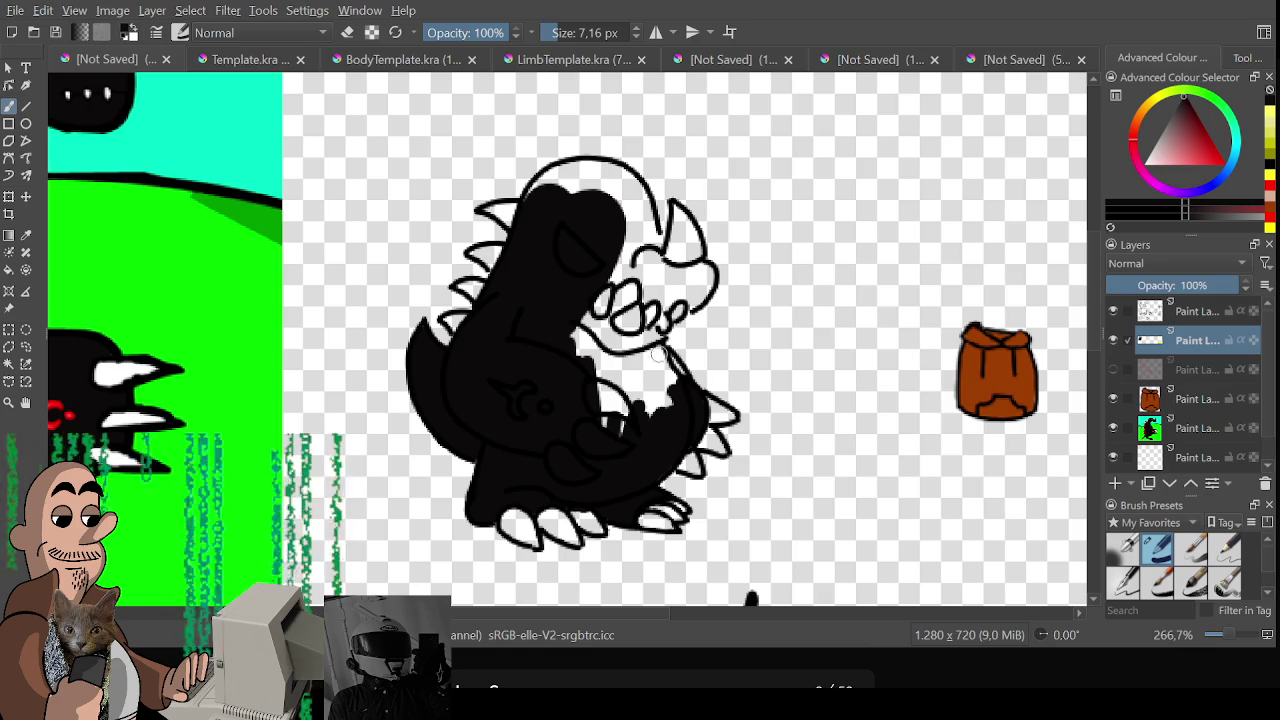
Blacken the face, snout, top of the head and most of the belly
{"action": "mouse_move", "coordinate": [604, 248]}
{"action": "left_mouse_down"}
{"action": "mouse_move", "coordinate": [590, 320]}
{"action": "mouse_move", "coordinate": [615, 290]}
{"action": "mouse_move", "coordinate": [634, 309]}
{"action": "mouse_move", "coordinate": [675, 310]}
{"action": "mouse_move", "coordinate": [680, 290]}
{"action": "mouse_move", "coordinate": [700, 293]}
{"action": "mouse_move", "coordinate": [695, 270]}
{"action": "mouse_move", "coordinate": [684, 293]}
{"action": "mouse_move", "coordinate": [651, 263]}
{"action": "left_mouse_up"}
{"action": "mouse_move", "coordinate": [535, 186]}
{"action": "left_mouse_down"}
{"action": "mouse_move", "coordinate": [585, 166]}
{"action": "mouse_move", "coordinate": [628, 184]}
{"action": "mouse_move", "coordinate": [656, 226]}
{"action": "mouse_move", "coordinate": [632, 190]}
{"action": "mouse_move", "coordinate": [600, 177]}
{"action": "mouse_move", "coordinate": [566, 190]}
{"action": "mouse_move", "coordinate": [580, 171]}
{"action": "left_mouse_up"}
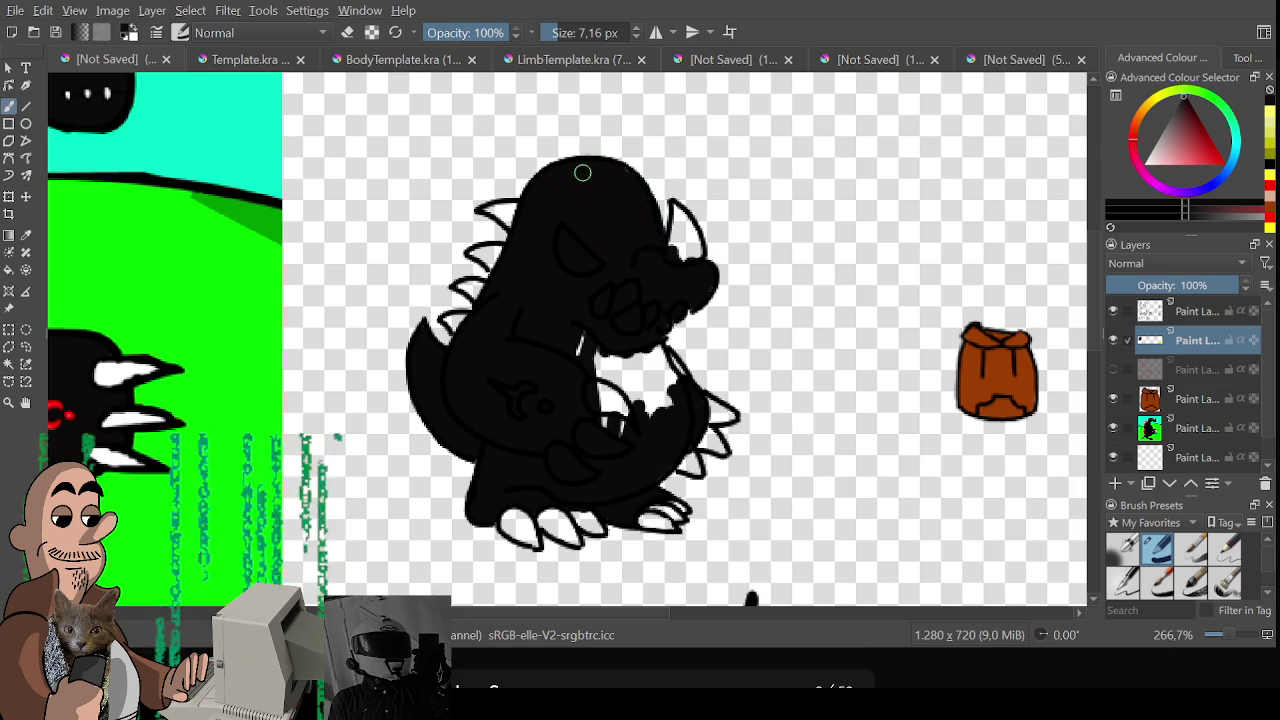
{"action": "mouse_move", "coordinate": [565, 423]}
{"action": "left_mouse_down"}
{"action": "mouse_move", "coordinate": [574, 343]}
{"action": "mouse_move", "coordinate": [631, 346]}
{"action": "mouse_move", "coordinate": [642, 371]}
{"action": "mouse_move", "coordinate": [651, 331]}
{"action": "mouse_move", "coordinate": [663, 362]}
{"action": "left_mouse_up"}
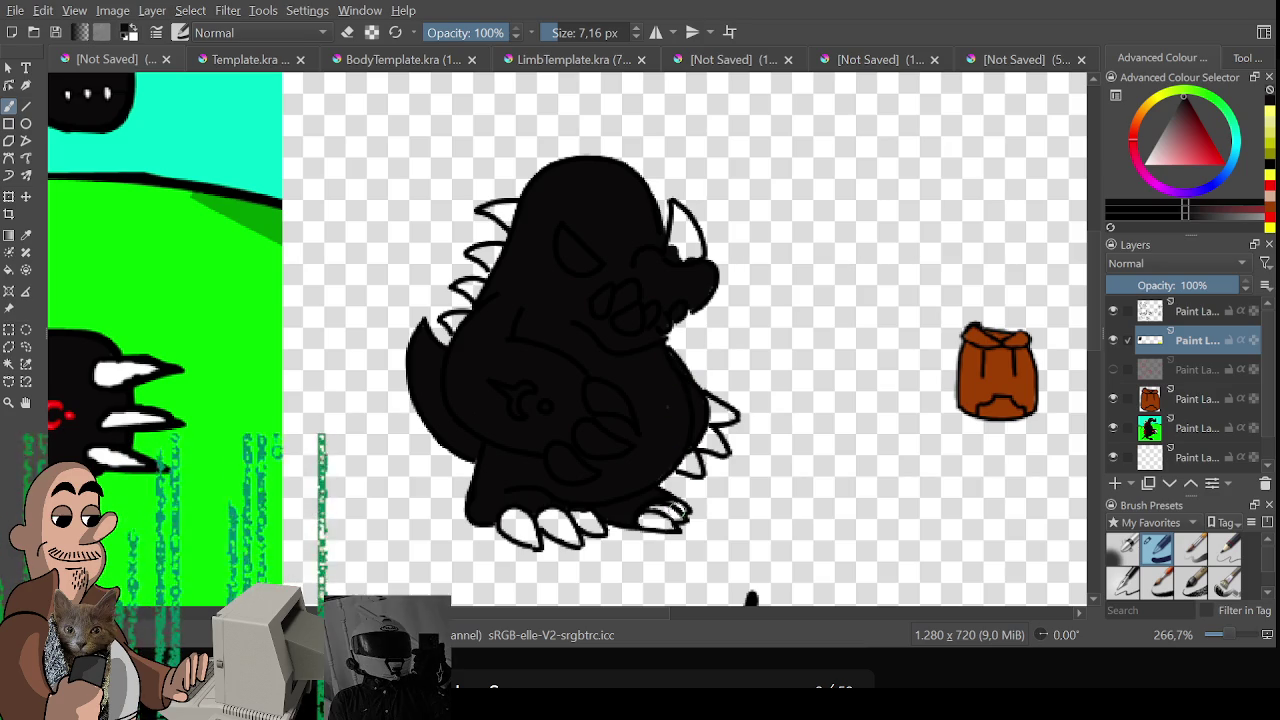
{"action": "left_click_drag", "start_coordinate": [749, 443], "coordinate": [734, 423]}
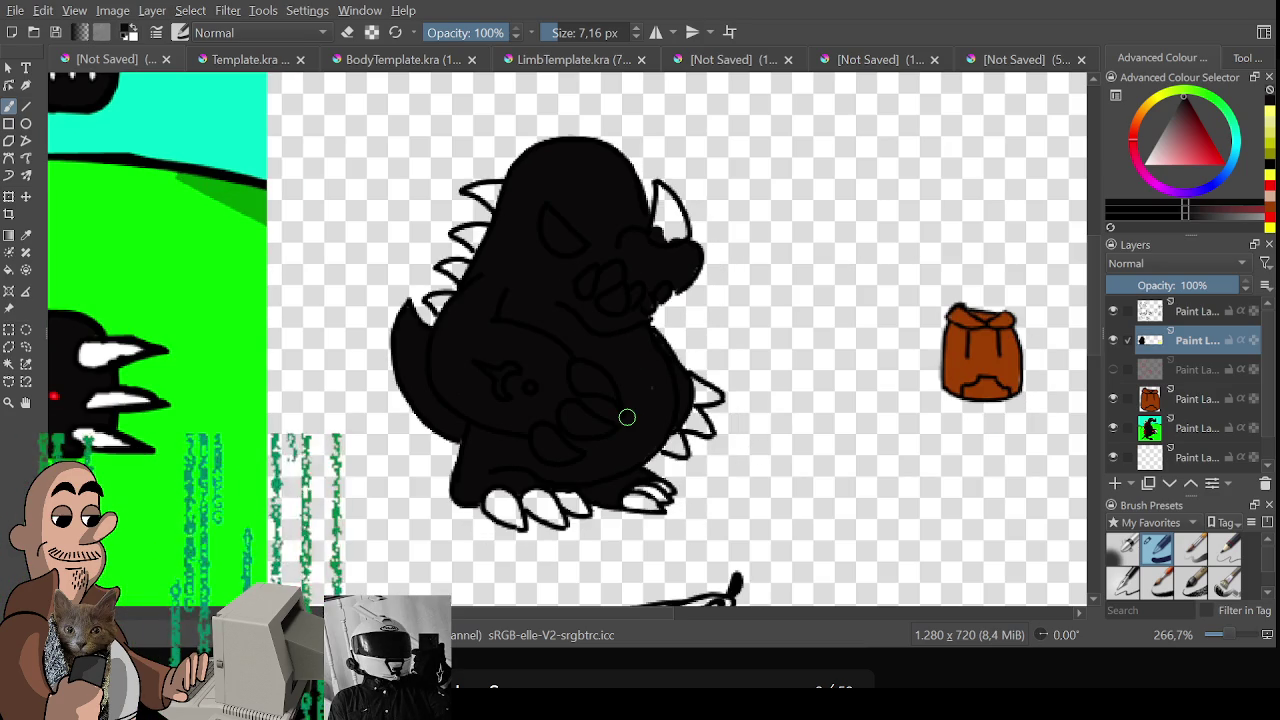
{"action": "mouse_move", "coordinate": [598, 368]}
{"action": "left_mouse_down"}
{"action": "mouse_move", "coordinate": [594, 383]}
{"action": "mouse_move", "coordinate": [614, 400]}
{"action": "mouse_move", "coordinate": [581, 433]}
{"action": "left_mouse_up"}
Erase the hand claws white, cover the belly spot black, and show the Background layer
{"action": "key", "text": "e"}
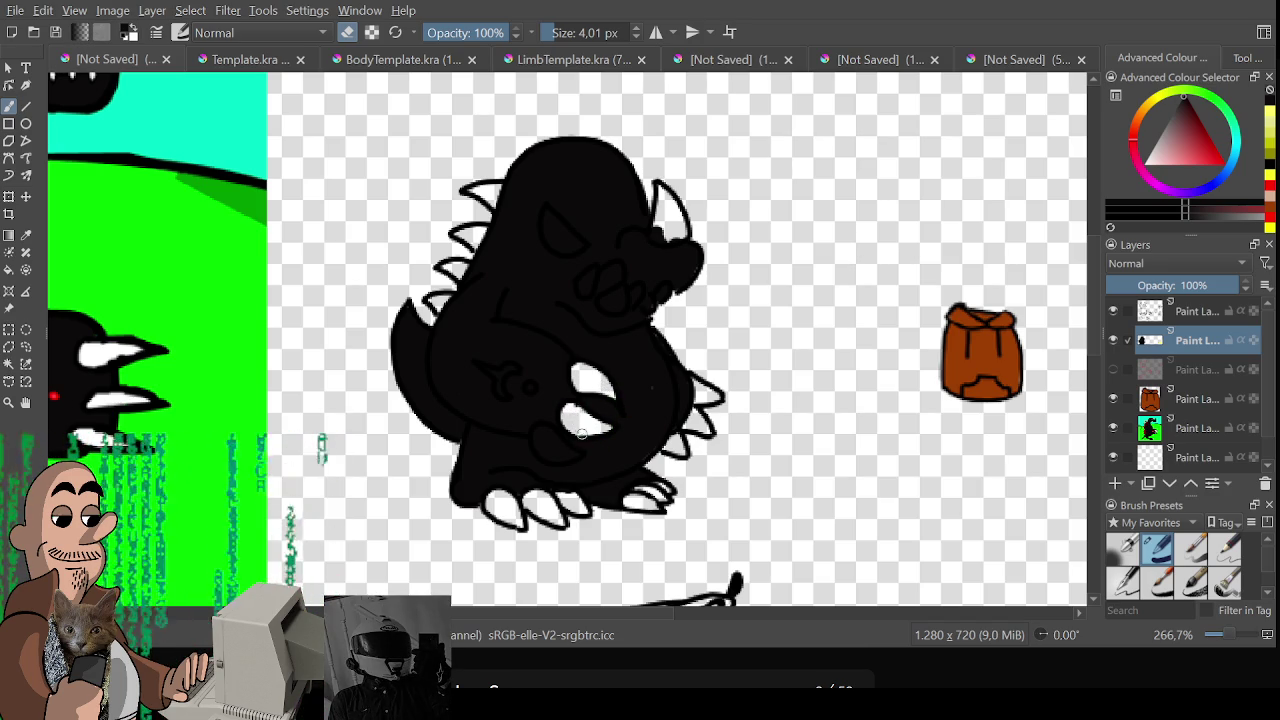
{"action": "key", "text": "e"}
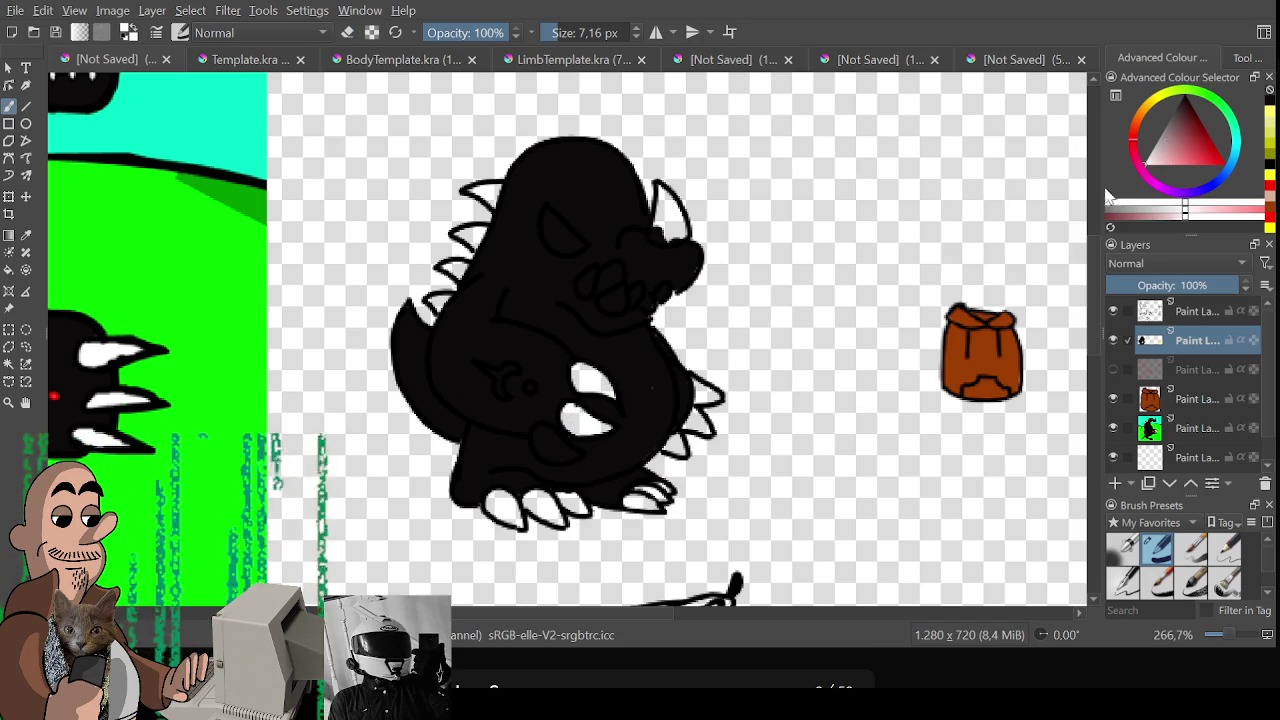
{"action": "left_click_drag", "start_coordinate": [581, 388], "coordinate": [596, 392]}
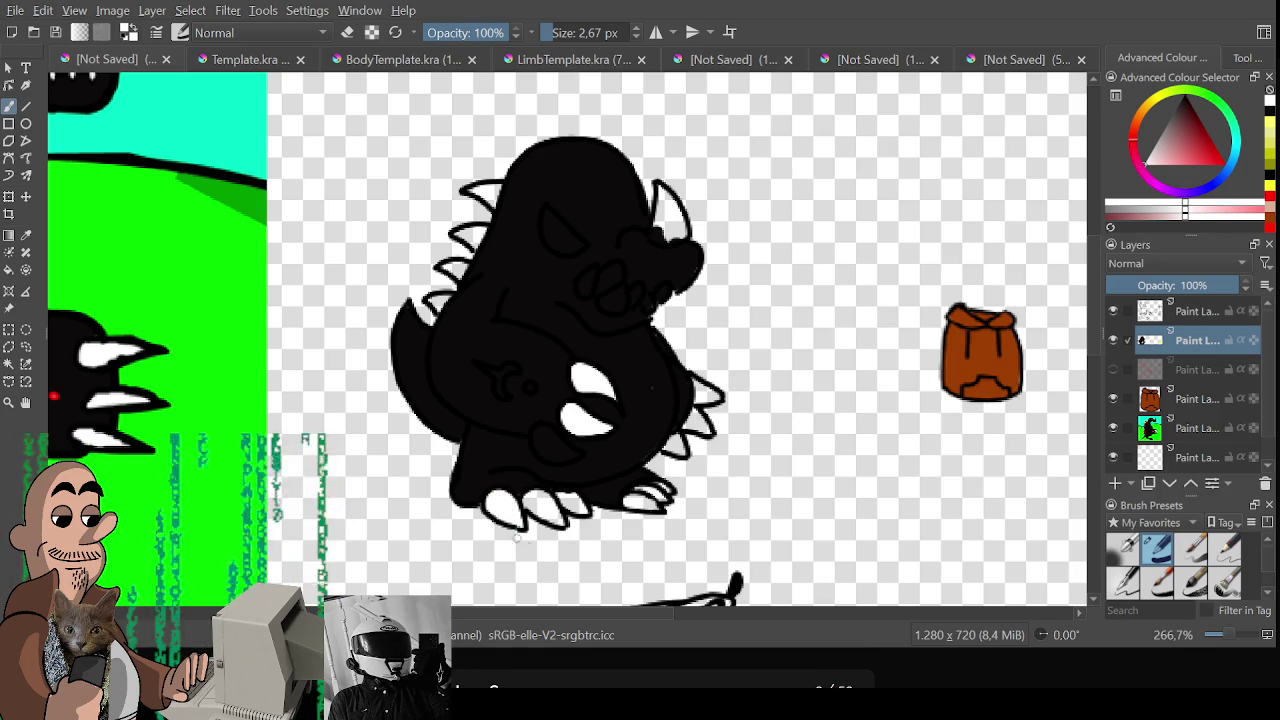
{"action": "scroll", "coordinate": [1268, 407], "scroll_direction": "down", "scroll_amount": 1}
{"action": "left_click", "coordinate": [1113, 457]}
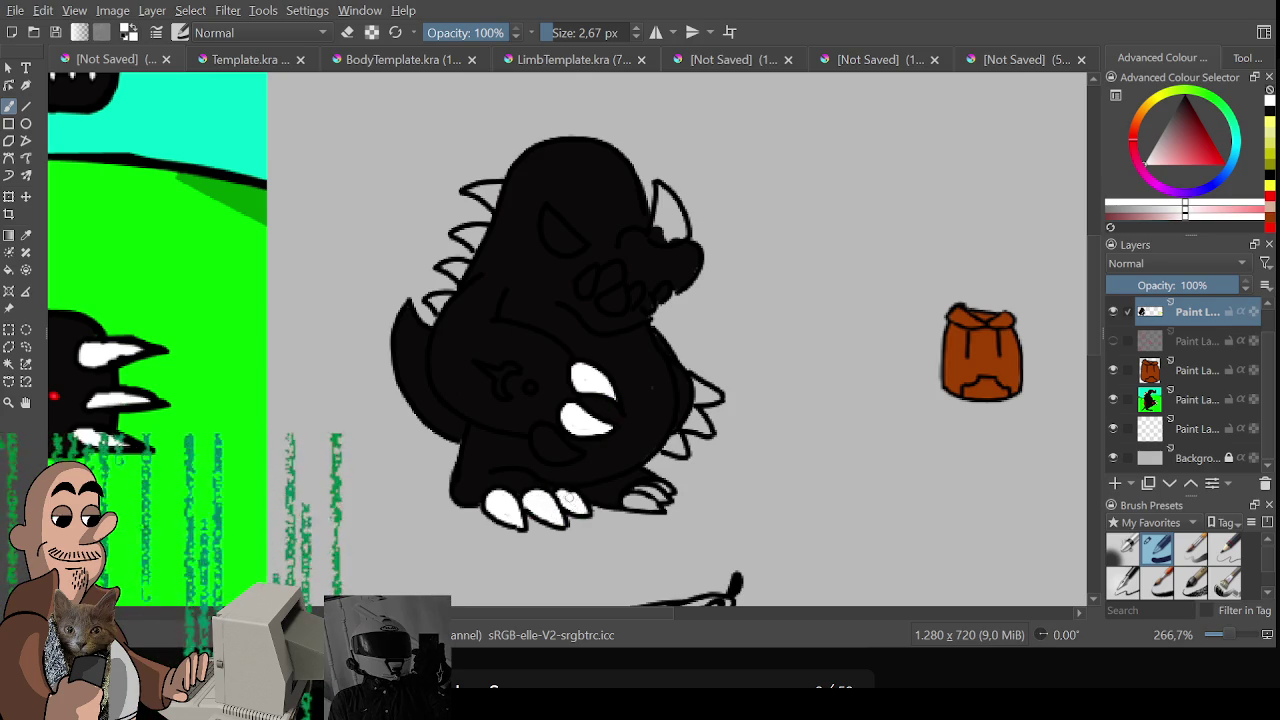
{"action": "key", "text": "e"}
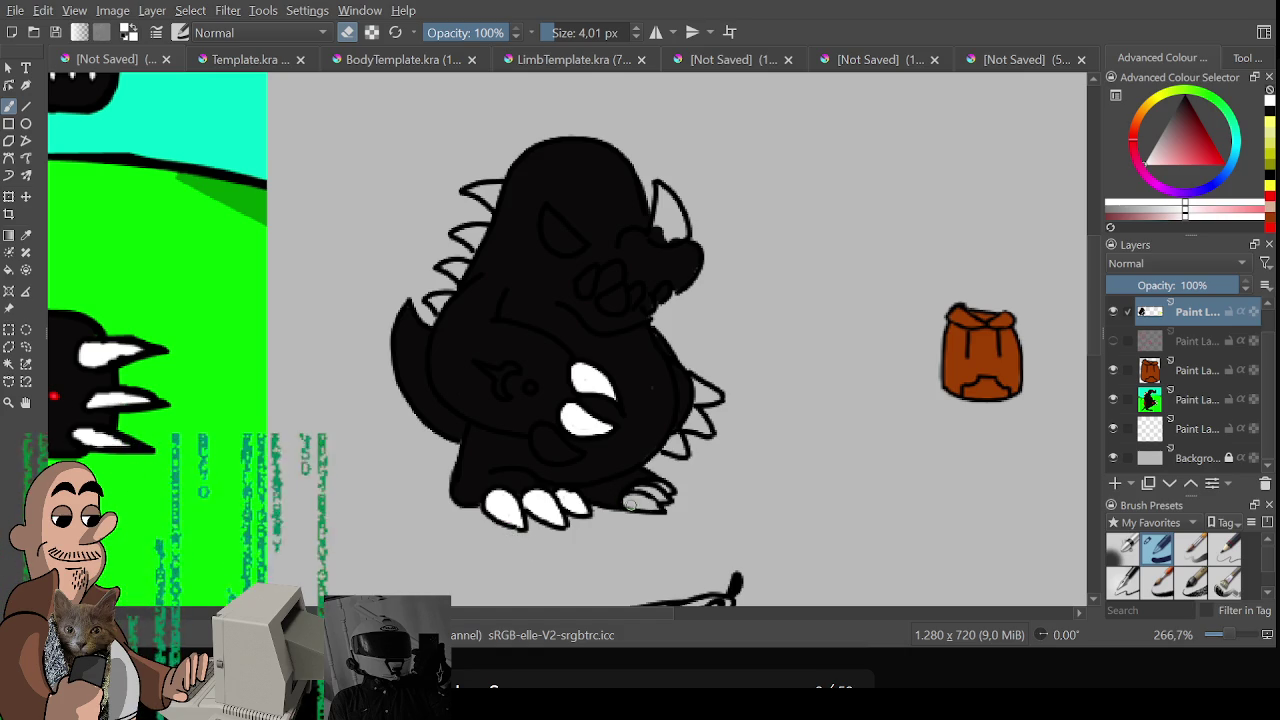
Zoom in and refine the hand claws, trimming one to a thin white crescent
{"action": "key", "text": "e"}
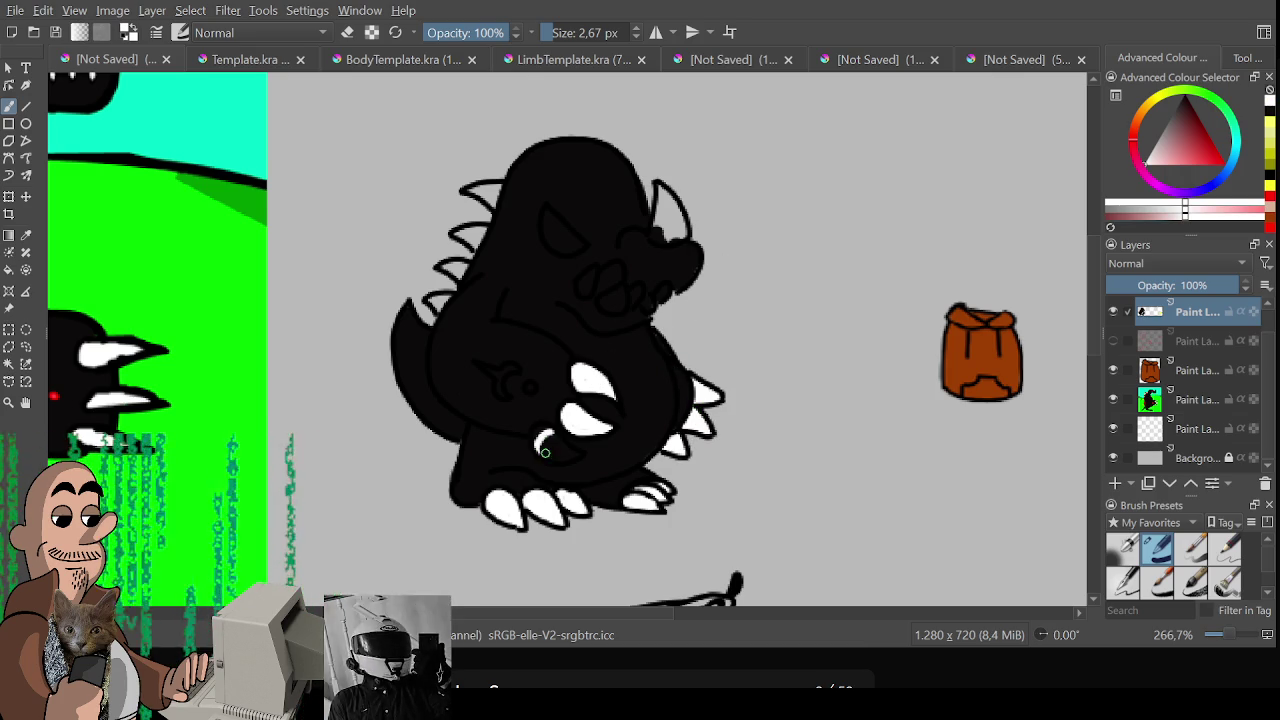
{"action": "left_click_drag", "start_coordinate": [534, 448], "coordinate": [540, 426]}
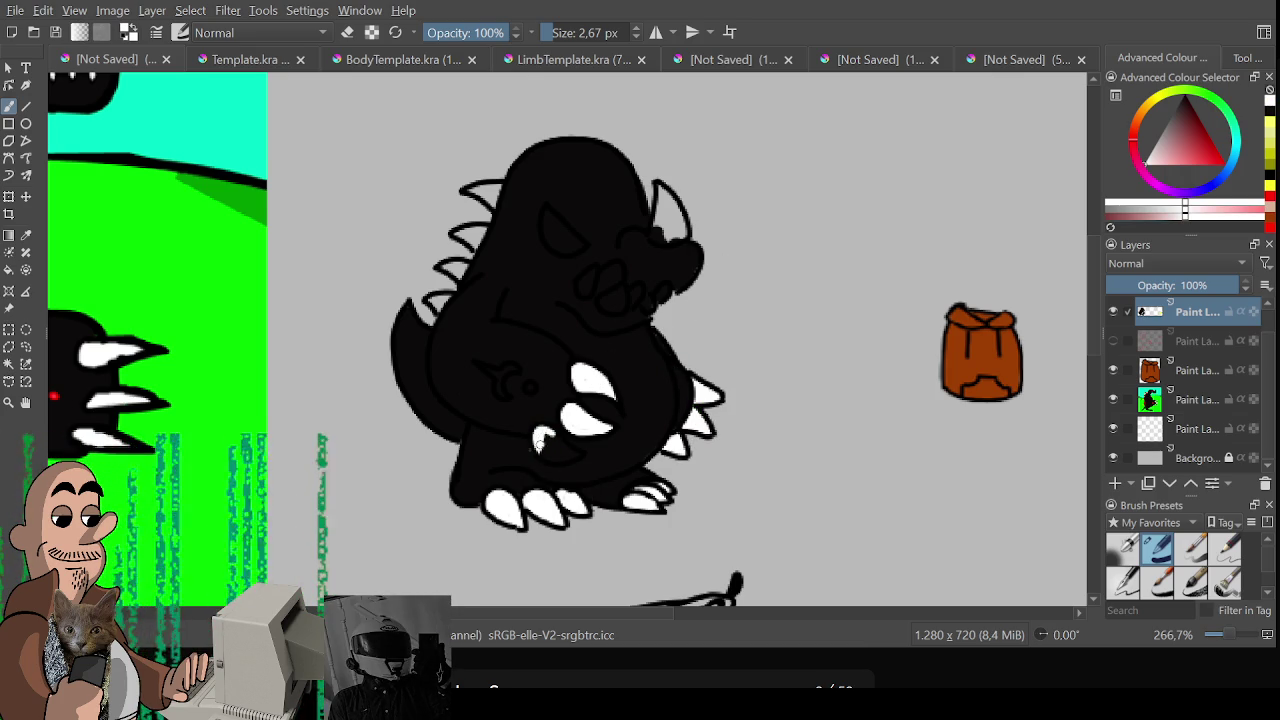
{"action": "scroll", "coordinate": [600, 480], "scroll_direction": "up", "scroll_amount": 1}
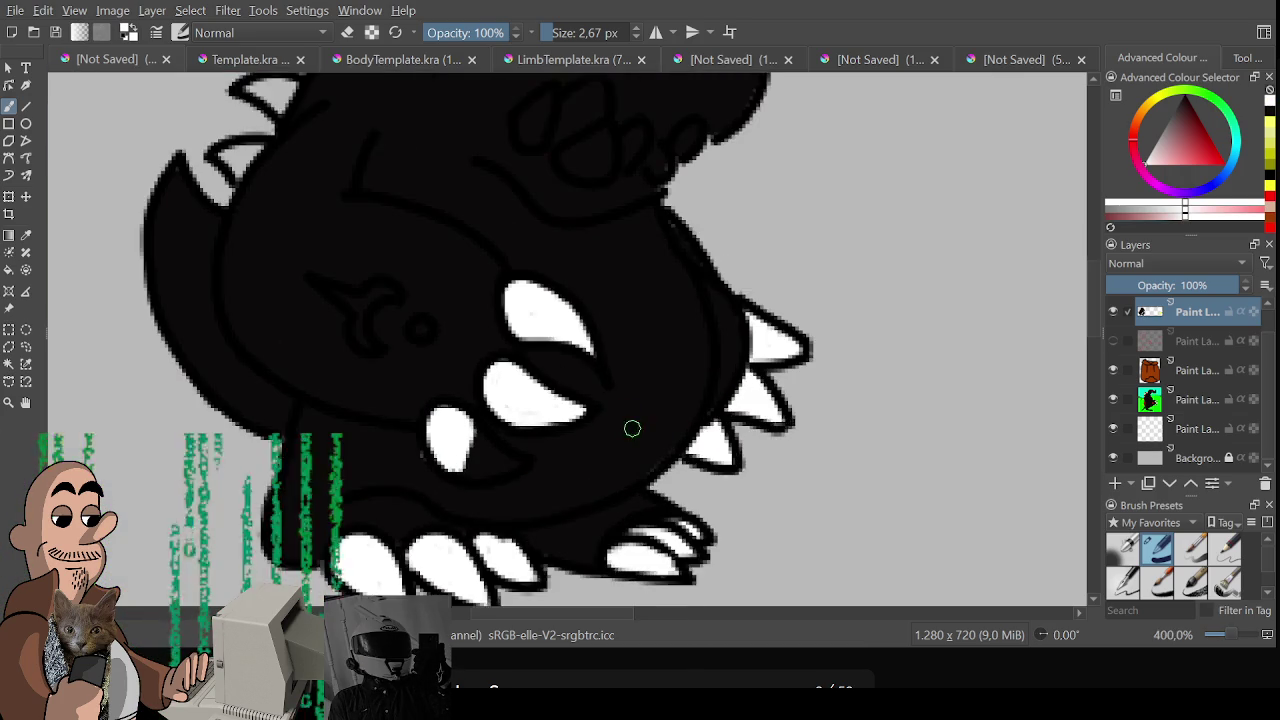
{"action": "scroll", "coordinate": [631, 429], "scroll_direction": "up", "scroll_amount": 1}
{"action": "mouse_move", "coordinate": [490, 431]}
{"action": "left_mouse_down"}
{"action": "mouse_move", "coordinate": [481, 421]}
{"action": "mouse_move", "coordinate": [540, 405]}
{"action": "mouse_move", "coordinate": [482, 365]}
{"action": "mouse_move", "coordinate": [456, 388]}
{"action": "mouse_move", "coordinate": [485, 394]}
{"action": "left_mouse_up"}
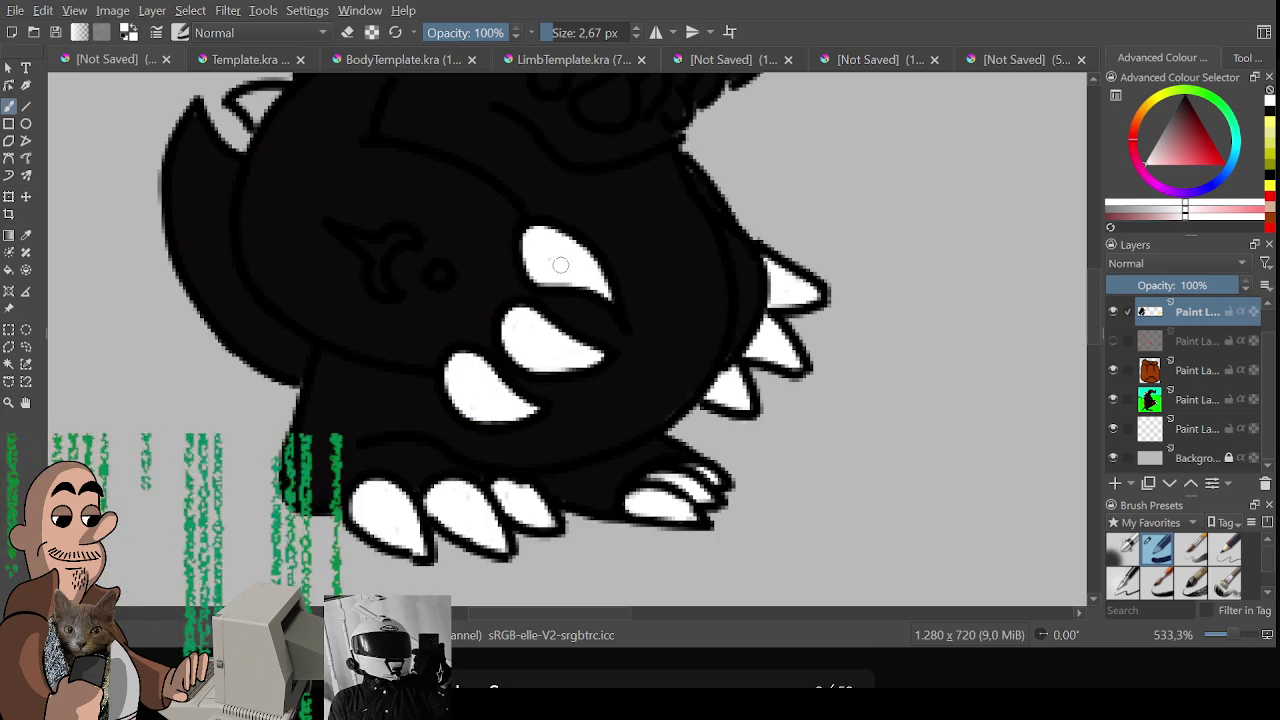
{"action": "scroll", "coordinate": [604, 246], "scroll_direction": "up", "scroll_amount": 1}
{"action": "scroll", "coordinate": [657, 280], "scroll_direction": "up", "scroll_amount": 1}
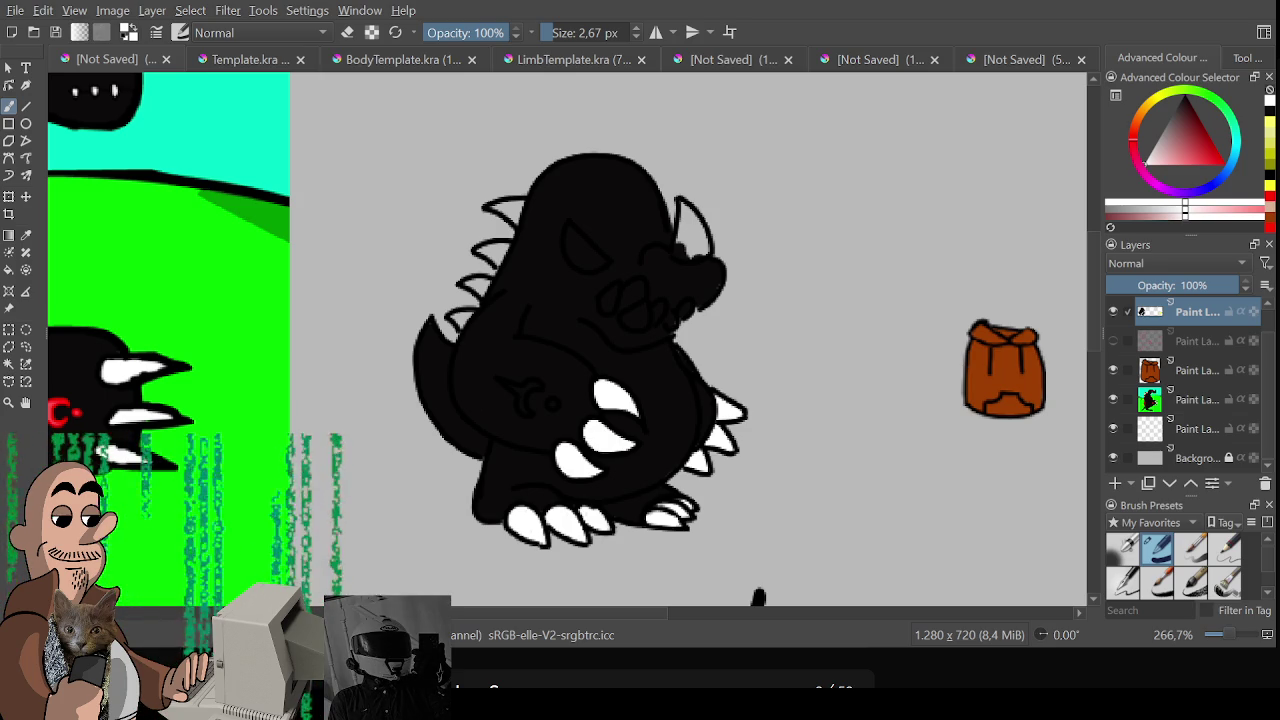
{"action": "scroll", "coordinate": [731, 286], "scroll_direction": "up", "scroll_amount": 1}
Highlight the horn's inner edge white and paint a red Y-shaped chest mark with a dot
{"action": "mouse_move", "coordinate": [632, 222]}
{"action": "left_mouse_down"}
{"action": "mouse_move", "coordinate": [622, 303]}
{"action": "mouse_move", "coordinate": [649, 265]}
{"action": "left_mouse_up"}
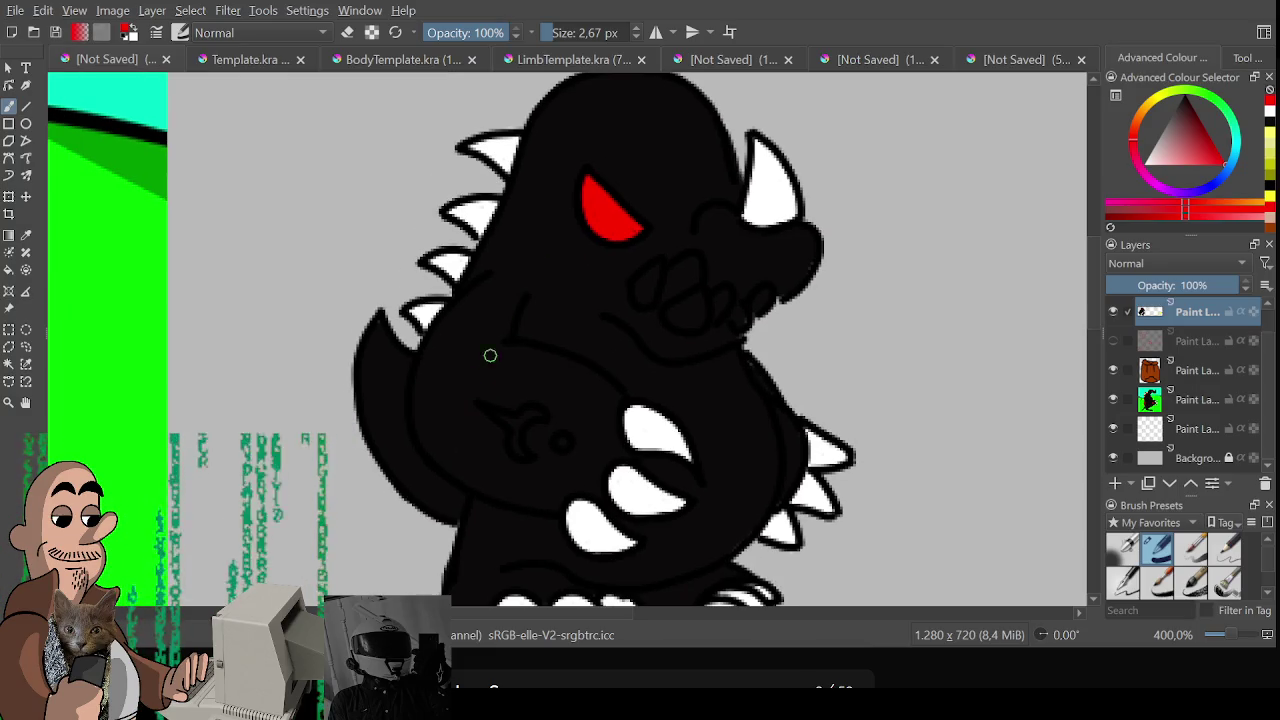
{"action": "mouse_move", "coordinate": [495, 412]}
{"action": "left_mouse_down"}
{"action": "mouse_move", "coordinate": [516, 419]}
{"action": "mouse_move", "coordinate": [520, 452]}
{"action": "left_mouse_up"}
{"action": "left_click", "coordinate": [562, 441]}
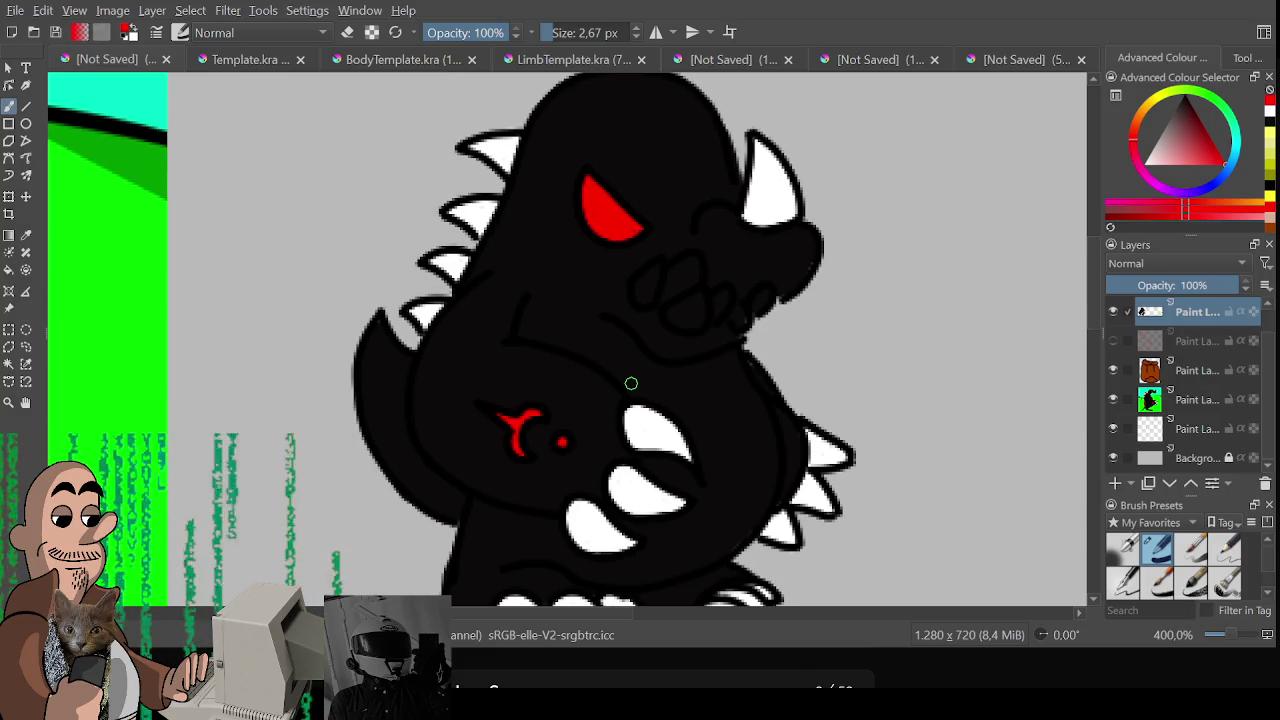
{"action": "scroll", "coordinate": [585, 424], "scroll_direction": "down", "scroll_amount": 1}
{"action": "mouse_move", "coordinate": [634, 404]}
{"action": "left_mouse_down"}
{"action": "mouse_move", "coordinate": [716, 413]}
{"action": "mouse_move", "coordinate": [620, 417]}
{"action": "left_mouse_up"}
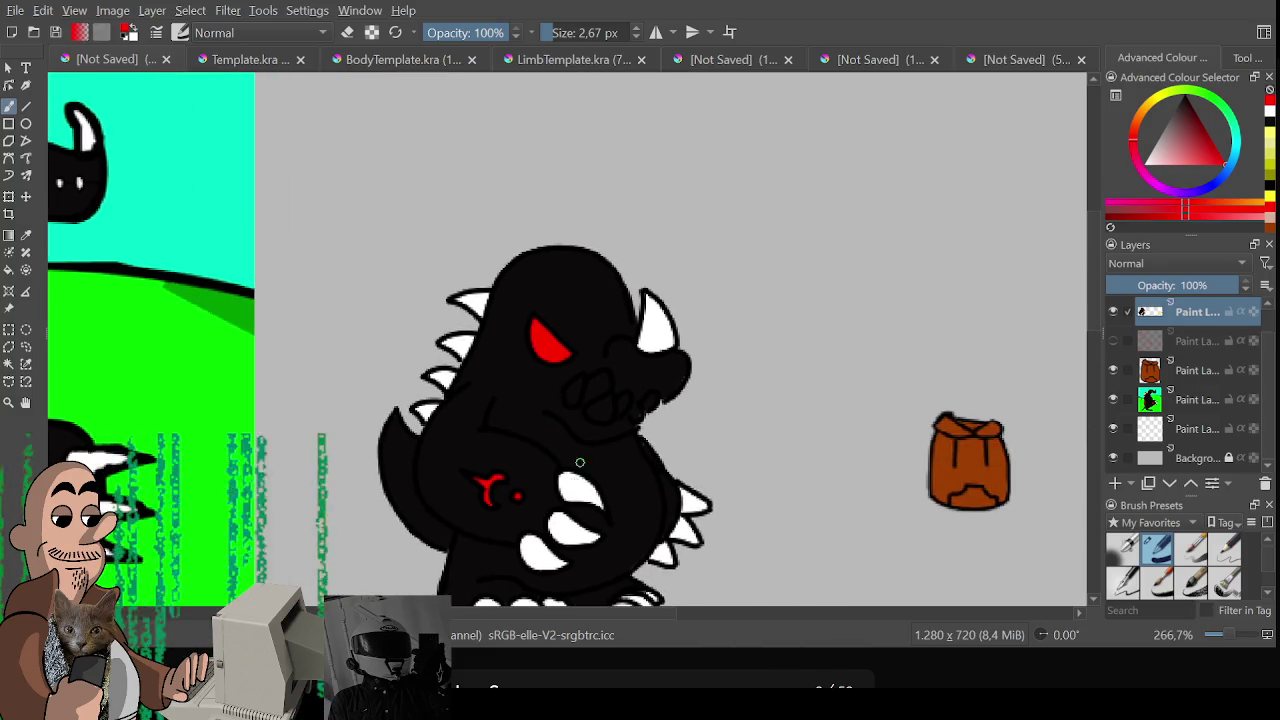
Zoom in on the snout and paint white fangs into the mouth
{"action": "scroll", "coordinate": [620, 417], "scroll_direction": "up", "scroll_amount": 1}
{"action": "mouse_move", "coordinate": [716, 323]}
{"action": "left_mouse_down"}
{"action": "mouse_move", "coordinate": [615, 213]}
{"action": "mouse_move", "coordinate": [630, 310]}
{"action": "left_mouse_up"}
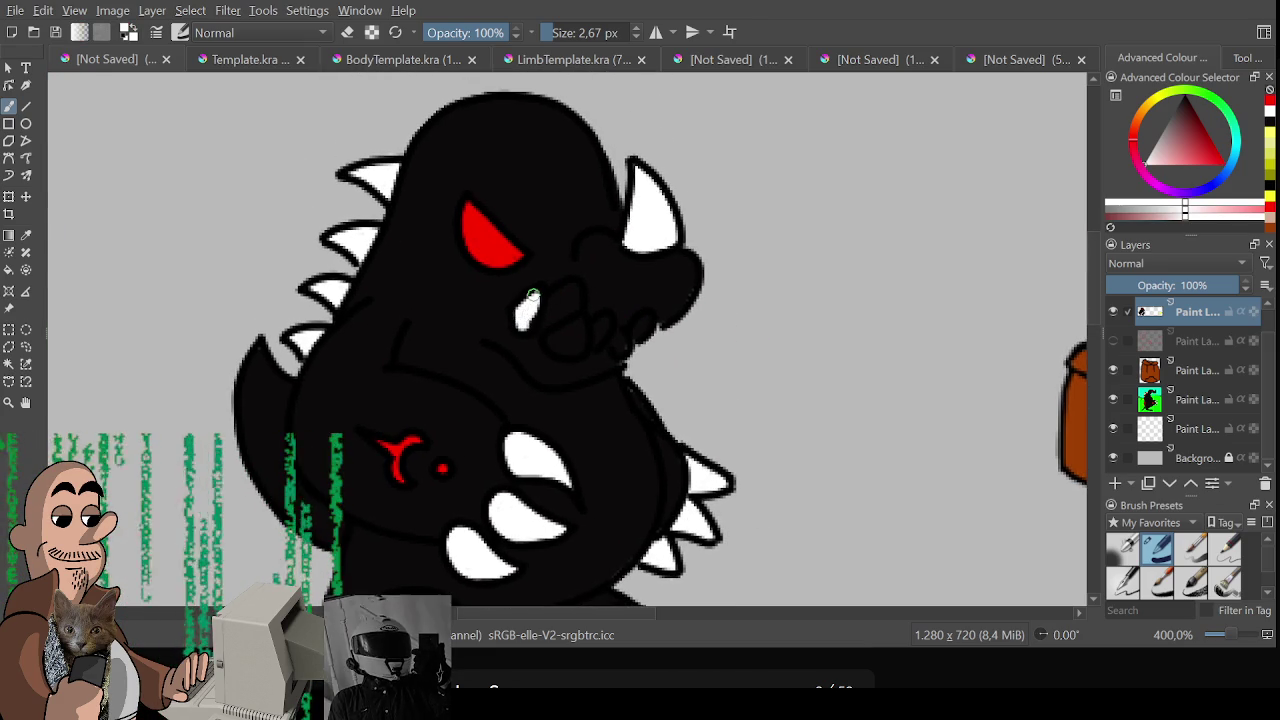
{"action": "mouse_move", "coordinate": [540, 298]}
{"action": "left_mouse_down"}
{"action": "mouse_move", "coordinate": [522, 328]}
{"action": "mouse_move", "coordinate": [565, 318]}
{"action": "mouse_move", "coordinate": [545, 330]}
{"action": "mouse_move", "coordinate": [568, 292]}
{"action": "mouse_move", "coordinate": [551, 338]}
{"action": "mouse_move", "coordinate": [576, 352]}
{"action": "mouse_move", "coordinate": [577, 326]}
{"action": "mouse_move", "coordinate": [556, 334]}
{"action": "mouse_move", "coordinate": [582, 346]}
{"action": "mouse_move", "coordinate": [602, 326]}
{"action": "mouse_move", "coordinate": [596, 340]}
{"action": "left_mouse_up"}
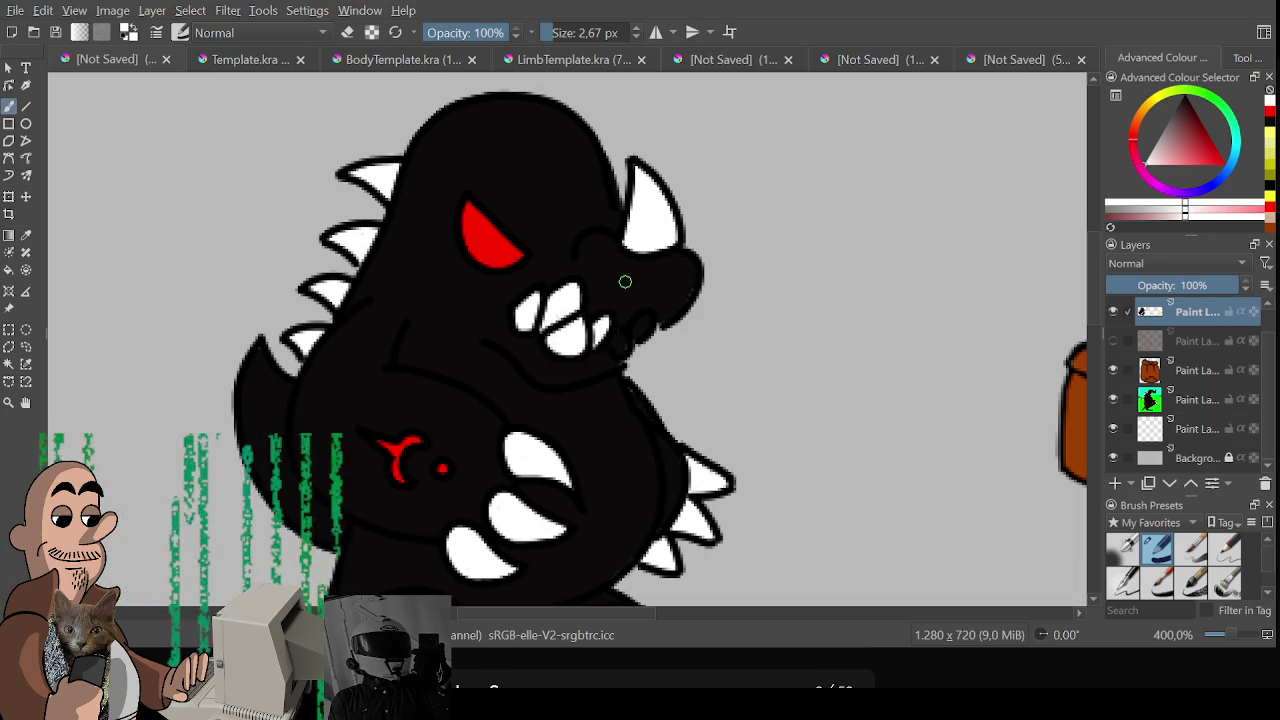
{"action": "scroll", "coordinate": [467, 326], "scroll_direction": "down", "scroll_amount": 1}
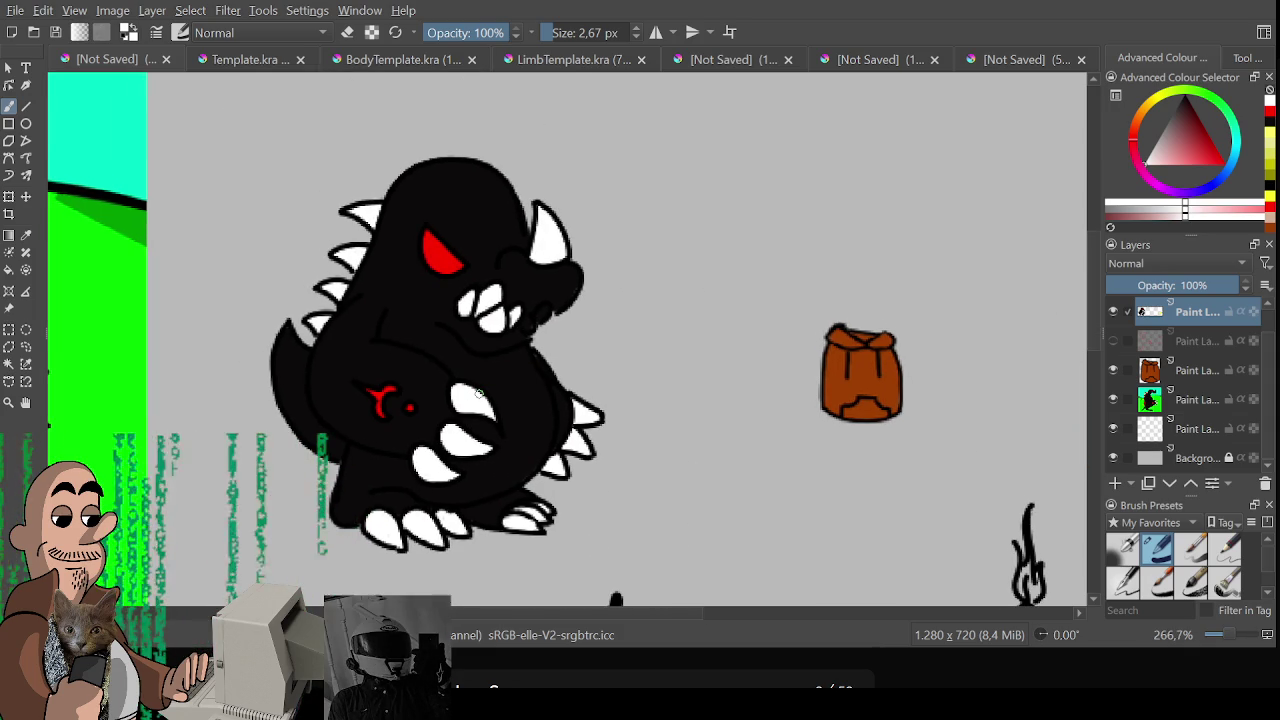
Add another small white tooth beside the monster's fangs
{"action": "scroll", "coordinate": [480, 394], "scroll_direction": "up", "scroll_amount": 1}
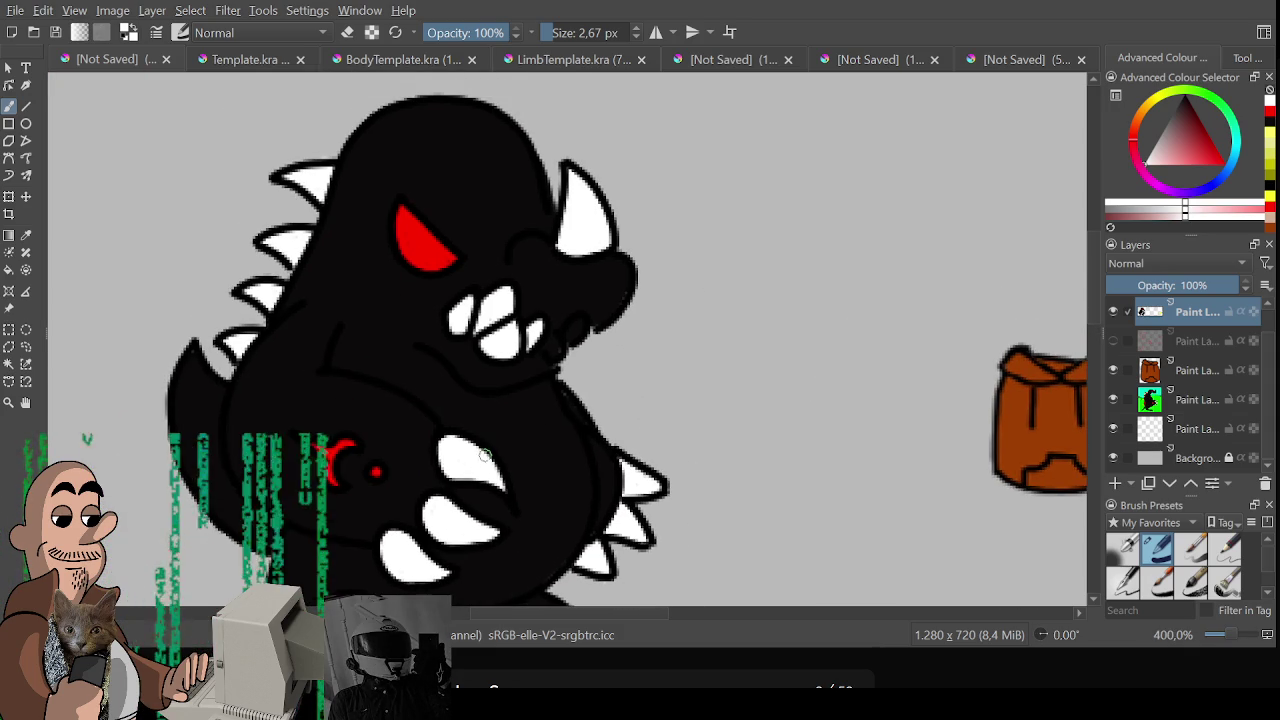
{"action": "left_click_drag", "start_coordinate": [564, 336], "coordinate": [578, 324]}
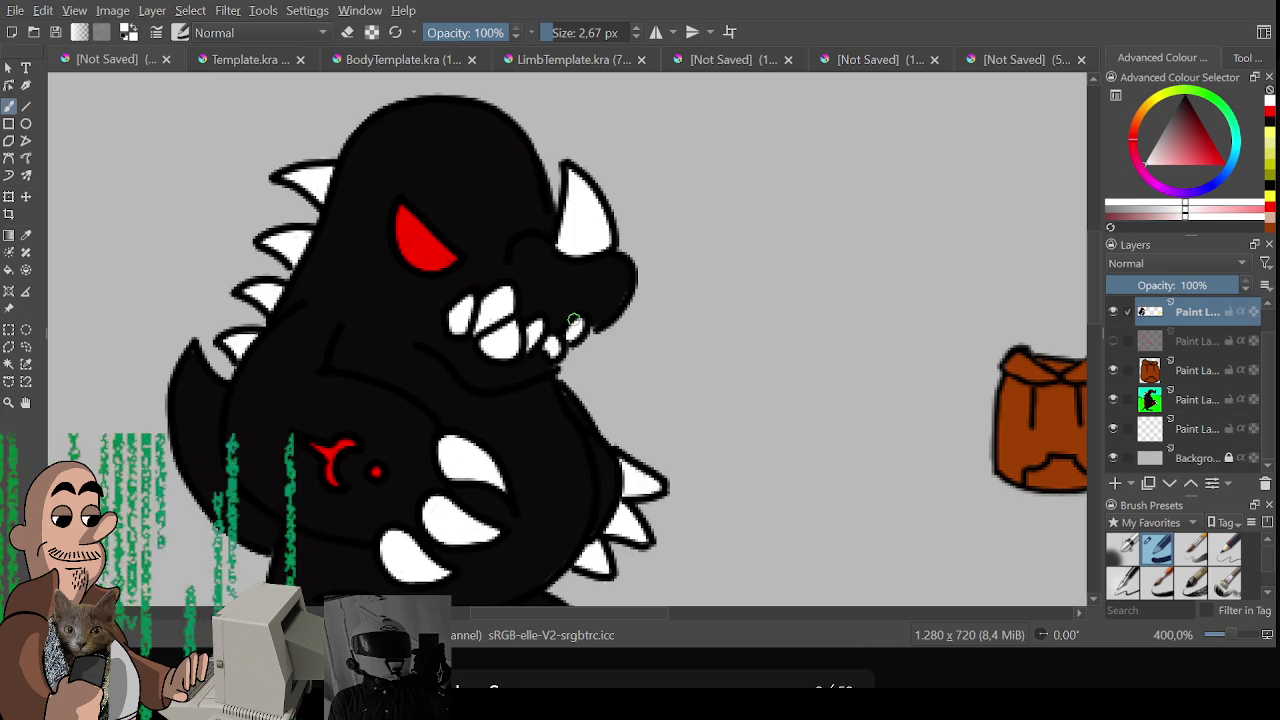
{"action": "scroll", "coordinate": [575, 320], "scroll_direction": "down", "scroll_amount": 2}
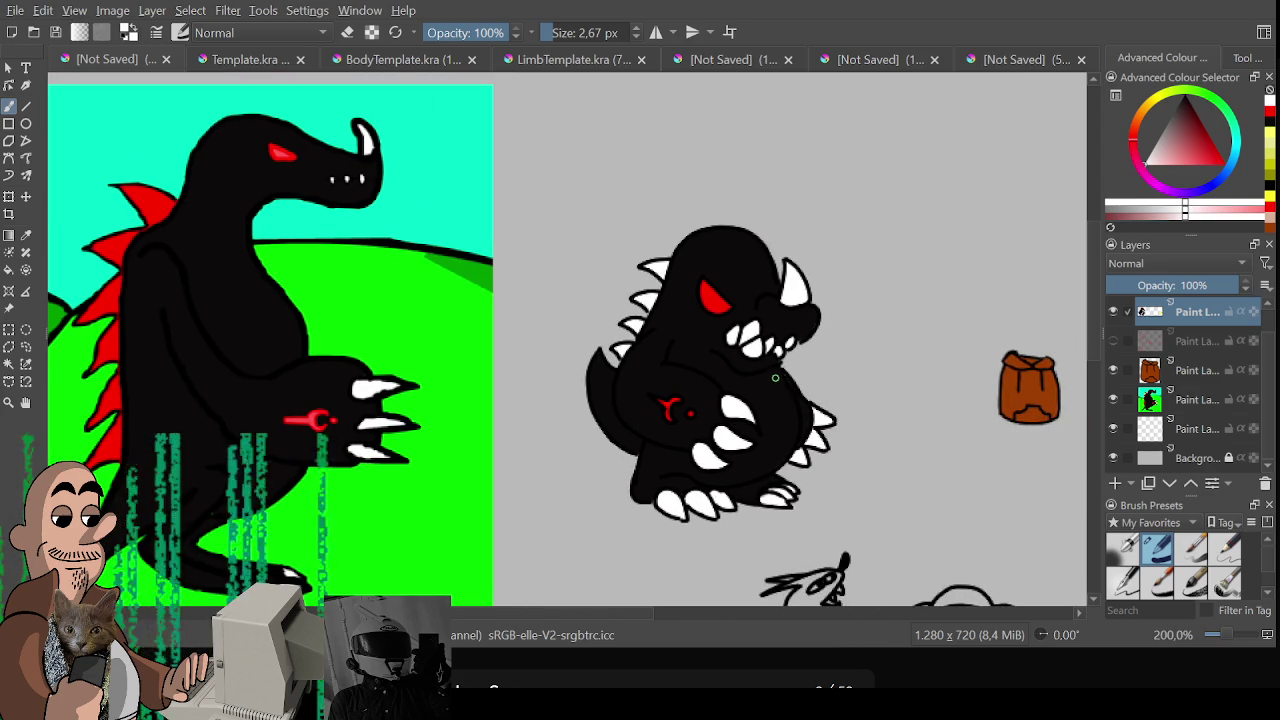
{"action": "left_click_drag", "start_coordinate": [778, 396], "coordinate": [718, 389]}
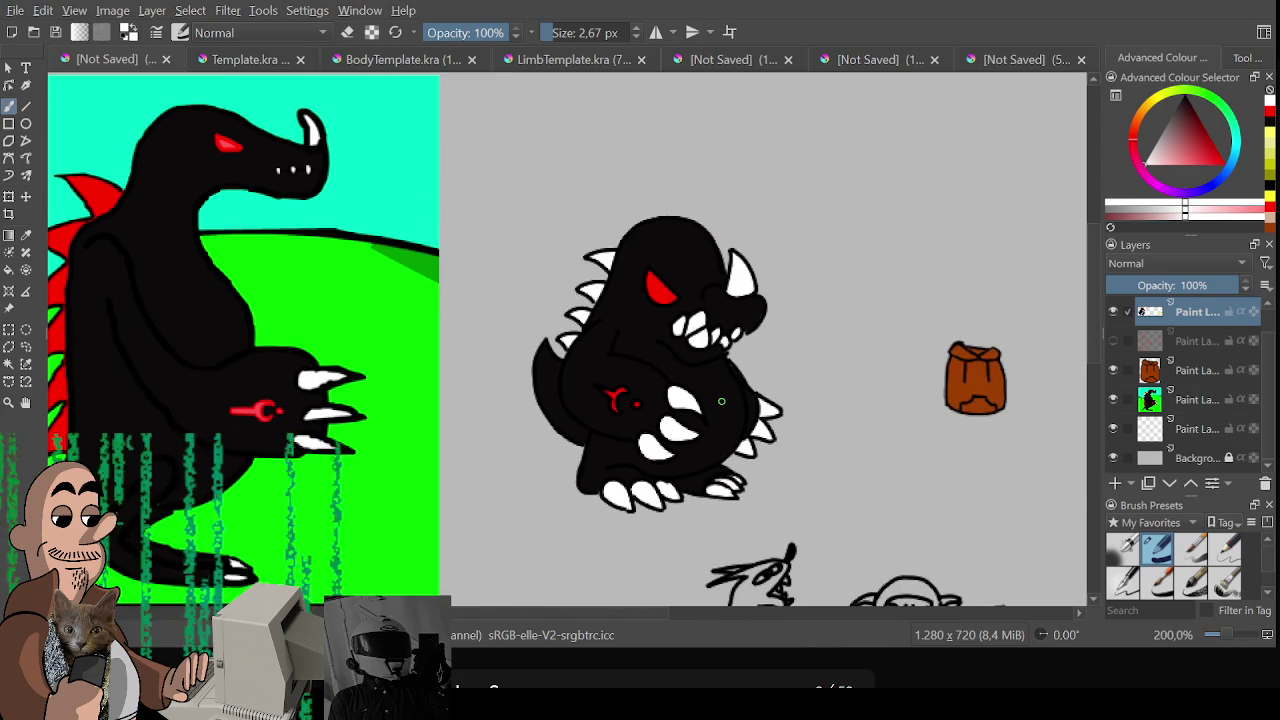
{"action": "left_click_drag", "start_coordinate": [722, 404], "coordinate": [705, 387]}
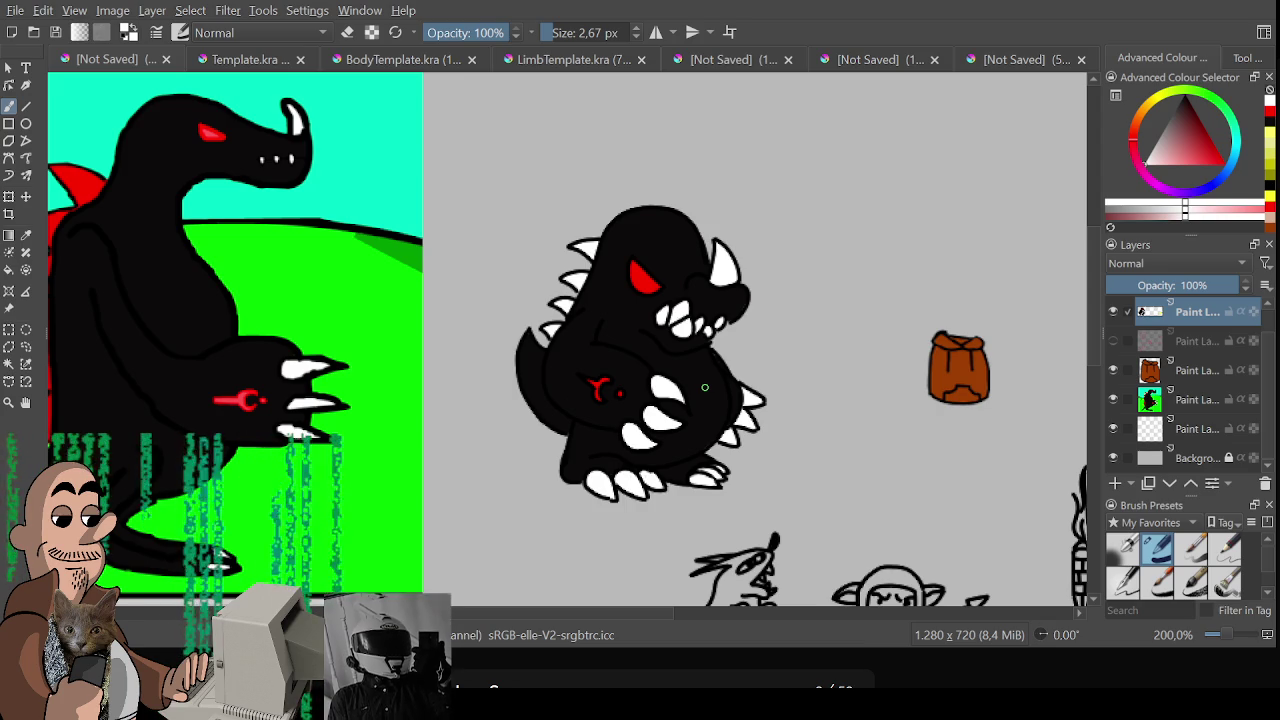
Pan and zoom to view all the doodles and pick up black from the drawing
{"action": "scroll", "coordinate": [705, 387], "scroll_direction": "down", "scroll_amount": 2}
{"action": "scroll", "coordinate": [703, 401], "scroll_direction": "down", "scroll_amount": 2}
{"action": "scroll", "coordinate": [655, 355], "scroll_direction": "up", "scroll_amount": 2}
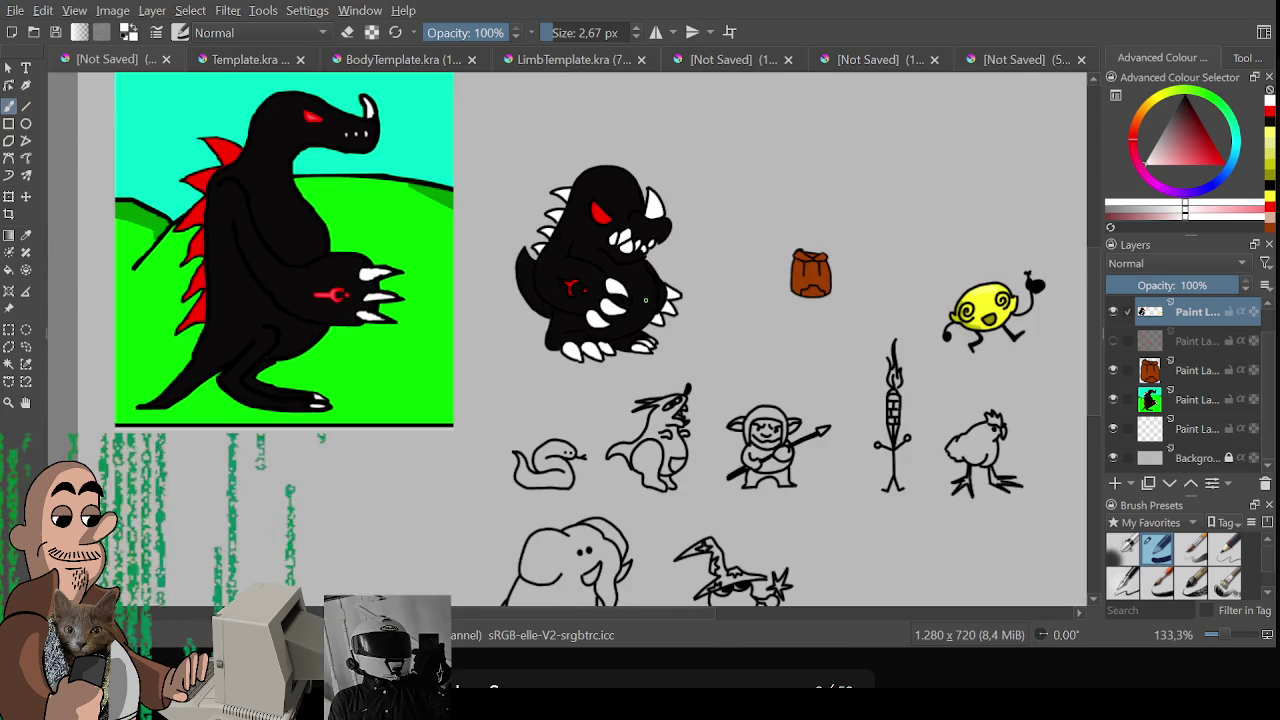
{"action": "left_click_drag", "start_coordinate": [655, 355], "coordinate": [578, 352]}
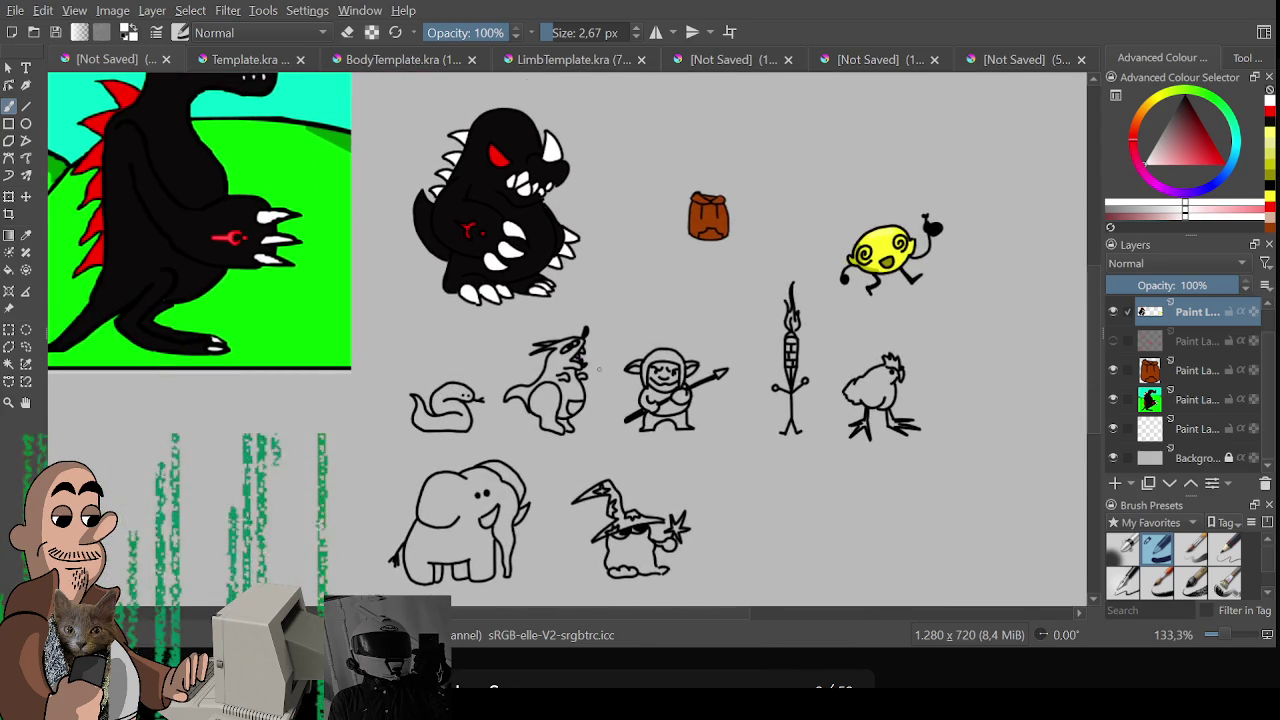
{"action": "scroll", "coordinate": [491, 461], "scroll_direction": "up", "scroll_amount": 2}
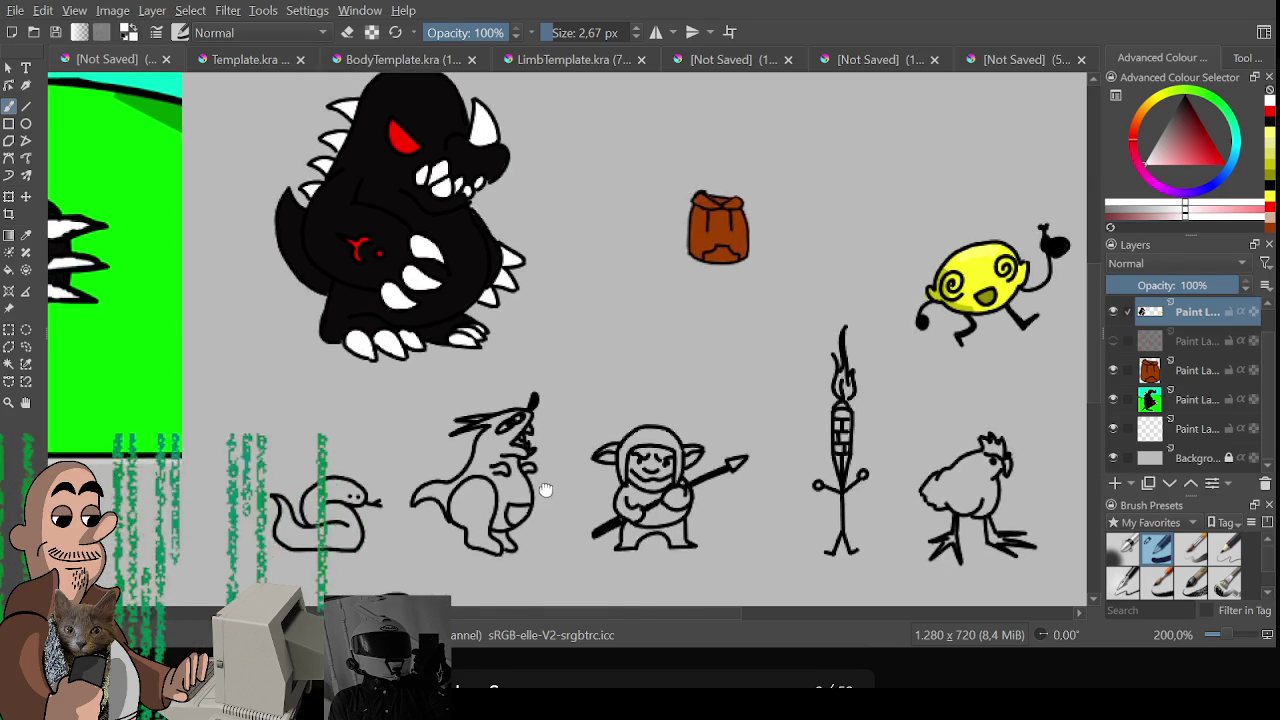
{"action": "left_click_drag", "start_coordinate": [465, 432], "coordinate": [471, 344]}
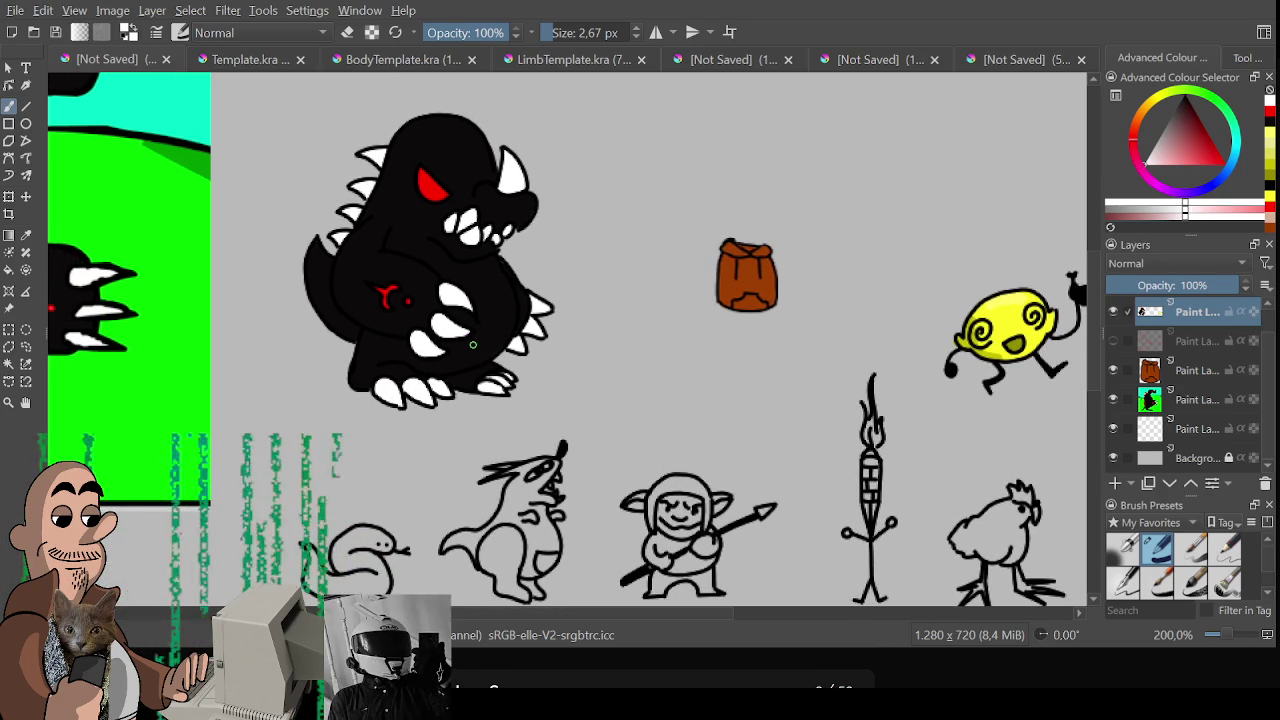
{"action": "left_click_drag", "start_coordinate": [470, 346], "coordinate": [478, 359]}
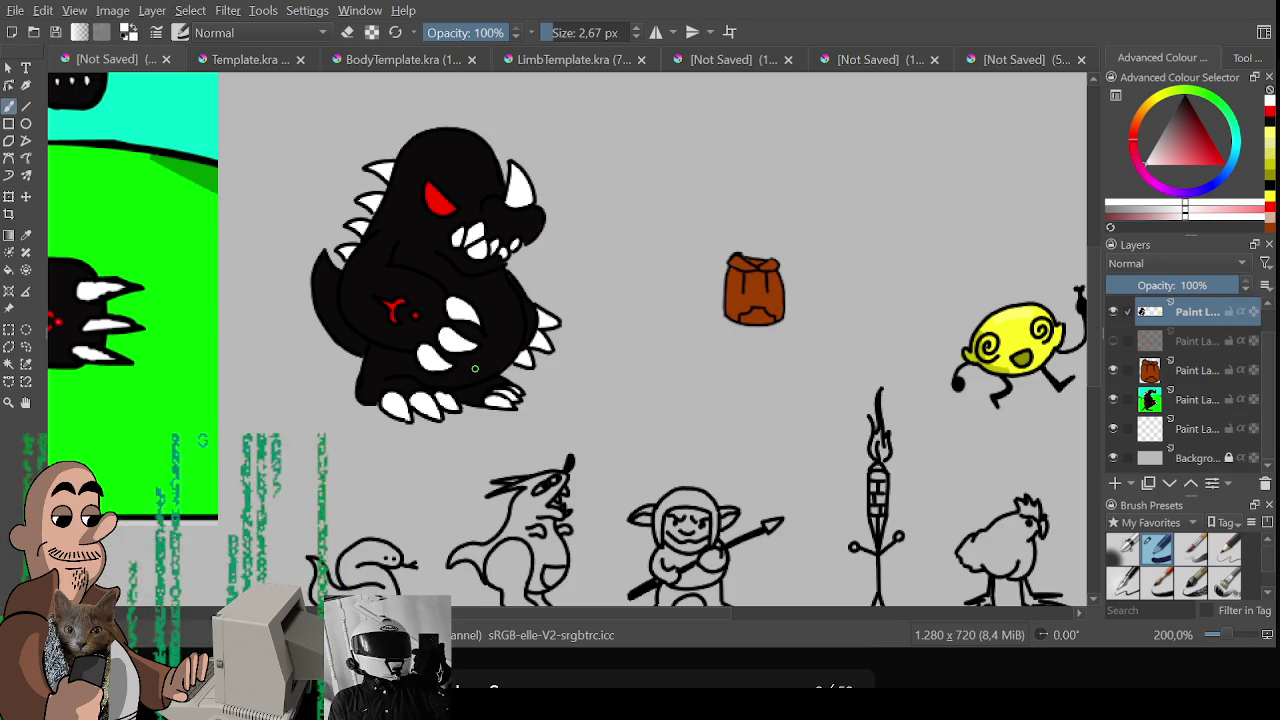
{"action": "scroll", "coordinate": [478, 345], "scroll_direction": "up", "scroll_amount": 1}
{"action": "scroll", "coordinate": [578, 227], "scroll_direction": "up", "scroll_amount": 1}
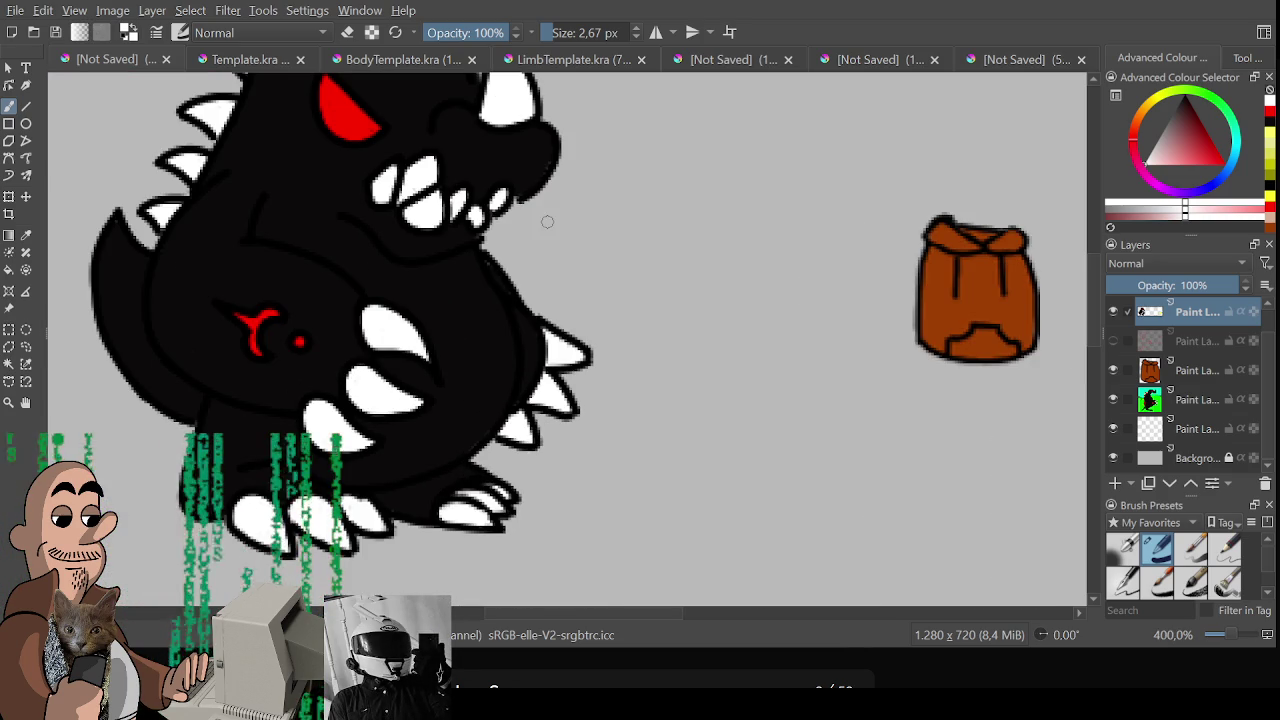
{"action": "left_click", "coordinate": [494, 341], "text": "ctrl"}
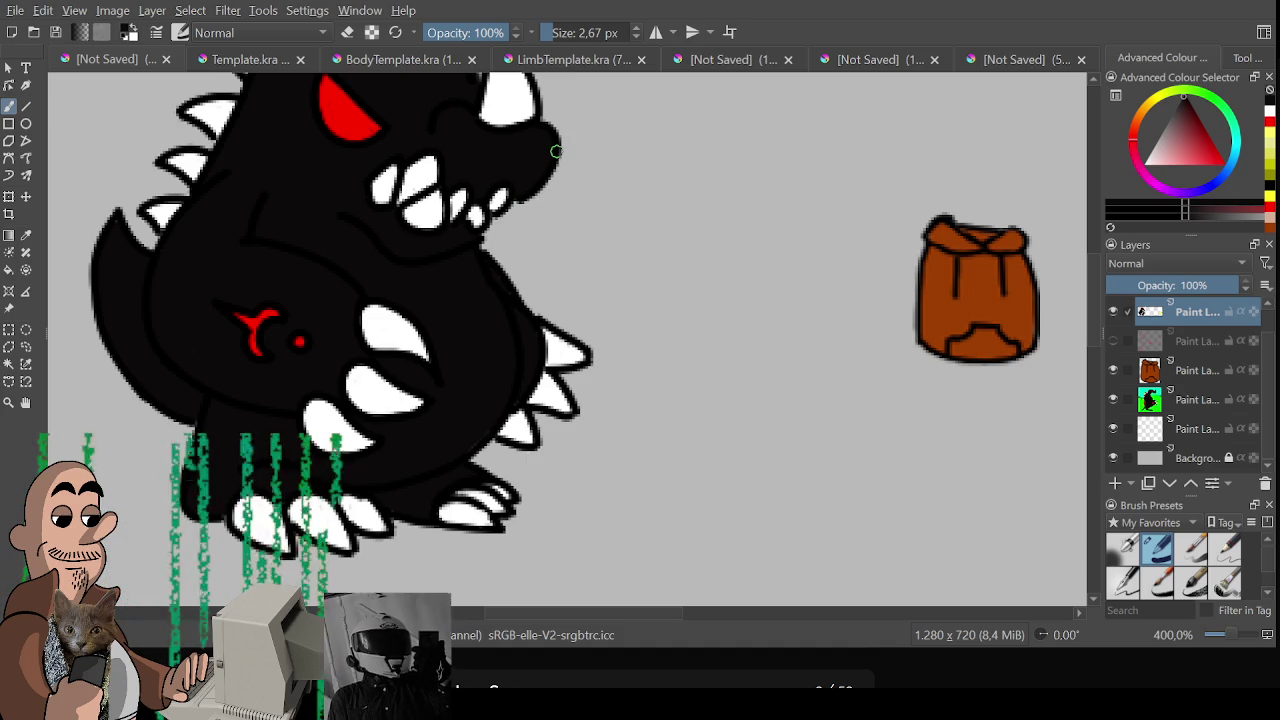
Sample the red of the reference dinosaur's claw symbol as the painting colour
{"action": "scroll", "coordinate": [556, 151], "scroll_direction": "down", "scroll_amount": 2}
{"action": "mouse_move", "coordinate": [600, 294]}
{"action": "left_mouse_down"}
{"action": "mouse_move", "coordinate": [773, 362]}
{"action": "mouse_move", "coordinate": [971, 376]}
{"action": "left_mouse_up"}
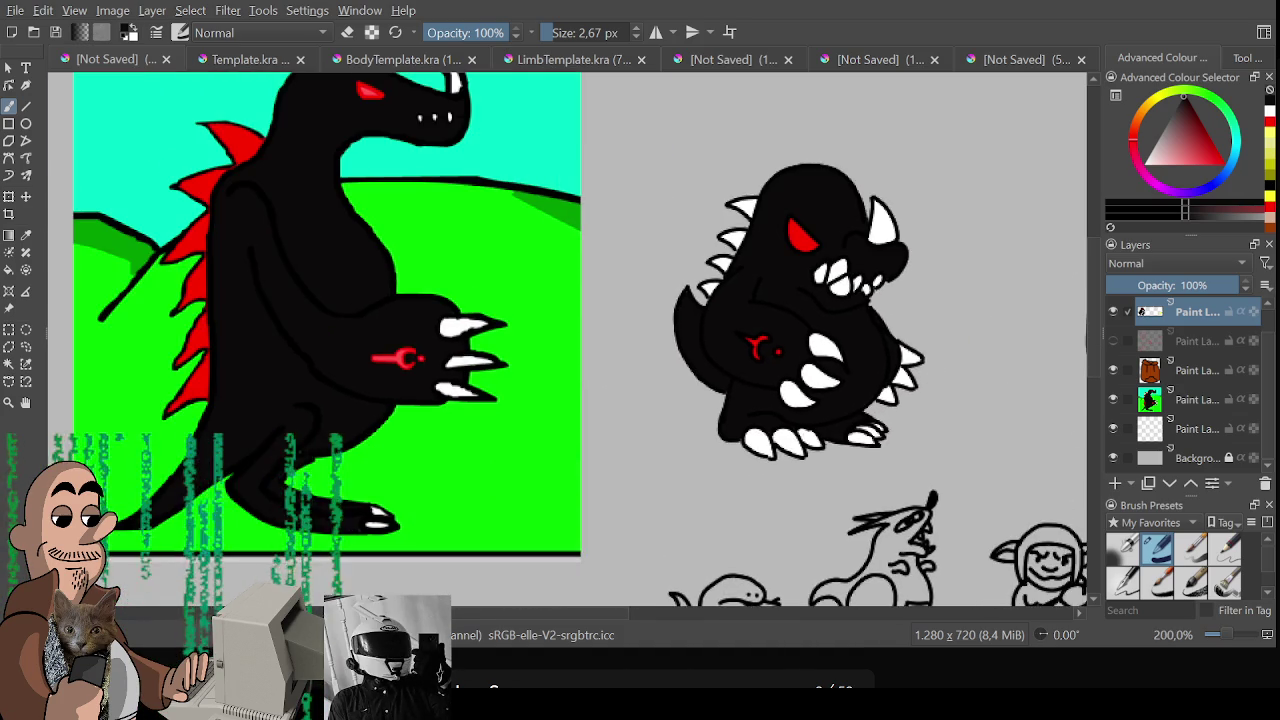
{"action": "scroll", "coordinate": [430, 360], "scroll_direction": "up", "scroll_amount": 1}
{"action": "scroll", "coordinate": [430, 360], "scroll_direction": "up", "scroll_amount": 1}
{"action": "scroll", "coordinate": [440, 365], "scroll_direction": "up", "scroll_amount": 1}
{"action": "left_click", "coordinate": [440, 365], "text": "ctrl"}
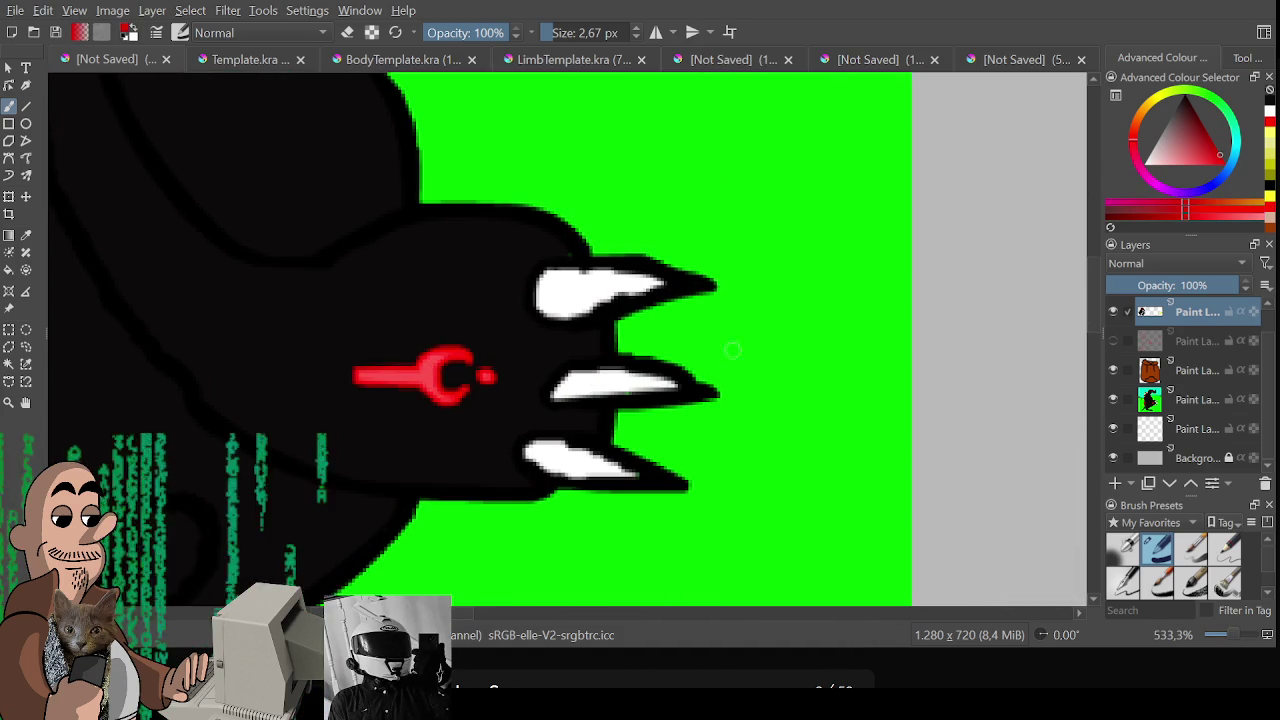
Add a new top paint layer and thicken the red belly mark, undoing an overlong stroke
{"action": "key", "text": "ctrl+Tab"}
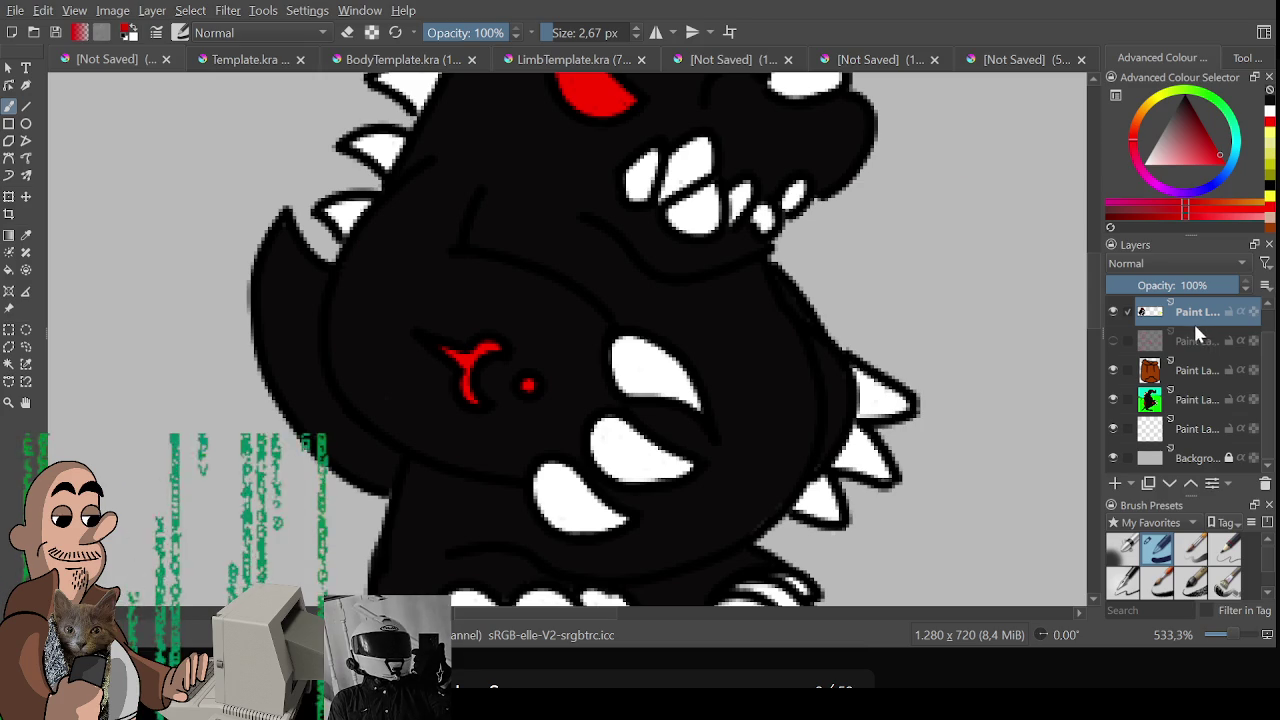
{"action": "key", "text": "Insert"}
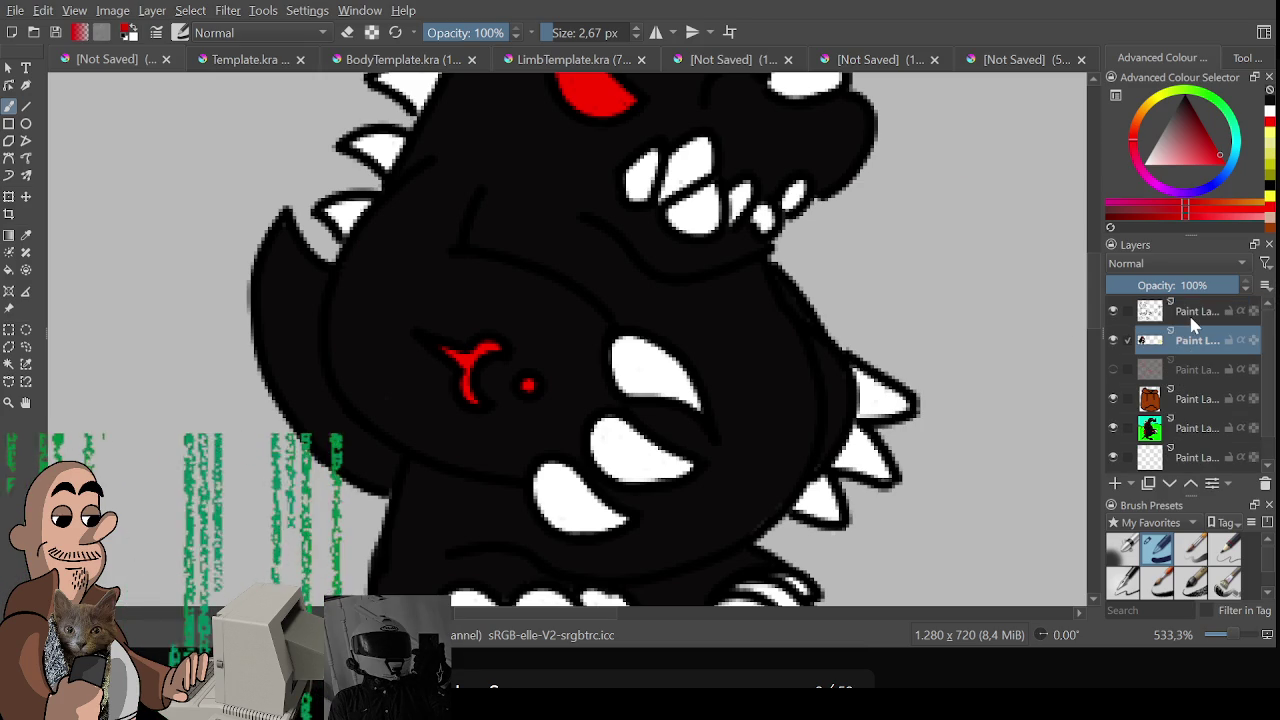
{"action": "mouse_move", "coordinate": [414, 332]}
{"action": "left_mouse_down"}
{"action": "mouse_move", "coordinate": [468, 356]}
{"action": "mouse_move", "coordinate": [434, 337]}
{"action": "mouse_move", "coordinate": [509, 346]}
{"action": "mouse_move", "coordinate": [480, 366]}
{"action": "mouse_move", "coordinate": [486, 402]}
{"action": "mouse_move", "coordinate": [452, 392]}
{"action": "mouse_move", "coordinate": [438, 351]}
{"action": "mouse_move", "coordinate": [469, 363]}
{"action": "mouse_move", "coordinate": [471, 346]}
{"action": "mouse_move", "coordinate": [491, 343]}
{"action": "mouse_move", "coordinate": [466, 389]}
{"action": "left_mouse_up"}
{"action": "key", "text": "ctrl+z"}
{"action": "key", "text": "ctrl+z"}
Resample the red and enlarge the red dot beside the belly mark
{"action": "left_click", "coordinate": [436, 345], "text": "ctrl"}
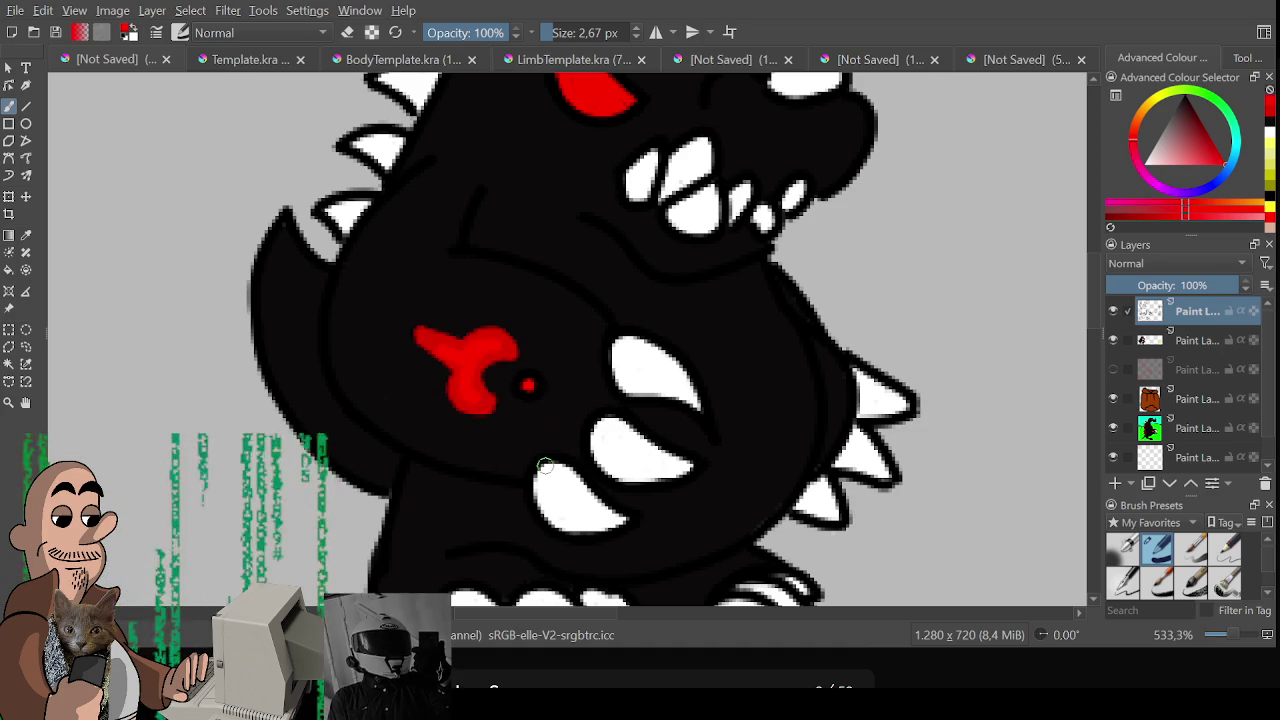
{"action": "left_click", "coordinate": [498, 350], "text": "ctrl"}
{"action": "left_click_drag", "start_coordinate": [518, 380], "coordinate": [534, 390]}
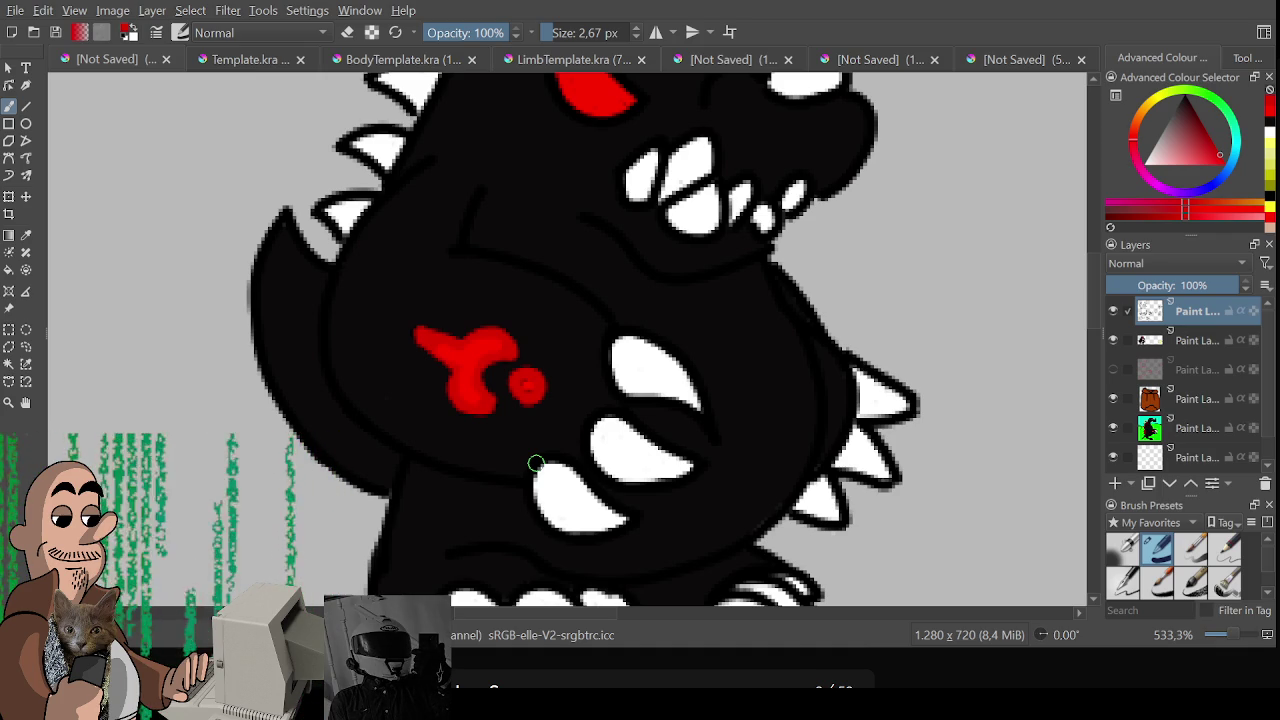
{"action": "scroll", "coordinate": [646, 426], "scroll_direction": "down", "scroll_amount": 1}
{"action": "scroll", "coordinate": [603, 376], "scroll_direction": "down", "scroll_amount": 2}
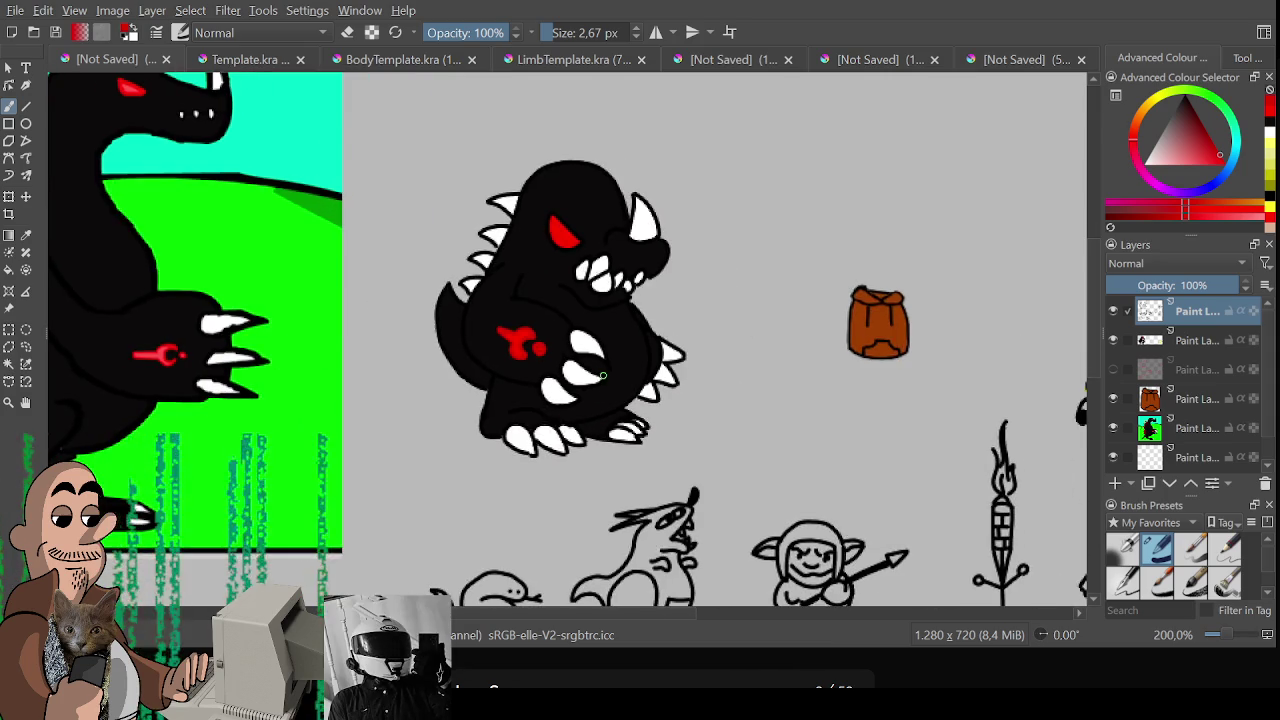
Sample black from the monster's outline, touch up a claw tip, and shrink the brush to 1.43 px
{"action": "scroll", "coordinate": [603, 376], "scroll_direction": "down", "scroll_amount": 2}
{"action": "scroll", "coordinate": [608, 400], "scroll_direction": "up", "scroll_amount": 2}
{"action": "scroll", "coordinate": [610, 430], "scroll_direction": "down", "scroll_amount": 2}
{"action": "scroll", "coordinate": [613, 449], "scroll_direction": "up", "scroll_amount": 3}
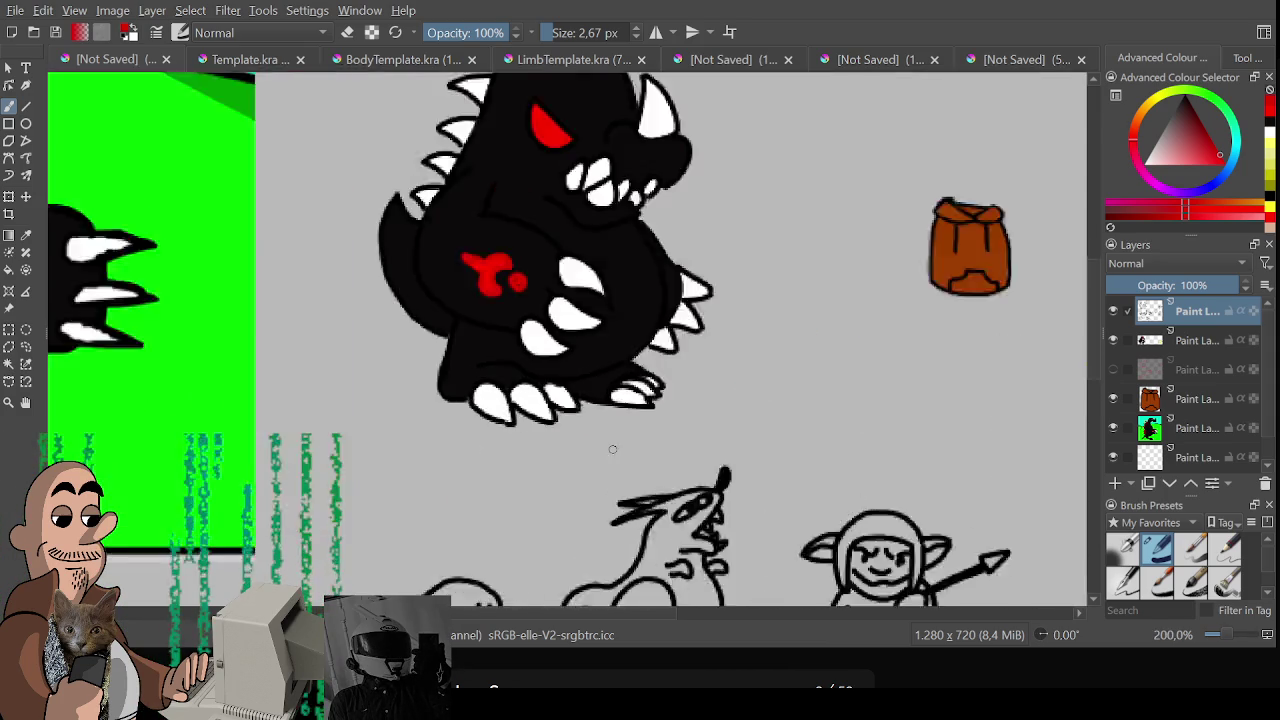
{"action": "scroll", "coordinate": [613, 449], "scroll_direction": "up", "scroll_amount": 2}
{"action": "left_click", "coordinate": [458, 410], "text": "ctrl"}
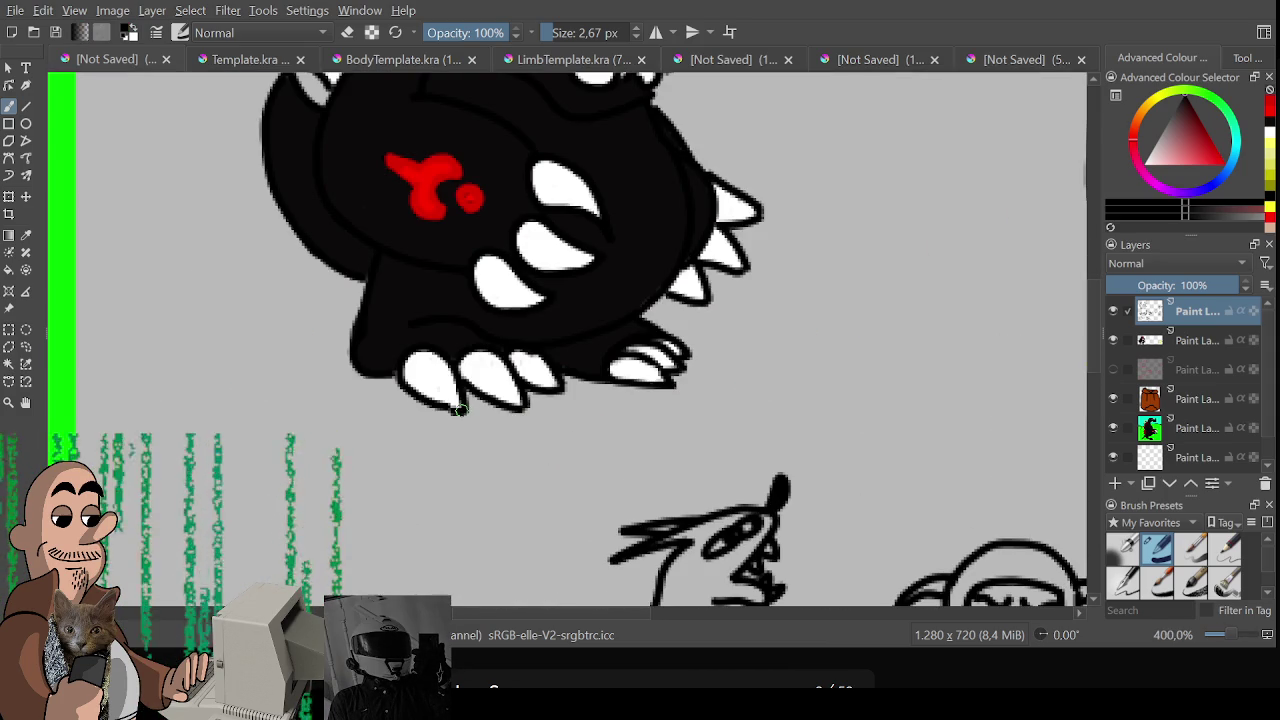
{"action": "left_click_drag", "start_coordinate": [458, 410], "coordinate": [463, 413]}
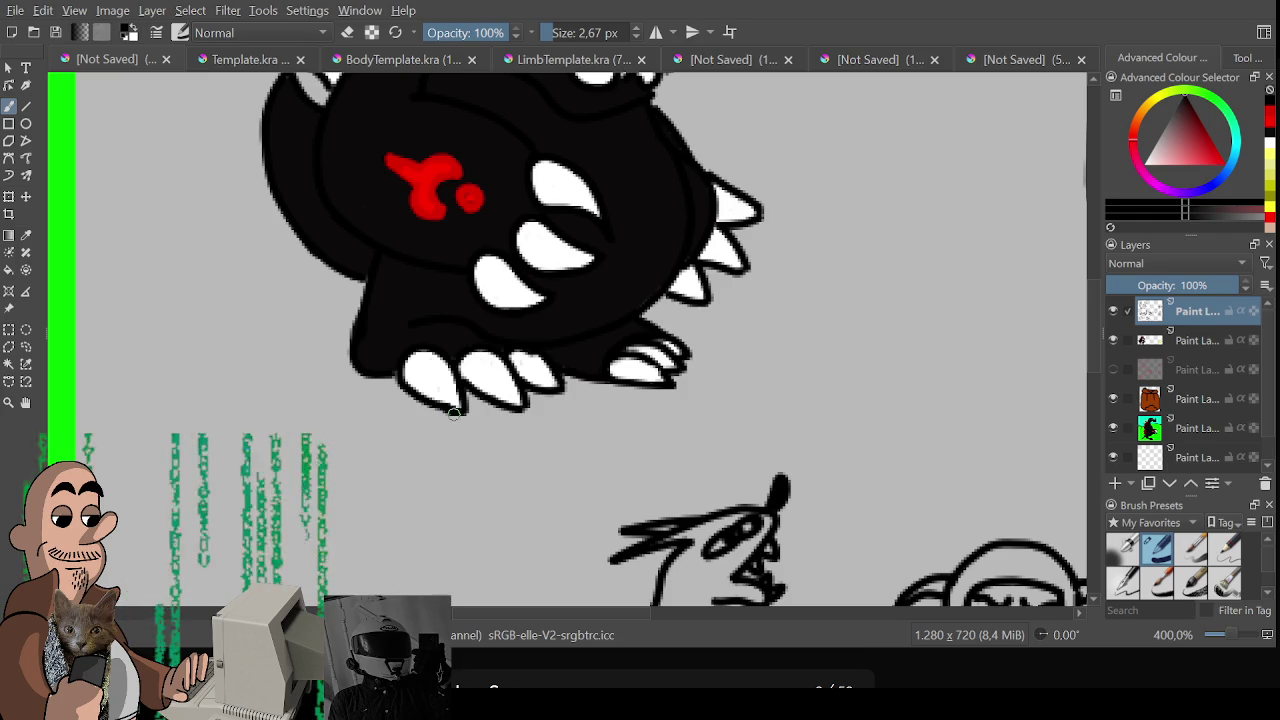
{"action": "key", "text": "bracketleft"}
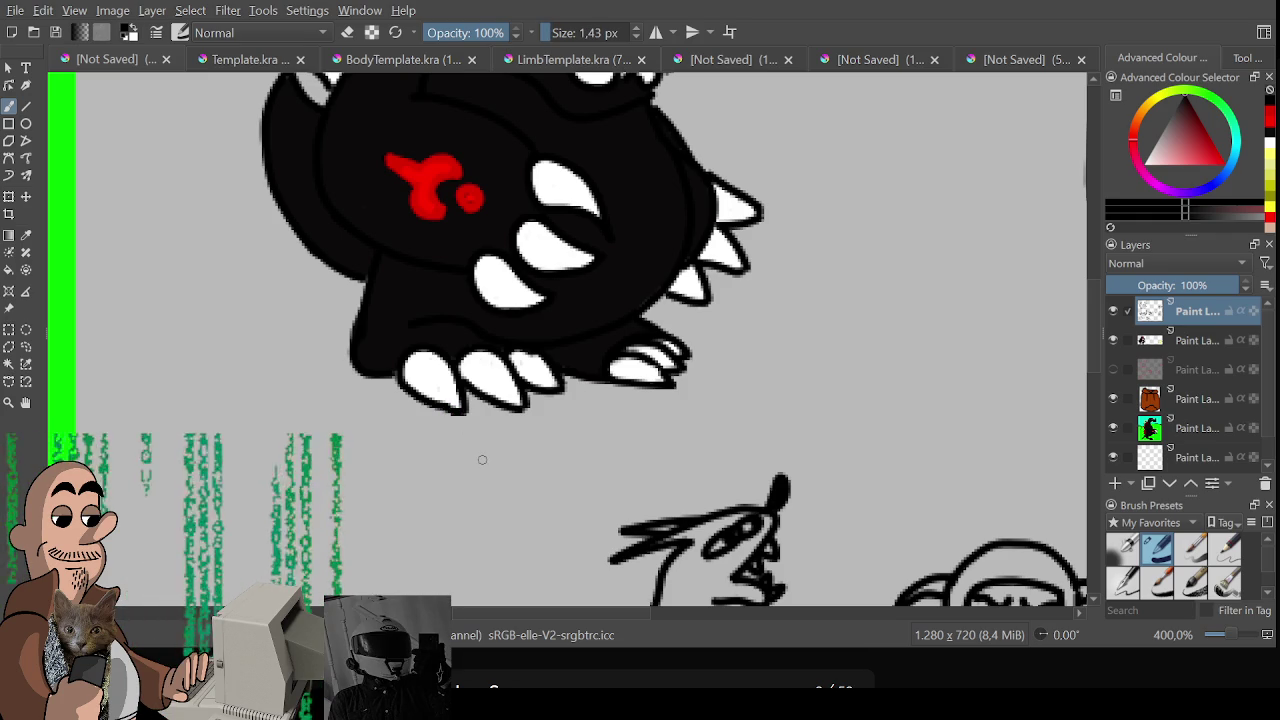
{"action": "scroll", "coordinate": [482, 460], "scroll_direction": "down", "scroll_amount": 4}
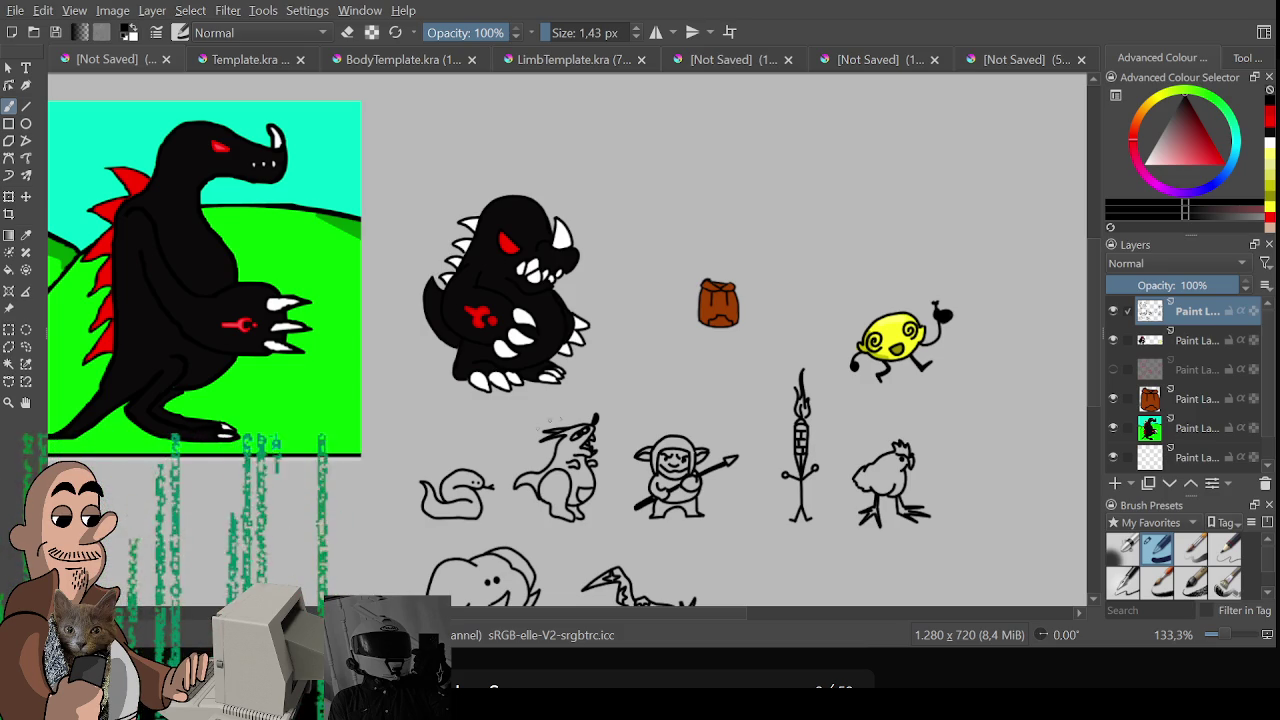
{"action": "scroll", "coordinate": [557, 420], "scroll_direction": "up", "scroll_amount": 2}
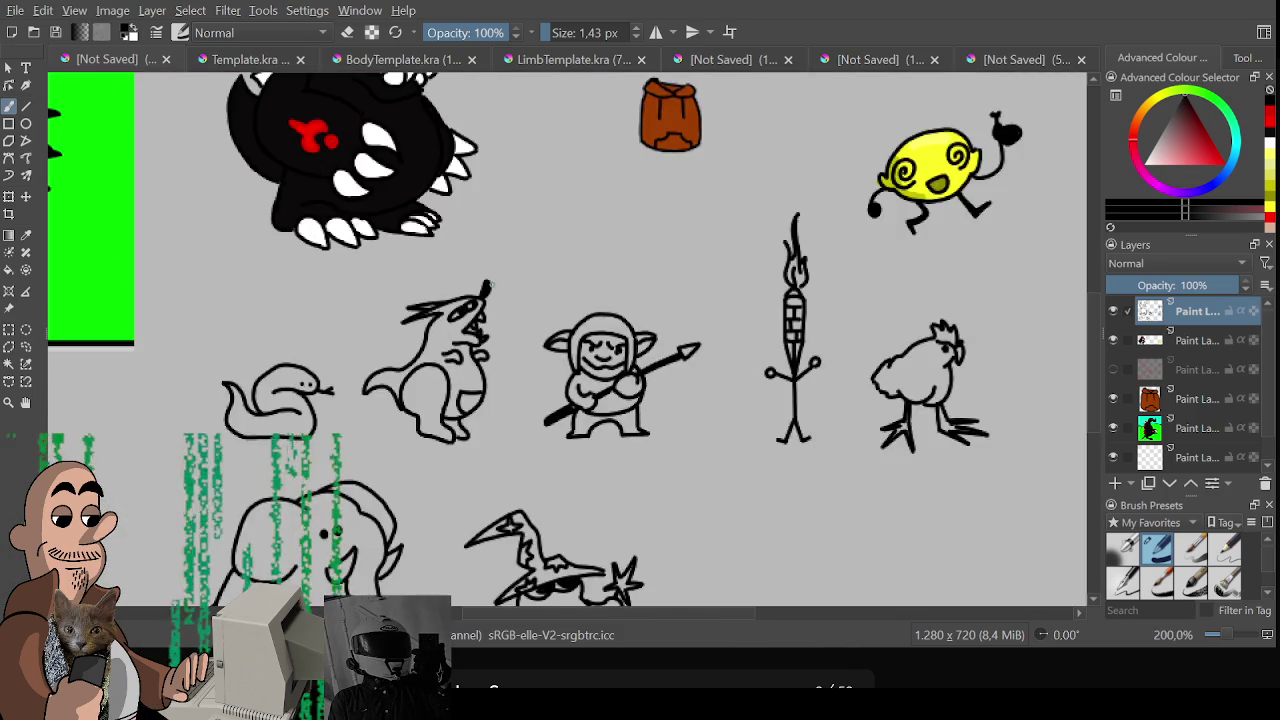
{"action": "scroll", "coordinate": [487, 287], "scroll_direction": "down", "scroll_amount": 3}
{"action": "scroll", "coordinate": [527, 391], "scroll_direction": "up", "scroll_amount": 1}
{"action": "scroll", "coordinate": [527, 391], "scroll_direction": "up", "scroll_amount": 1}
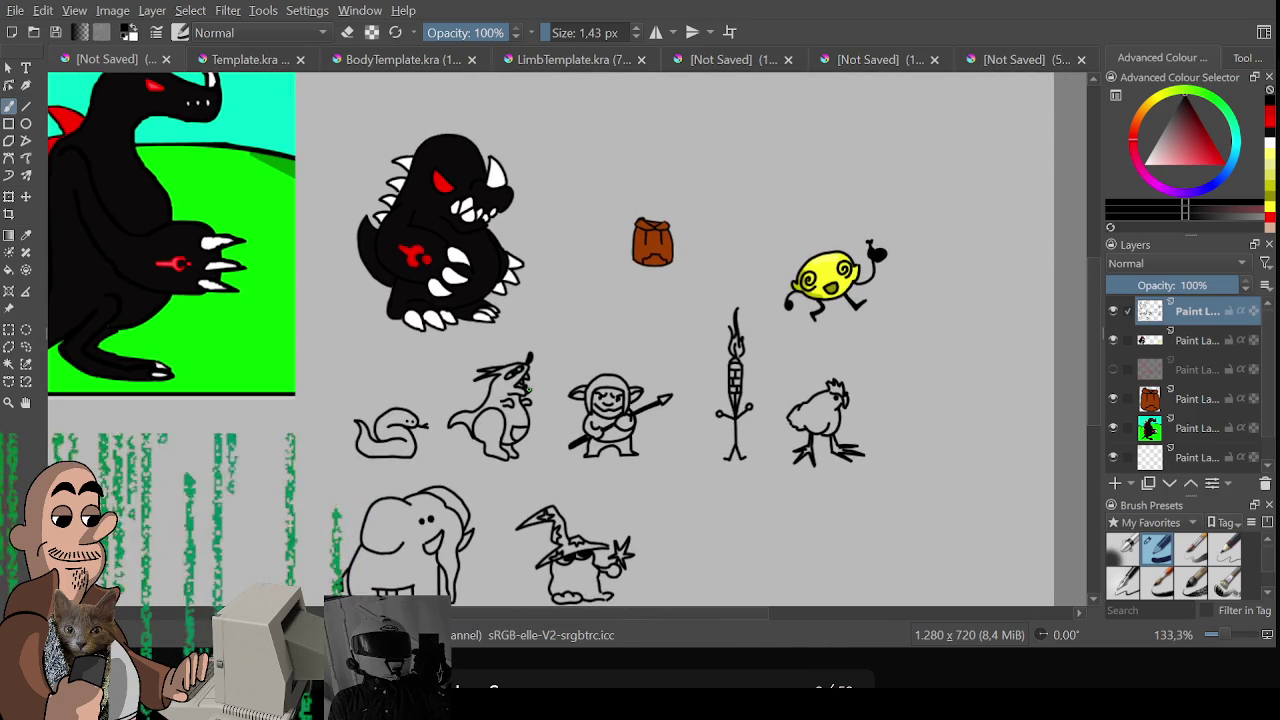
{"action": "left_click_drag", "start_coordinate": [527, 391], "coordinate": [628, 407]}
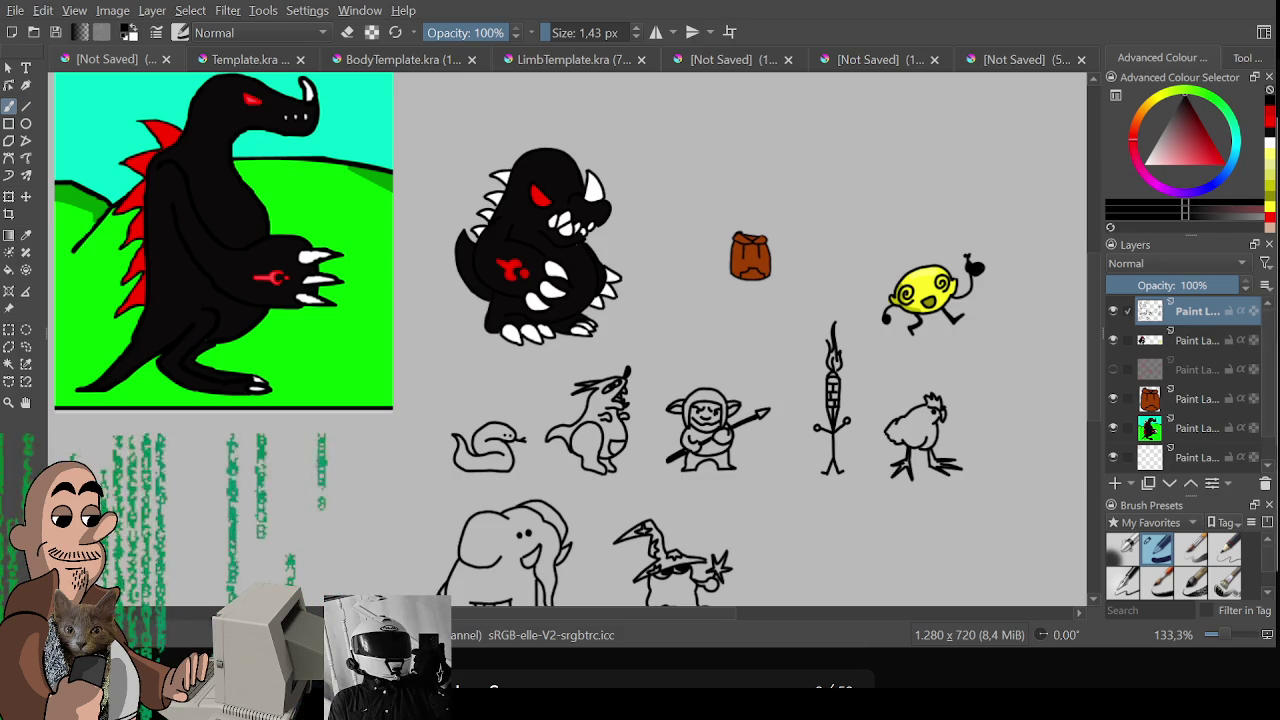
{"action": "scroll", "coordinate": [585, 340], "scroll_direction": "up", "scroll_amount": 1}
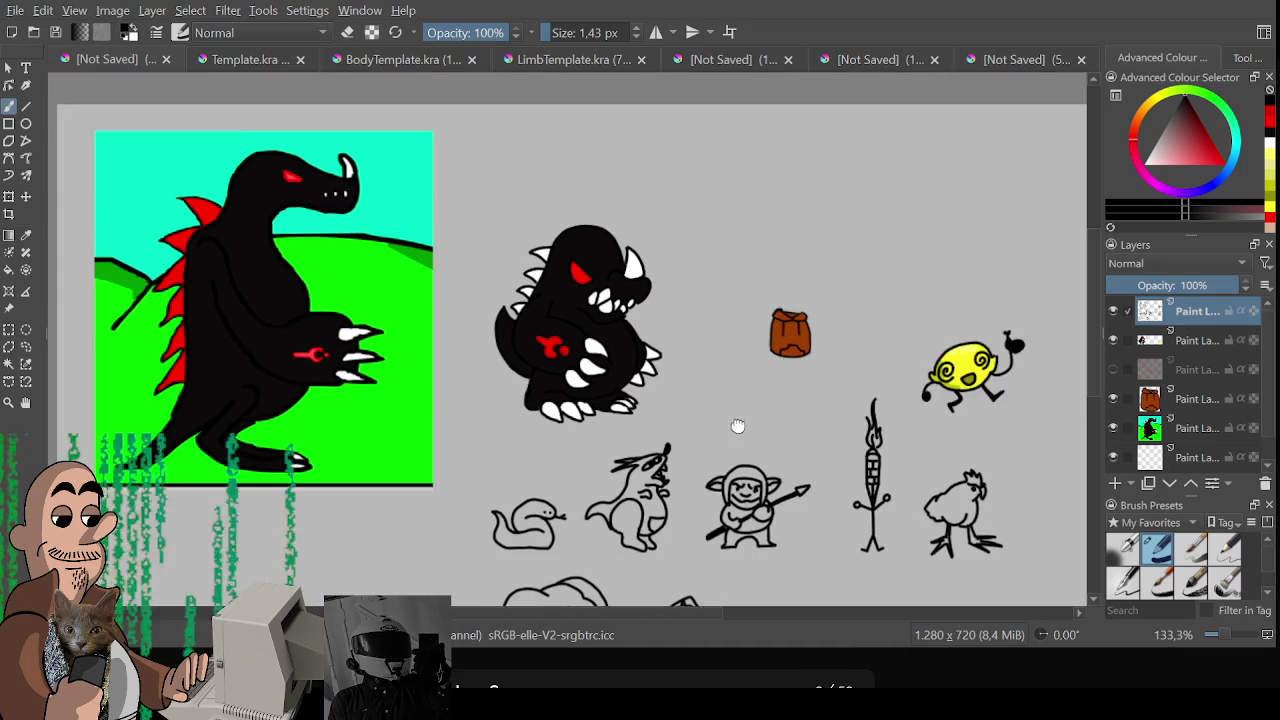
Pan the sprite sheet to bring the elephant and wizard into view, then pick green as the paint colour
{"action": "scroll", "coordinate": [613, 326], "scroll_direction": "up", "scroll_amount": 3}
{"action": "scroll", "coordinate": [613, 330], "scroll_direction": "down", "scroll_amount": 3}
{"action": "scroll", "coordinate": [613, 330], "scroll_direction": "up", "scroll_amount": 3}
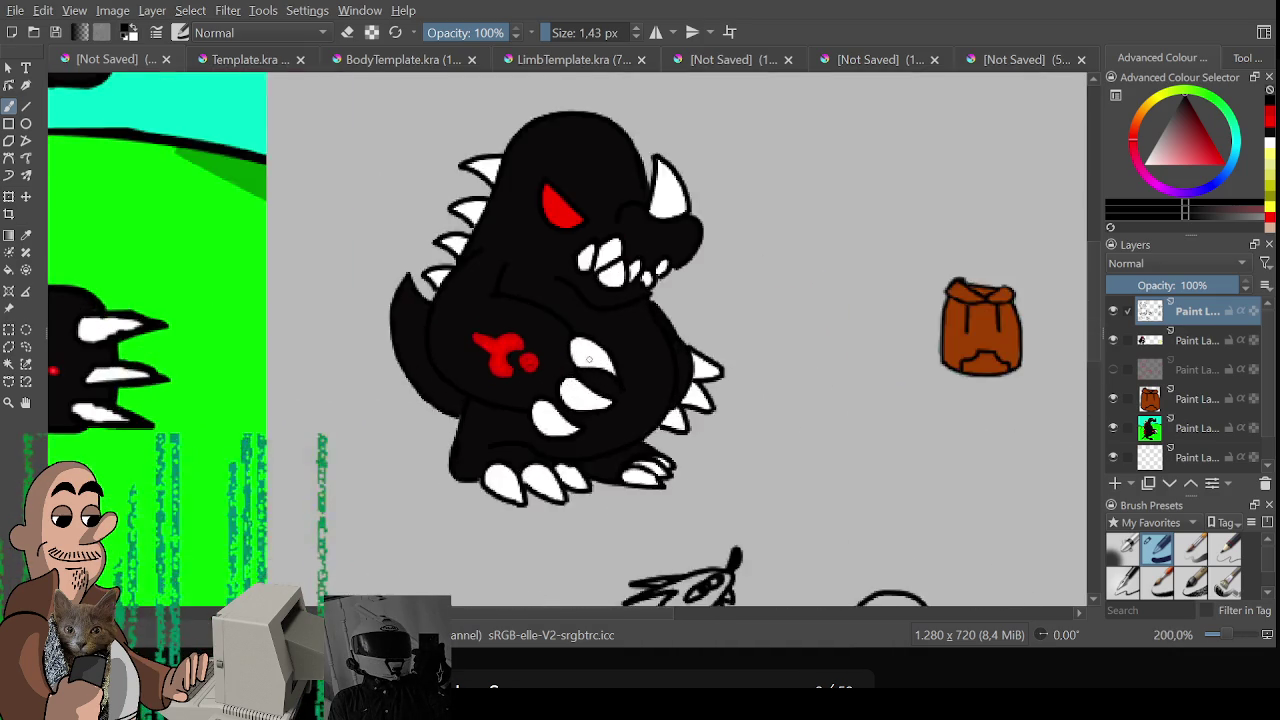
{"action": "scroll", "coordinate": [843, 463], "scroll_direction": "down", "scroll_amount": 2}
{"action": "scroll", "coordinate": [843, 463], "scroll_direction": "down", "scroll_amount": 2}
{"action": "scroll", "coordinate": [843, 463], "scroll_direction": "up", "scroll_amount": 3}
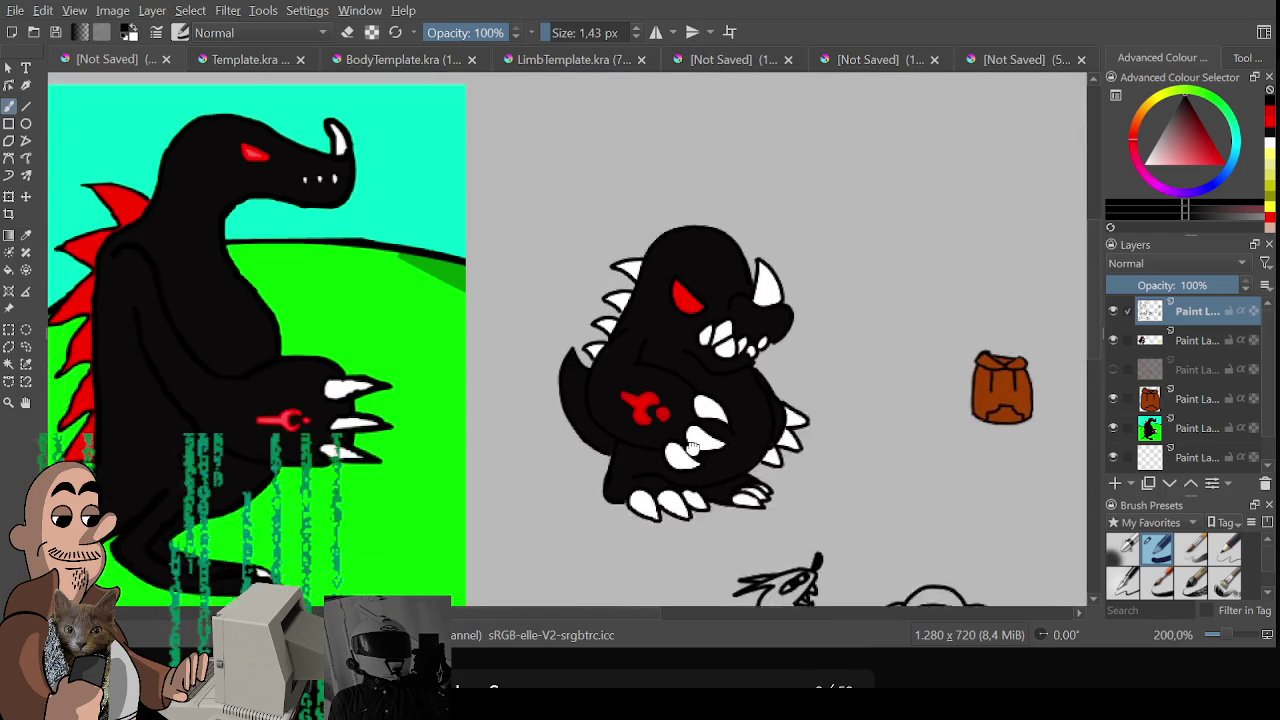
{"action": "scroll", "coordinate": [760, 440], "scroll_direction": "up", "scroll_amount": 1}
{"action": "scroll", "coordinate": [727, 430], "scroll_direction": "up", "scroll_amount": 1}
{"action": "mouse_move", "coordinate": [727, 430]}
{"action": "left_mouse_down"}
{"action": "mouse_move", "coordinate": [479, 461]}
{"action": "mouse_move", "coordinate": [741, 305]}
{"action": "mouse_move", "coordinate": [840, 475]}
{"action": "mouse_move", "coordinate": [756, 375]}
{"action": "left_mouse_up"}
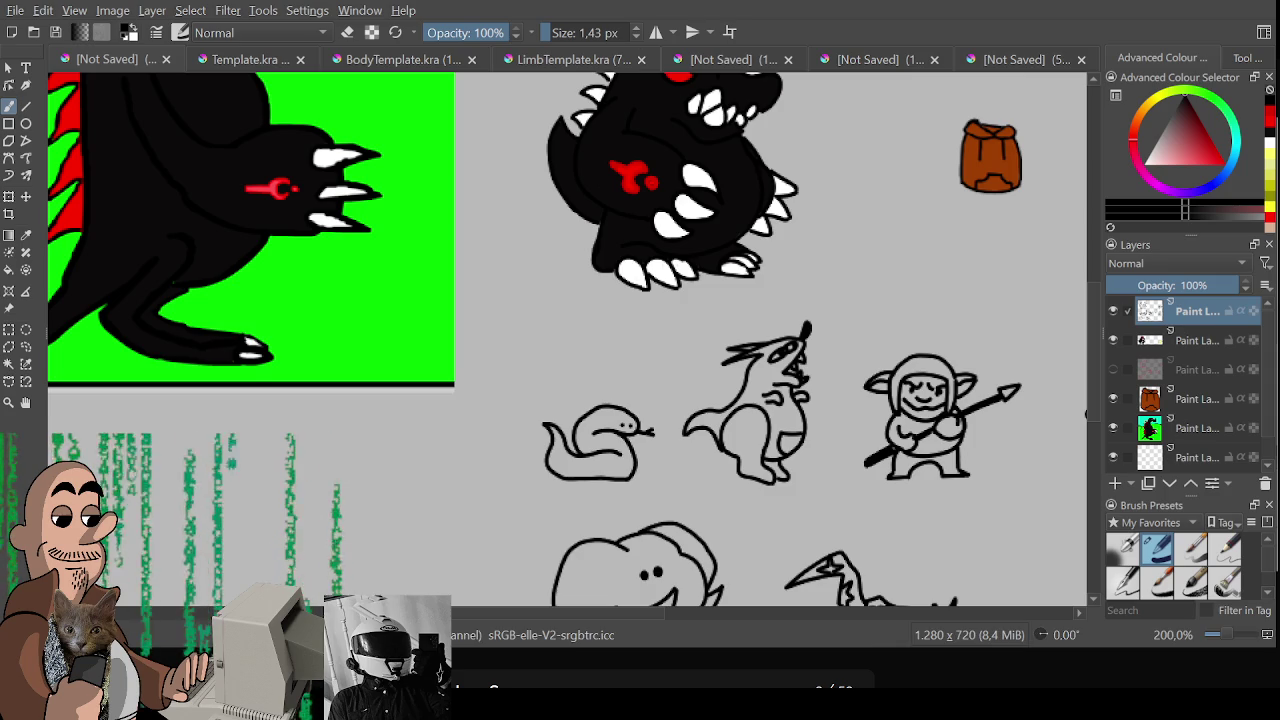
{"action": "left_click_drag", "start_coordinate": [664, 108], "coordinate": [642, 168]}
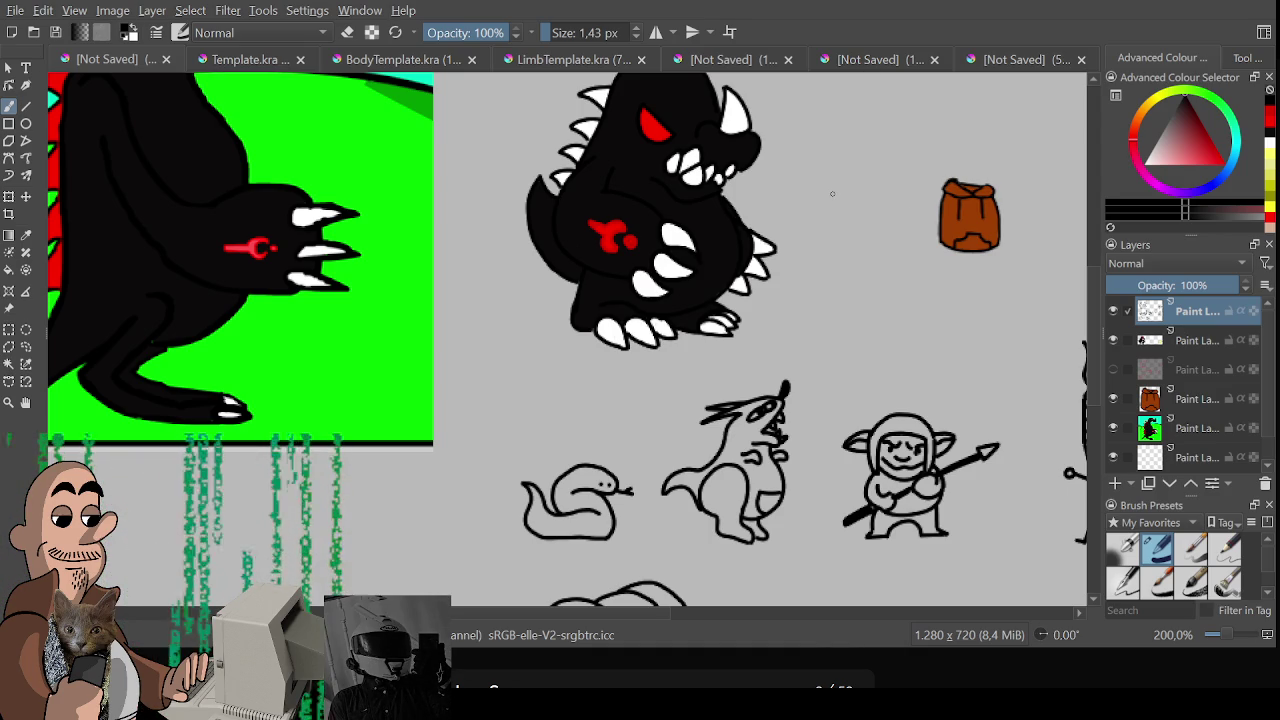
{"action": "left_click_drag", "start_coordinate": [827, 191], "coordinate": [732, 106]}
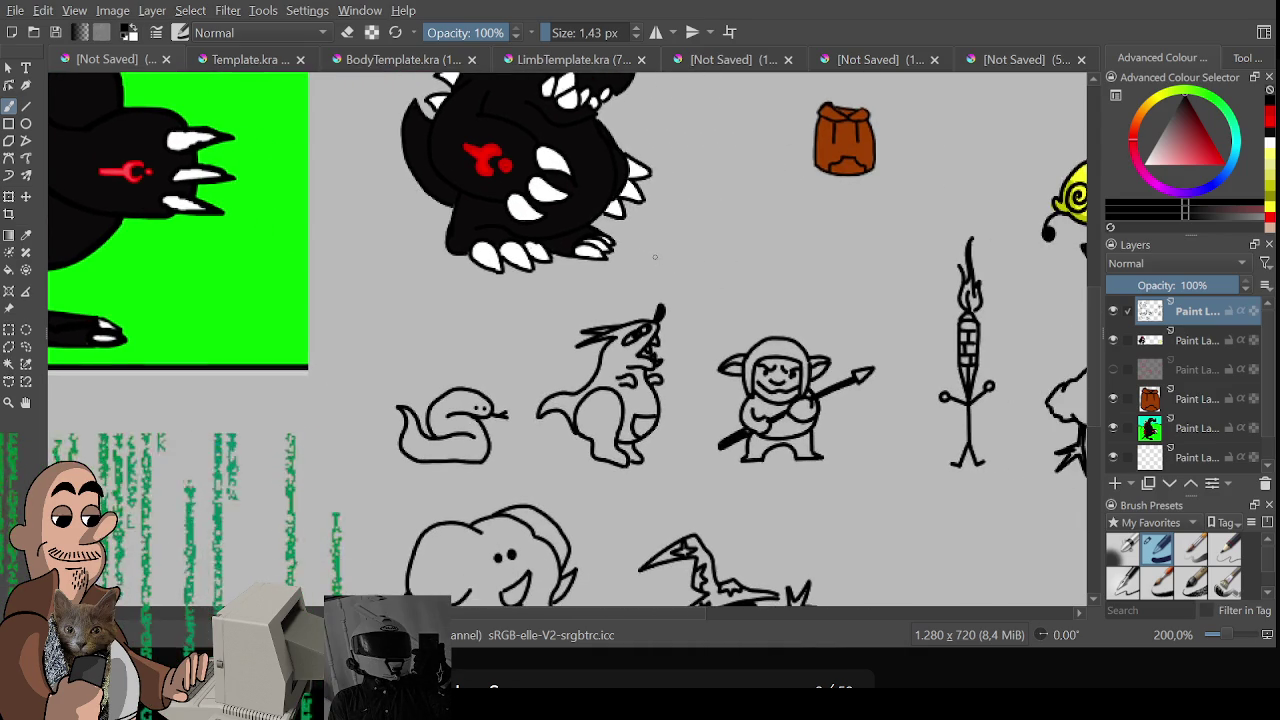
{"action": "left_click", "coordinate": [1196, 104]}
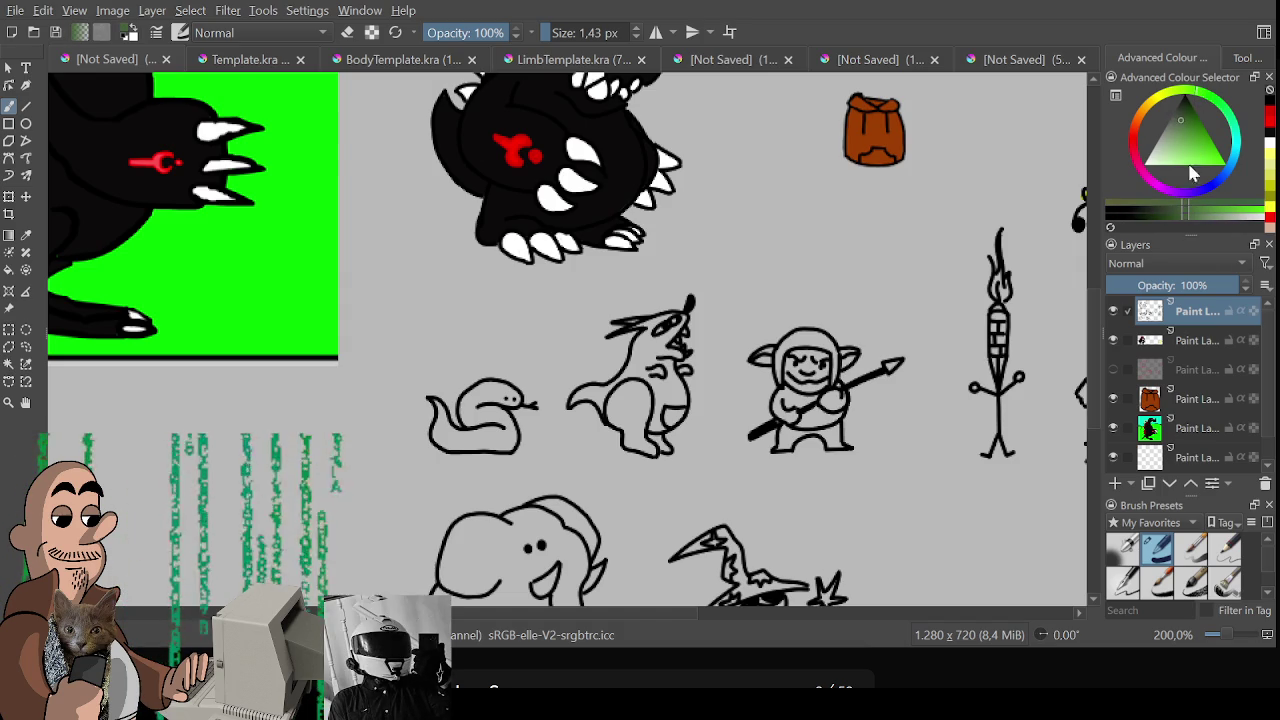
On the second layer, fill the snake's body and tail tip with green
{"action": "left_click", "coordinate": [1195, 340]}
{"action": "scroll", "coordinate": [523, 380], "scroll_direction": "up", "scroll_amount": 2}
{"action": "scroll", "coordinate": [616, 363], "scroll_direction": "up", "scroll_amount": 2}
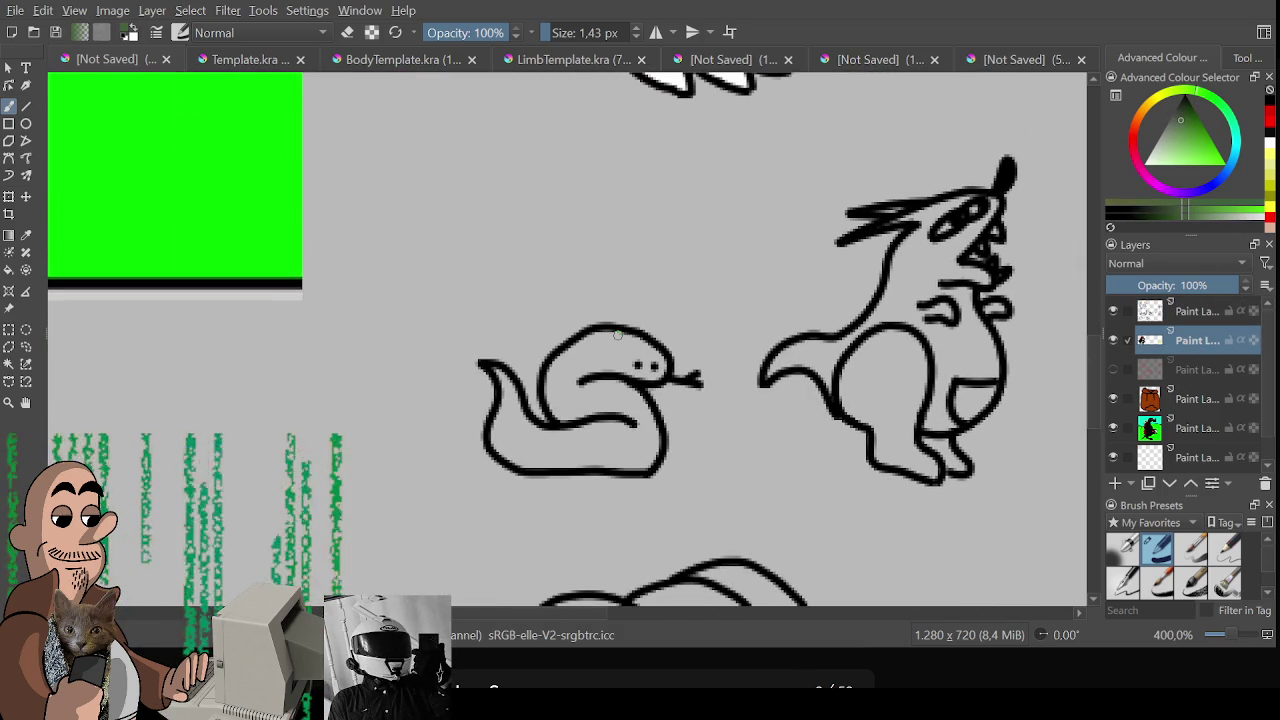
{"action": "mouse_move", "coordinate": [560, 370]}
{"action": "left_mouse_down"}
{"action": "mouse_move", "coordinate": [563, 395]}
{"action": "mouse_move", "coordinate": [590, 415]}
{"action": "mouse_move", "coordinate": [560, 372]}
{"action": "mouse_move", "coordinate": [610, 352]}
{"action": "mouse_move", "coordinate": [600, 372]}
{"action": "mouse_move", "coordinate": [645, 352]}
{"action": "mouse_move", "coordinate": [655, 375]}
{"action": "mouse_move", "coordinate": [665, 365]}
{"action": "mouse_move", "coordinate": [585, 415]}
{"action": "mouse_move", "coordinate": [605, 440]}
{"action": "mouse_move", "coordinate": [630, 400]}
{"action": "mouse_move", "coordinate": [645, 440]}
{"action": "mouse_move", "coordinate": [630, 460]}
{"action": "mouse_move", "coordinate": [518, 447]}
{"action": "mouse_move", "coordinate": [610, 458]}
{"action": "mouse_move", "coordinate": [530, 465]}
{"action": "mouse_move", "coordinate": [590, 435]}
{"action": "mouse_move", "coordinate": [492, 435]}
{"action": "left_mouse_up"}
{"action": "key", "text": "bracketright"}
{"action": "key", "text": "bracketright"}
{"action": "key", "text": "bracketright"}
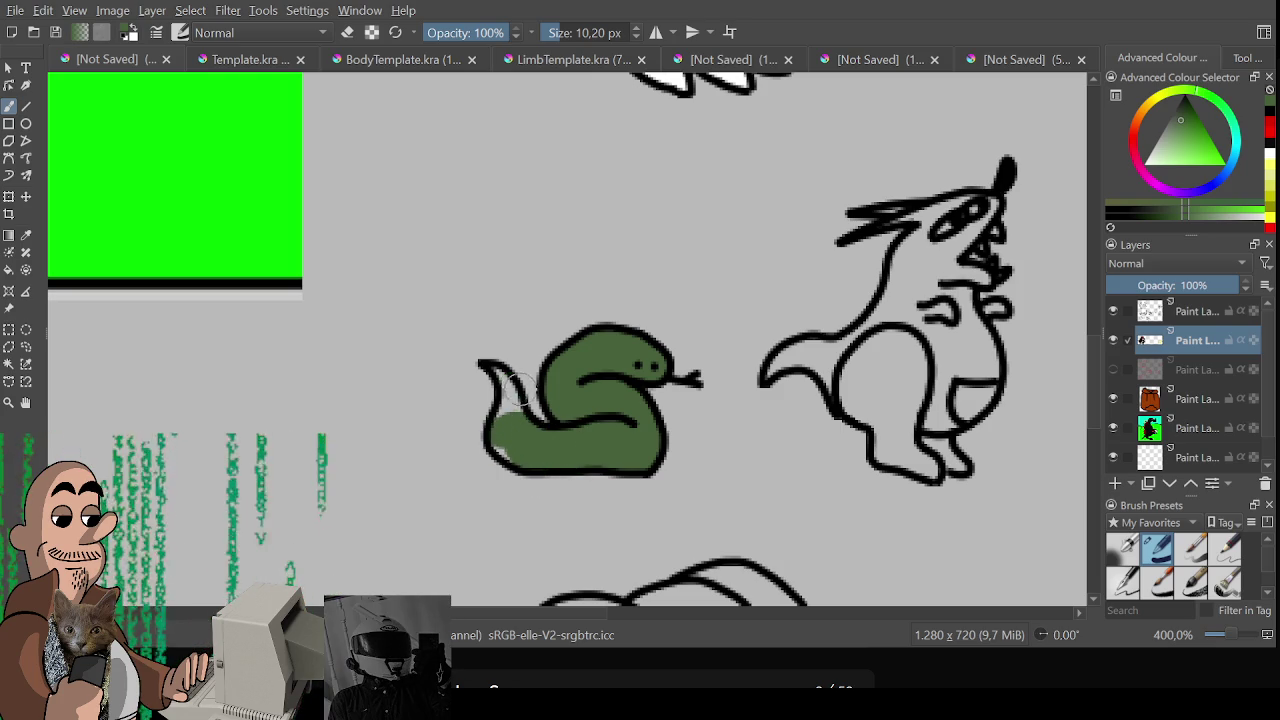
{"action": "key", "text": "["}
{"action": "key", "text": "["}
{"action": "key", "text": "["}
{"action": "mouse_move", "coordinate": [493, 380]}
{"action": "left_mouse_down"}
{"action": "mouse_move", "coordinate": [516, 400]}
{"action": "mouse_move", "coordinate": [503, 412]}
{"action": "mouse_move", "coordinate": [530, 461]}
{"action": "left_mouse_up"}
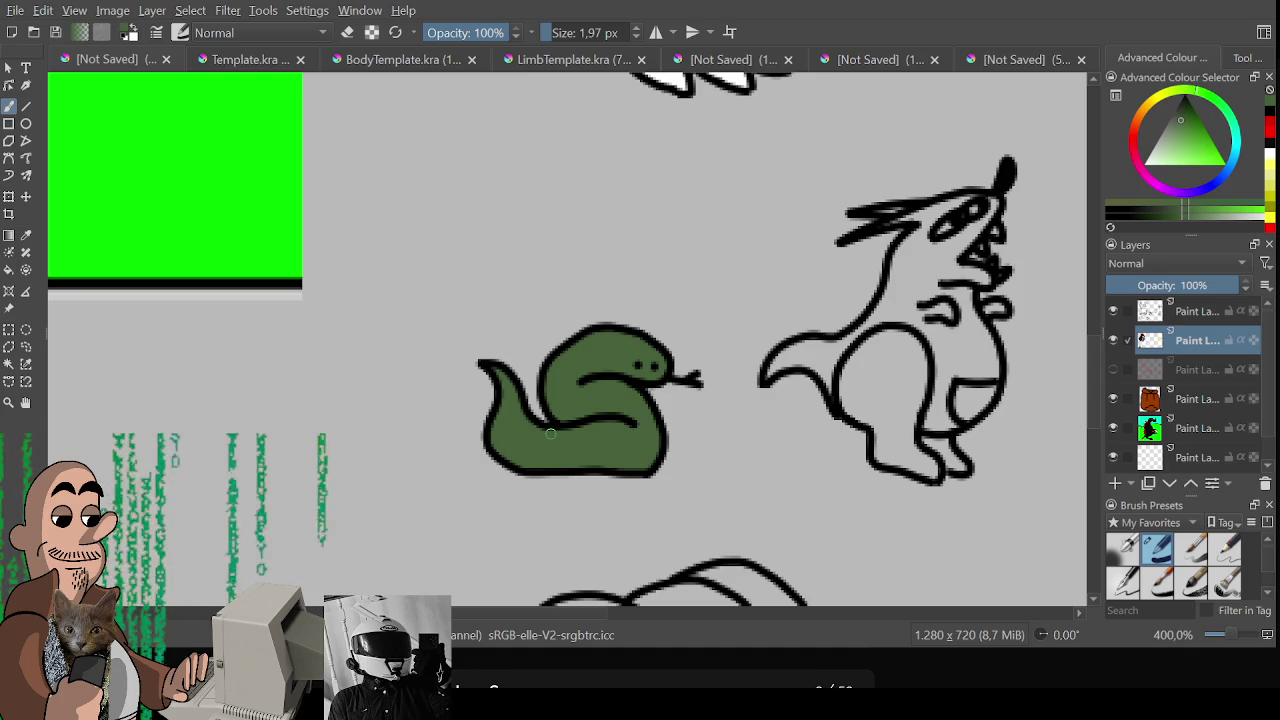
{"action": "scroll", "coordinate": [557, 438], "scroll_direction": "down", "scroll_amount": 2}
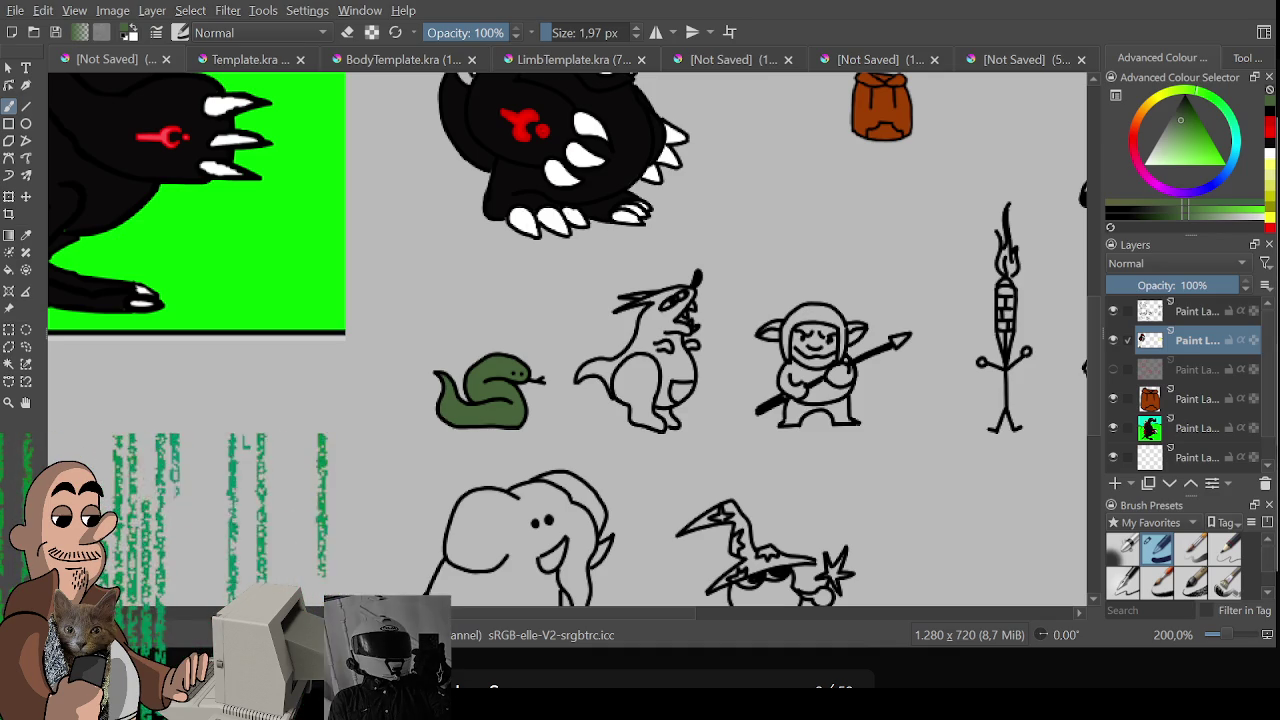
{"action": "scroll", "coordinate": [560, 312], "scroll_direction": "up", "scroll_amount": 1, "text": "ctrl"}
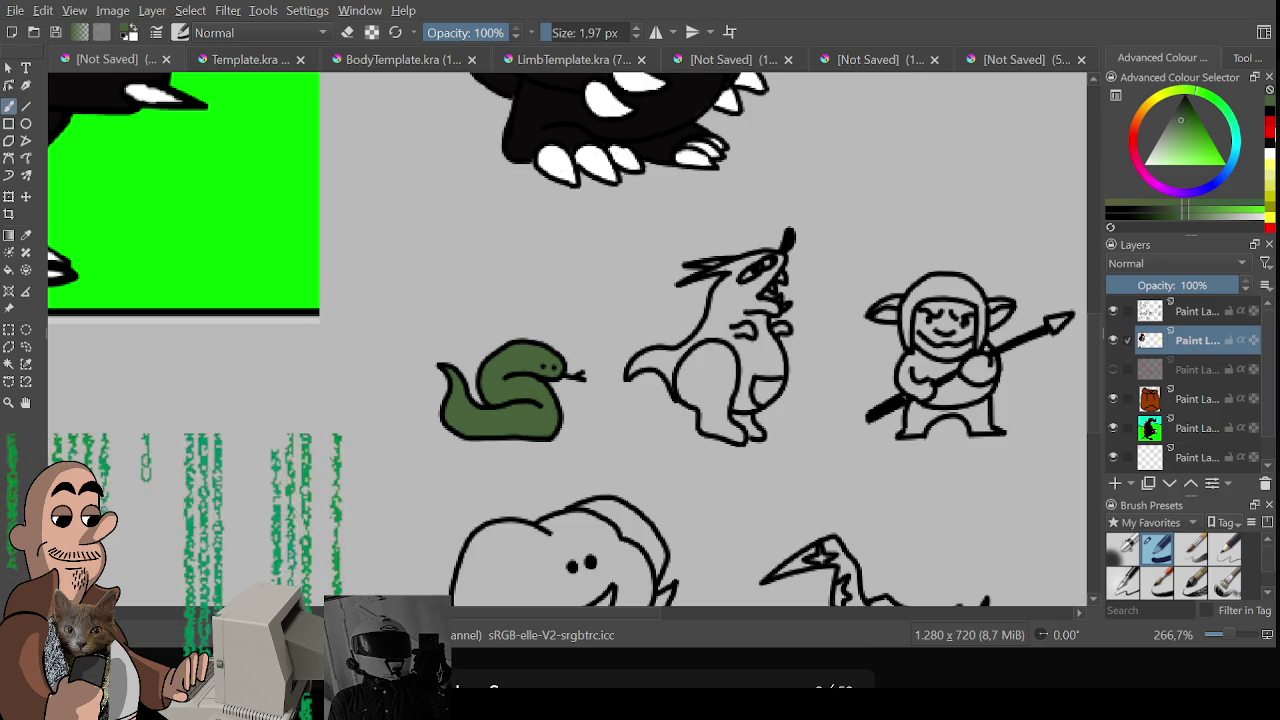
Shade the snake's body, tail and underside with a darker green
{"action": "left_click", "coordinate": [1174, 218]}
{"action": "scroll", "coordinate": [599, 339], "scroll_direction": "up", "scroll_amount": 1, "text": "ctrl"}
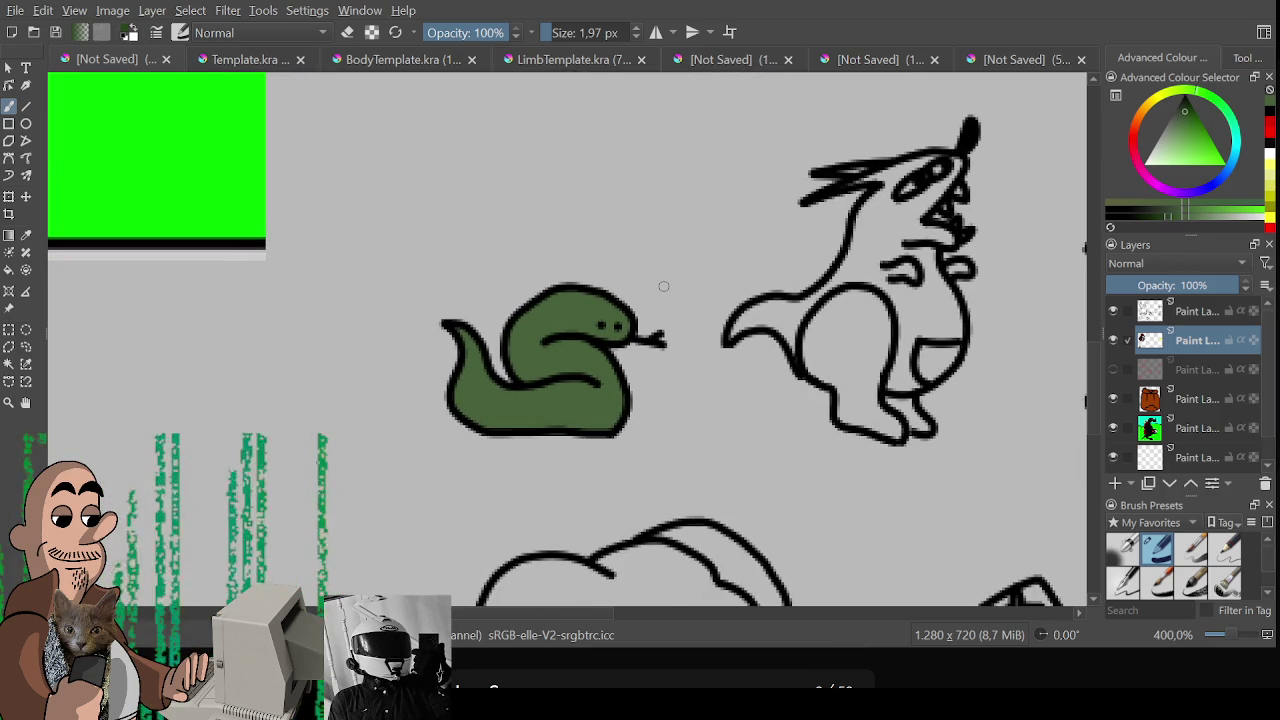
{"action": "mouse_move", "coordinate": [575, 370]}
{"action": "left_mouse_down"}
{"action": "mouse_move", "coordinate": [512, 347]}
{"action": "mouse_move", "coordinate": [556, 378]}
{"action": "left_mouse_up"}
{"action": "mouse_move", "coordinate": [463, 362]}
{"action": "left_mouse_down"}
{"action": "mouse_move", "coordinate": [466, 398]}
{"action": "mouse_move", "coordinate": [618, 430]}
{"action": "mouse_move", "coordinate": [501, 425]}
{"action": "left_mouse_up"}
{"action": "key", "text": "ctrl+z"}
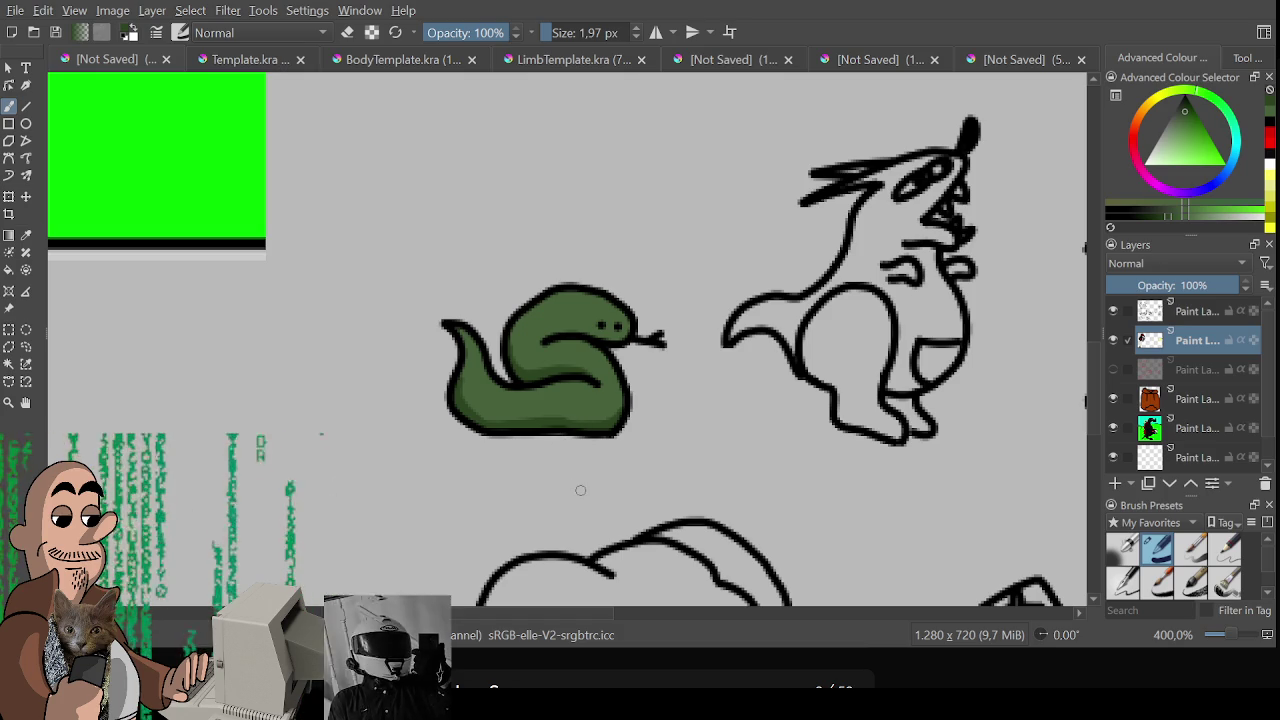
{"action": "left_click_drag", "start_coordinate": [560, 438], "coordinate": [532, 440]}
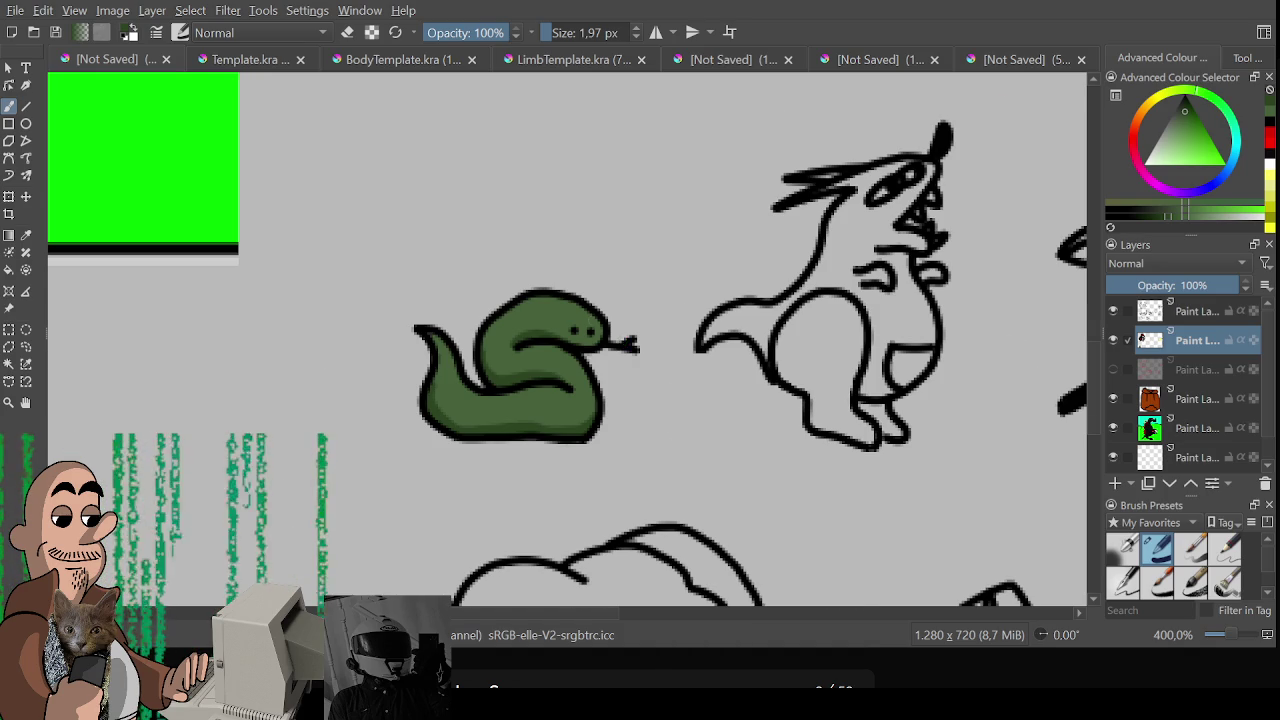
{"action": "scroll", "coordinate": [632, 345], "scroll_direction": "down", "scroll_amount": 2}
{"action": "scroll", "coordinate": [600, 400], "scroll_direction": "down", "scroll_amount": 1}
{"action": "scroll", "coordinate": [517, 501], "scroll_direction": "up", "scroll_amount": 2}
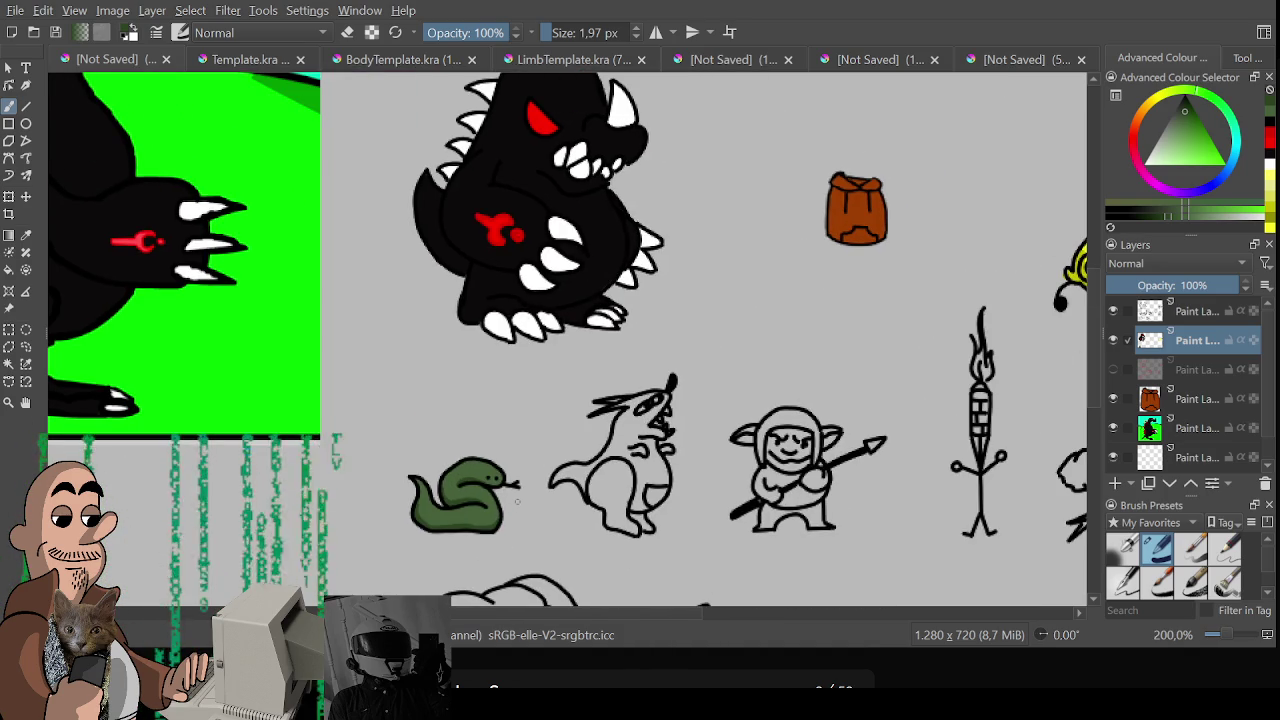
Centre the elephant, pick a grey, and paint it over the elephant's body
{"action": "scroll", "coordinate": [518, 500], "scroll_direction": "down", "scroll_amount": 2}
{"action": "scroll", "coordinate": [428, 372], "scroll_direction": "up", "scroll_amount": 1}
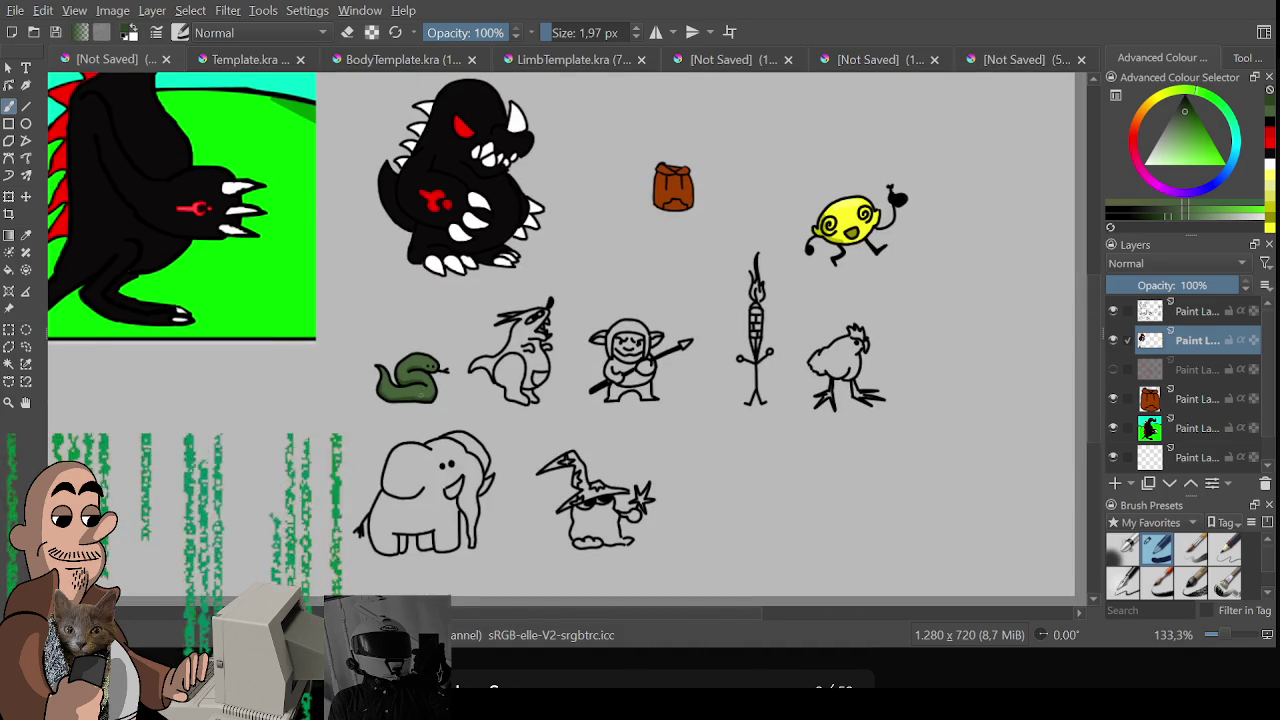
{"action": "left_click_drag", "start_coordinate": [421, 398], "coordinate": [430, 415]}
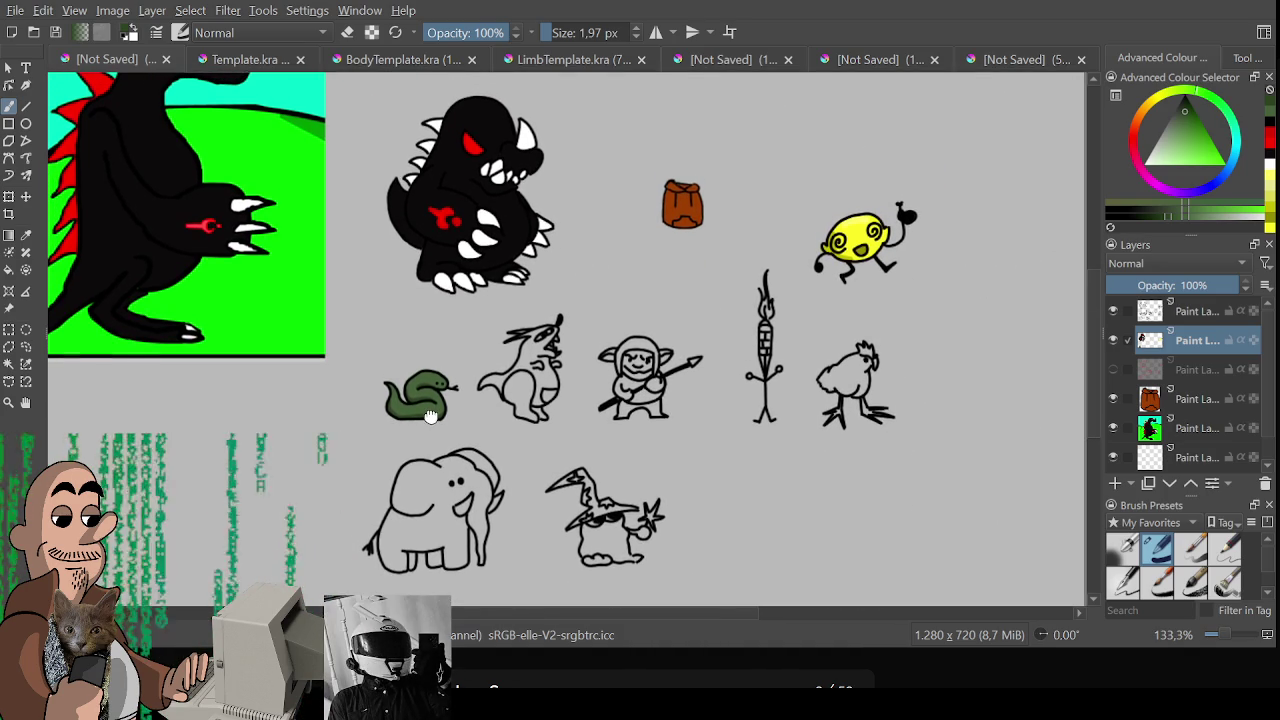
{"action": "left_click_drag", "start_coordinate": [430, 415], "coordinate": [538, 350]}
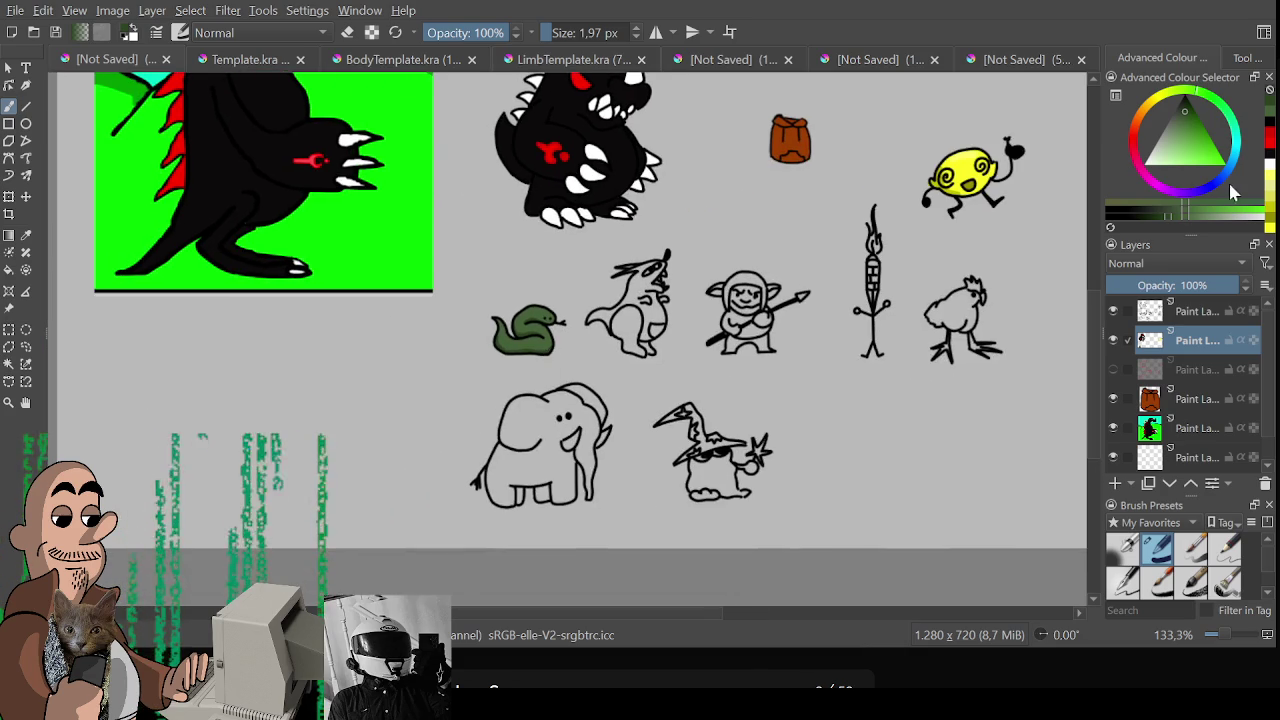
{"action": "left_click_drag", "start_coordinate": [1176, 126], "coordinate": [1140, 148]}
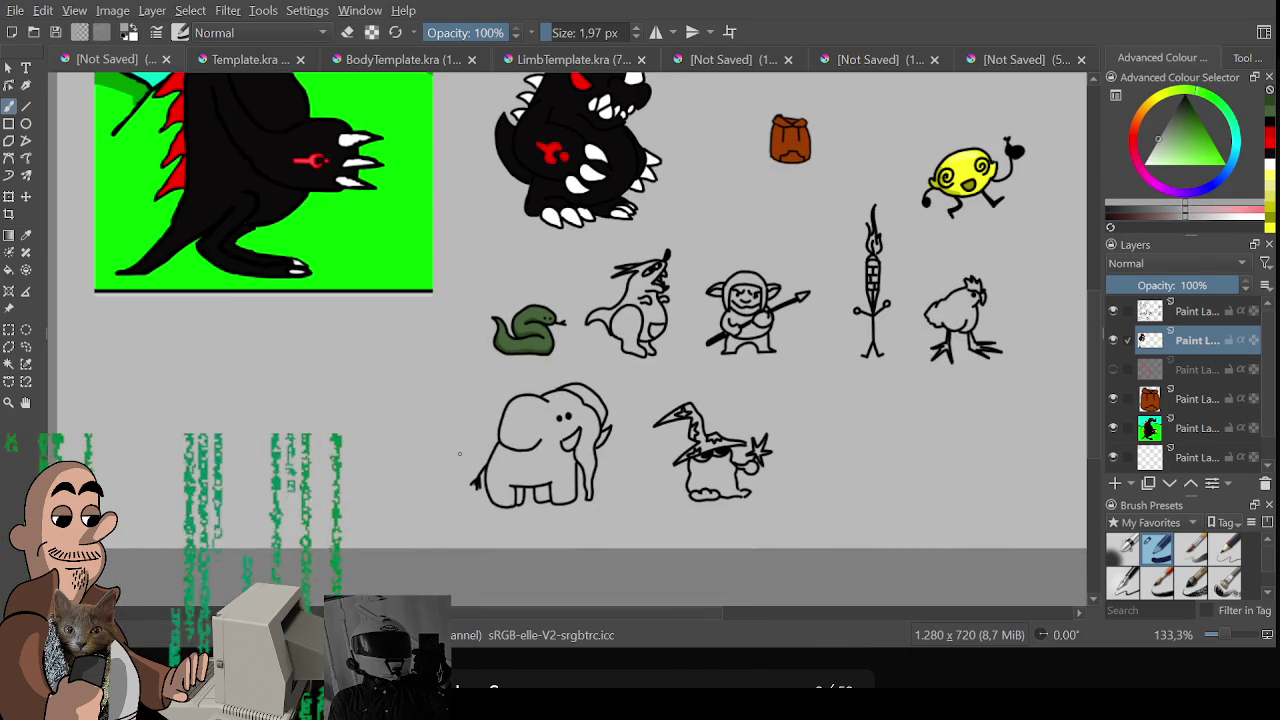
{"action": "scroll", "coordinate": [459, 453], "scroll_direction": "up", "scroll_amount": 2}
{"action": "mouse_move", "coordinate": [582, 362]}
{"action": "left_mouse_down"}
{"action": "mouse_move", "coordinate": [567, 427]}
{"action": "mouse_move", "coordinate": [550, 390]}
{"action": "mouse_move", "coordinate": [635, 335]}
{"action": "mouse_move", "coordinate": [695, 325]}
{"action": "mouse_move", "coordinate": [705, 393]}
{"action": "mouse_move", "coordinate": [540, 440]}
{"action": "left_mouse_up"}
{"action": "key", "text": "bracketleft"}
{"action": "key", "text": "bracketleft"}
{"action": "mouse_move", "coordinate": [540, 440]}
{"action": "left_mouse_down"}
{"action": "mouse_move", "coordinate": [522, 512]}
{"action": "mouse_move", "coordinate": [597, 400]}
{"action": "left_mouse_up"}
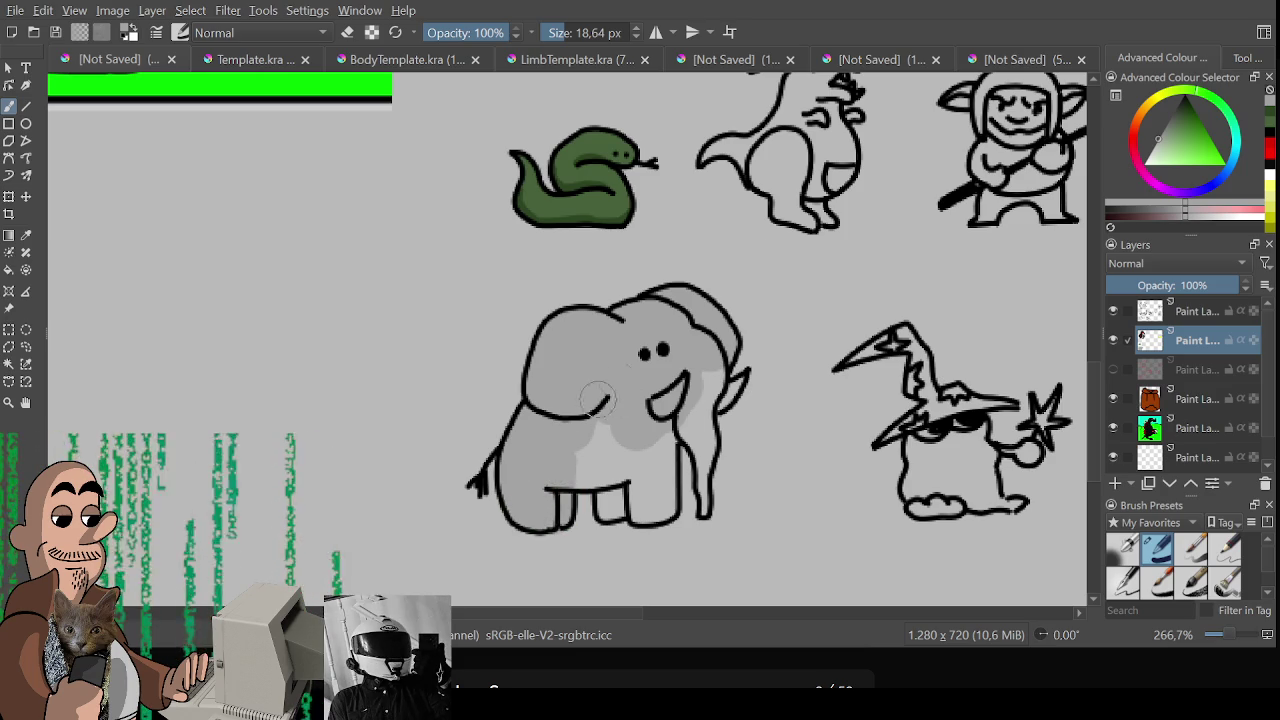
On the top layer, draw a rectangular selection around the coloured snake
{"action": "left_click_drag", "start_coordinate": [763, 257], "coordinate": [723, 383]}
{"action": "key", "text": "Page_Up"}
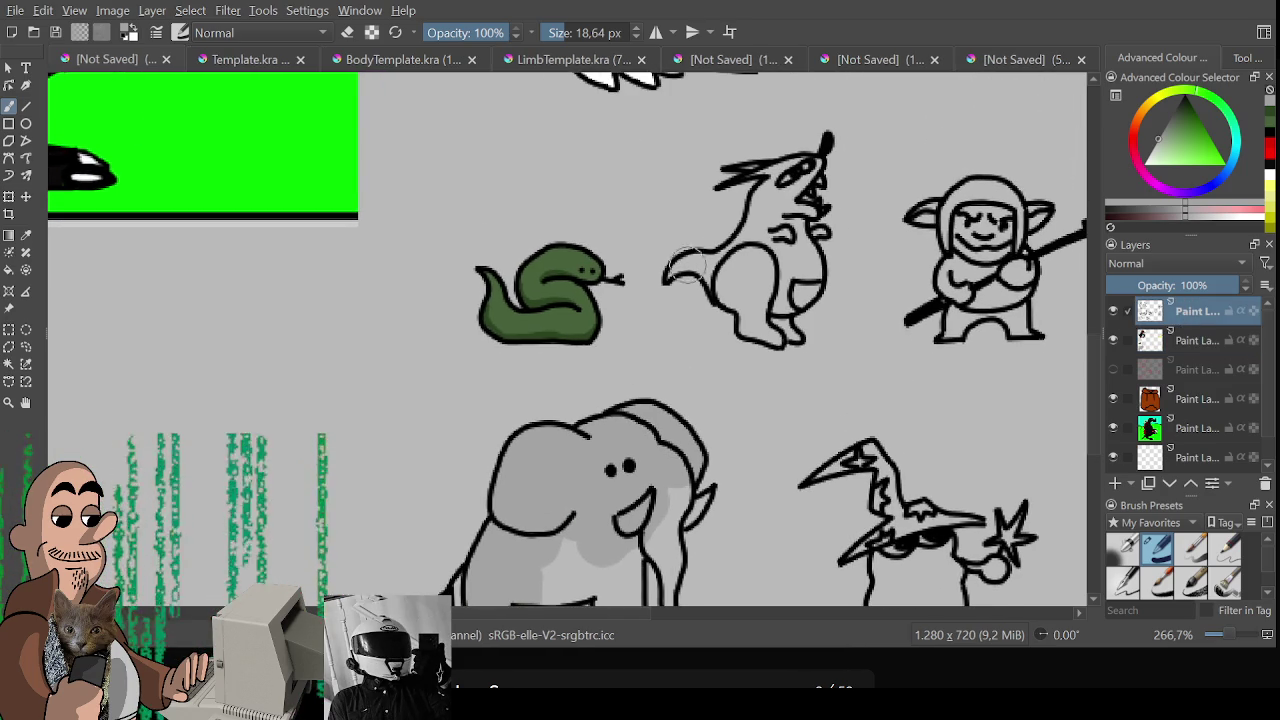
{"action": "key", "text": "ctrl+r"}
{"action": "left_click_drag", "start_coordinate": [451, 217], "coordinate": [658, 398]}
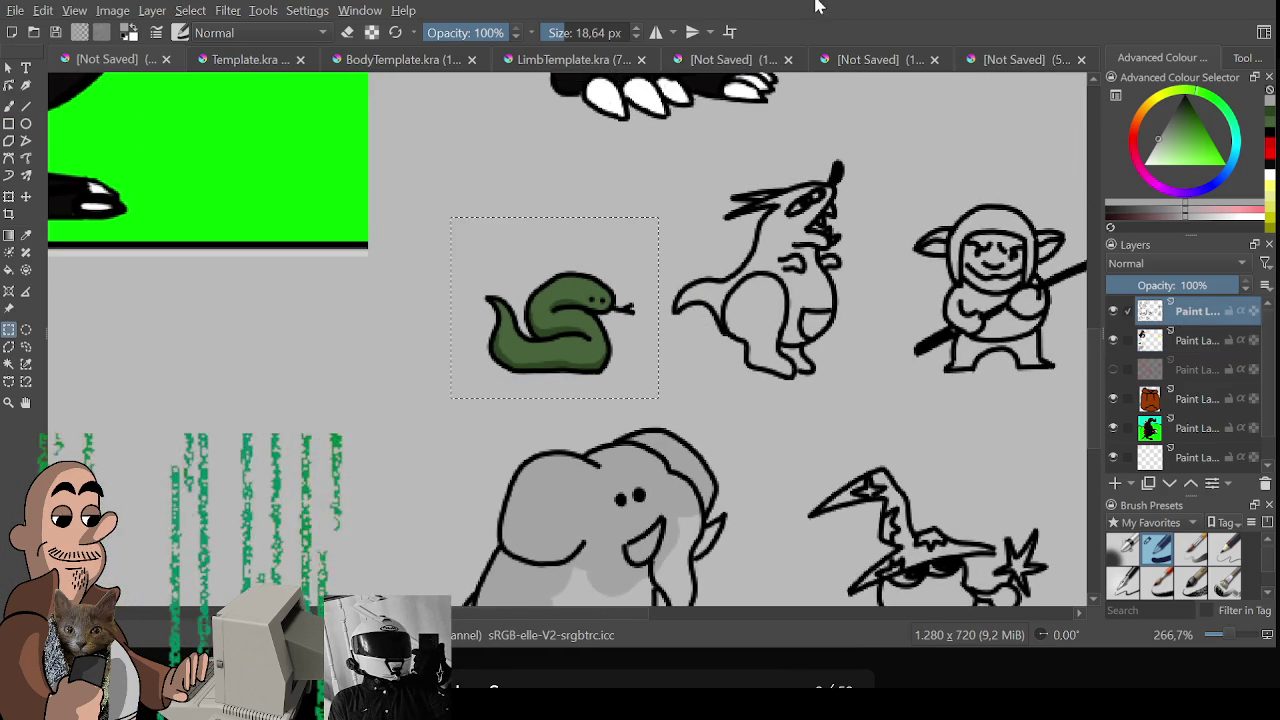
Switch through the document tabs to the 200×200 yellow running-figure document
{"action": "left_click", "coordinate": [866, 60]}
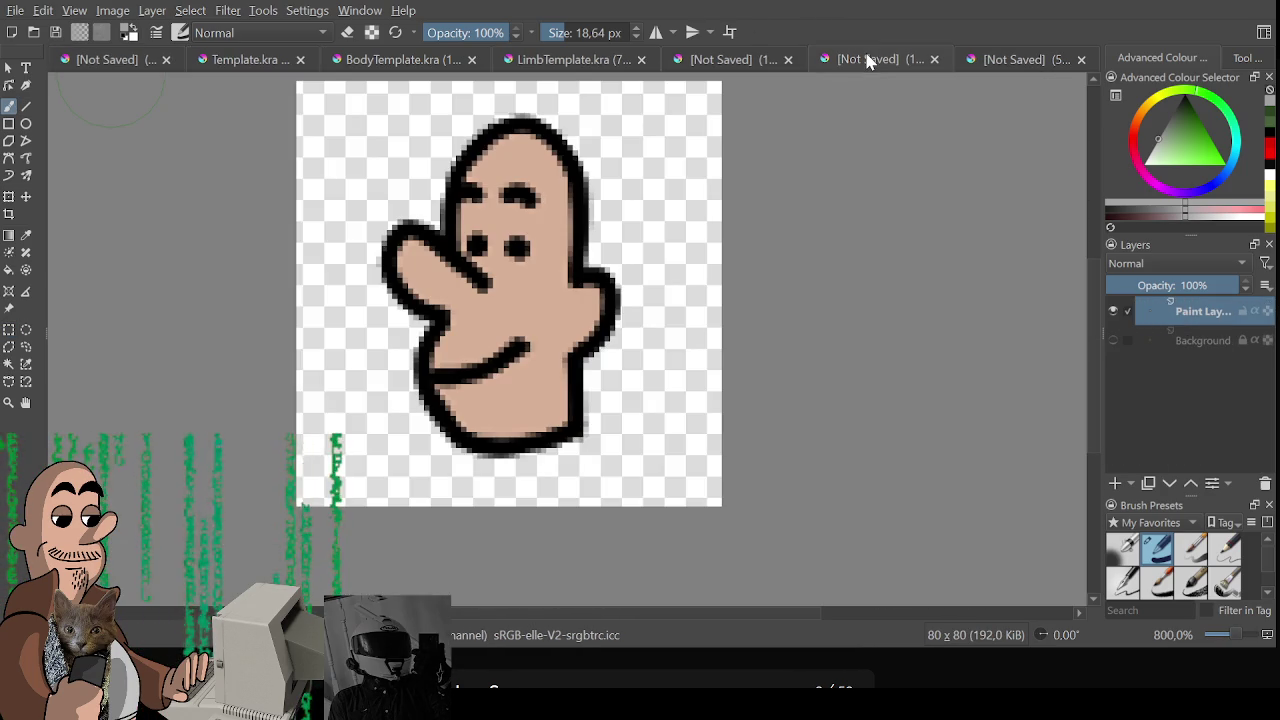
{"action": "left_click", "coordinate": [118, 62]}
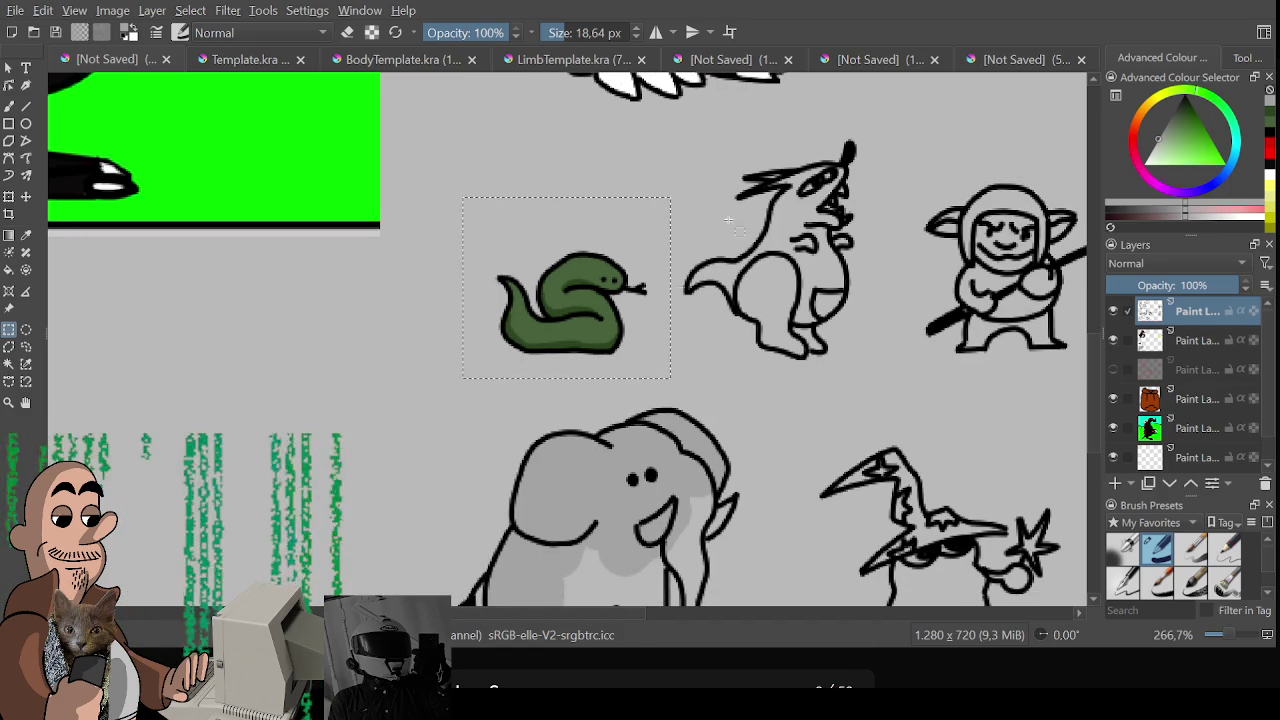
{"action": "left_click", "coordinate": [861, 58]}
{"action": "left_click", "coordinate": [1009, 65]}
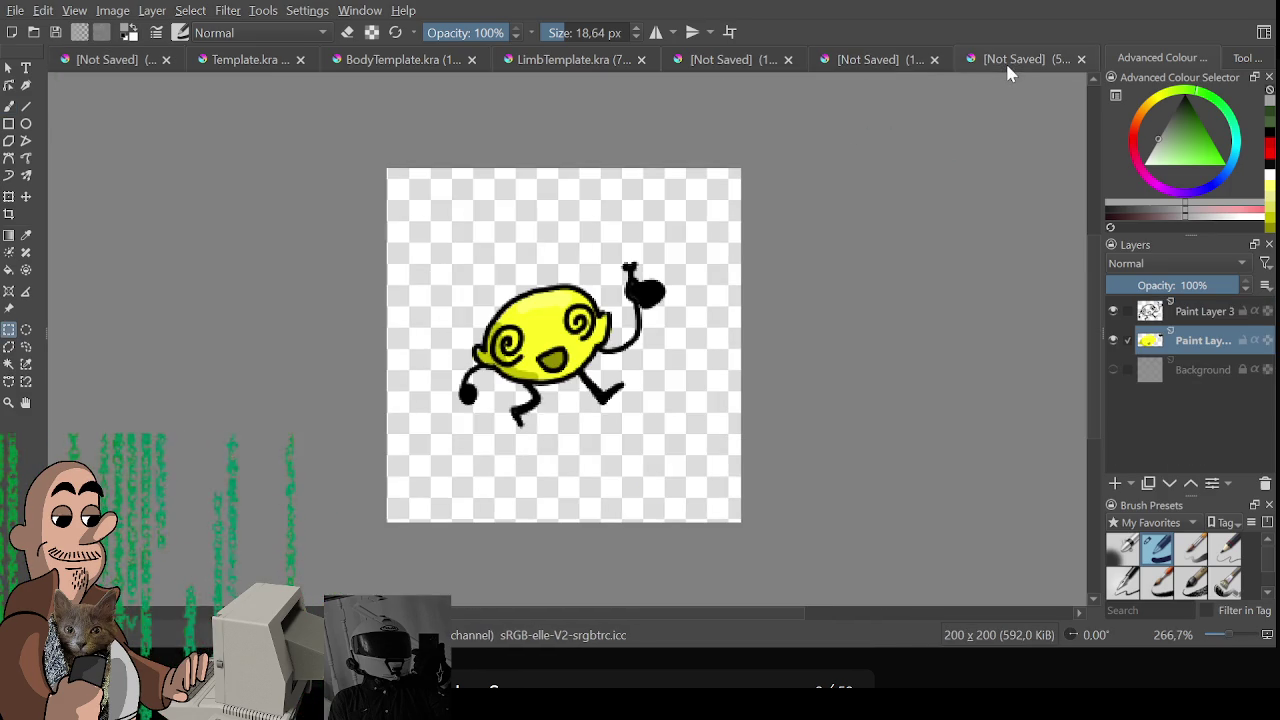
Copy the coloured snake from the sheet and paste it into the 200×200 document
{"action": "left_click", "coordinate": [998, 59]}
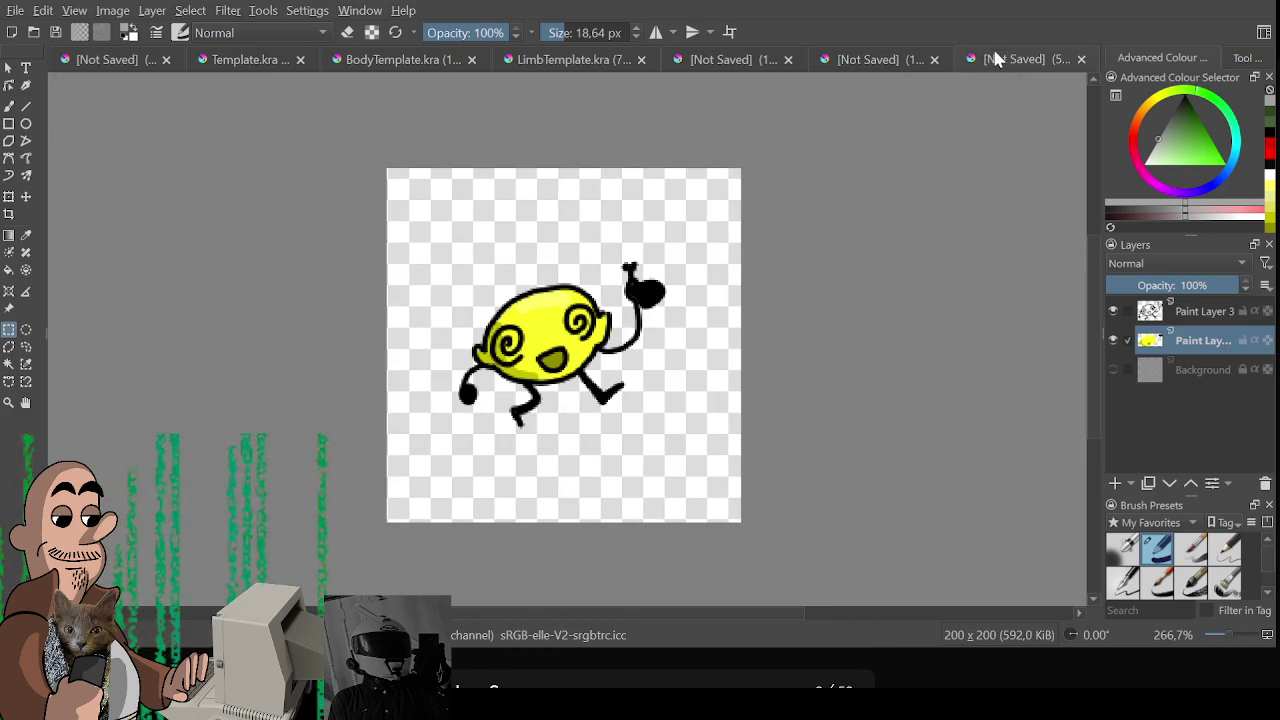
{"action": "left_click", "coordinate": [1198, 340]}
{"action": "left_click", "coordinate": [1198, 313]}
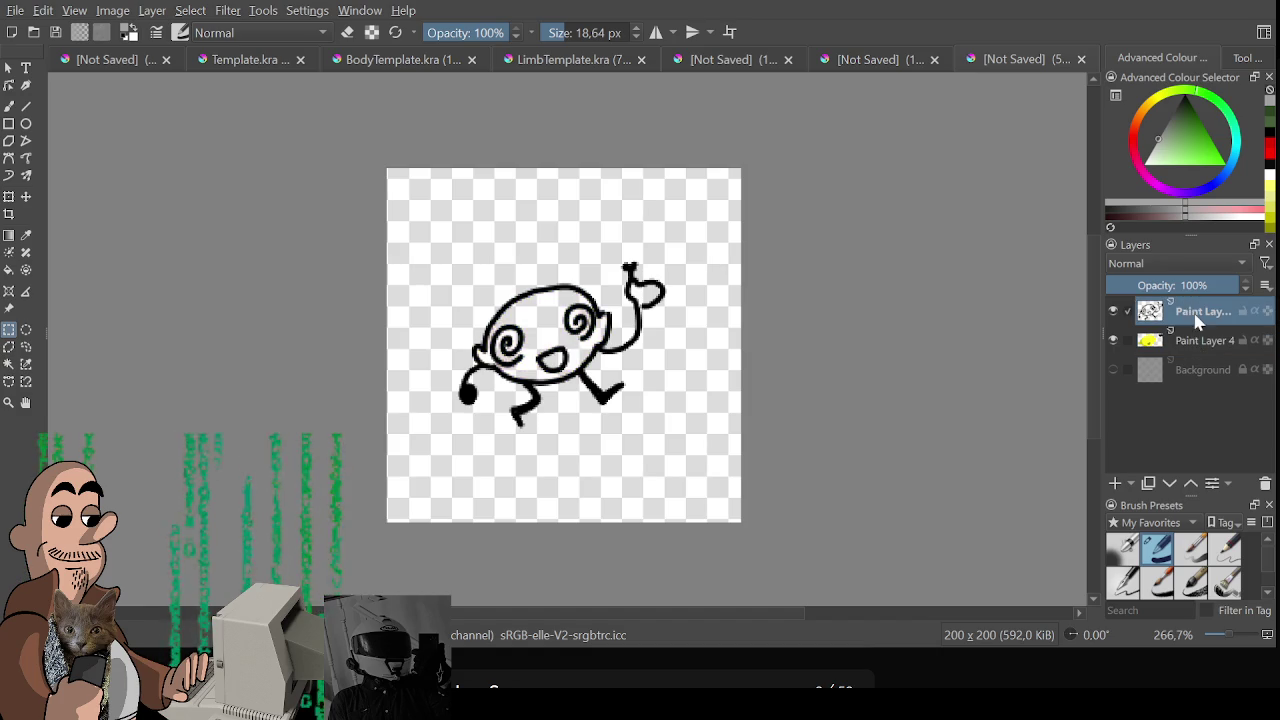
{"action": "key", "text": "ctrl+v"}
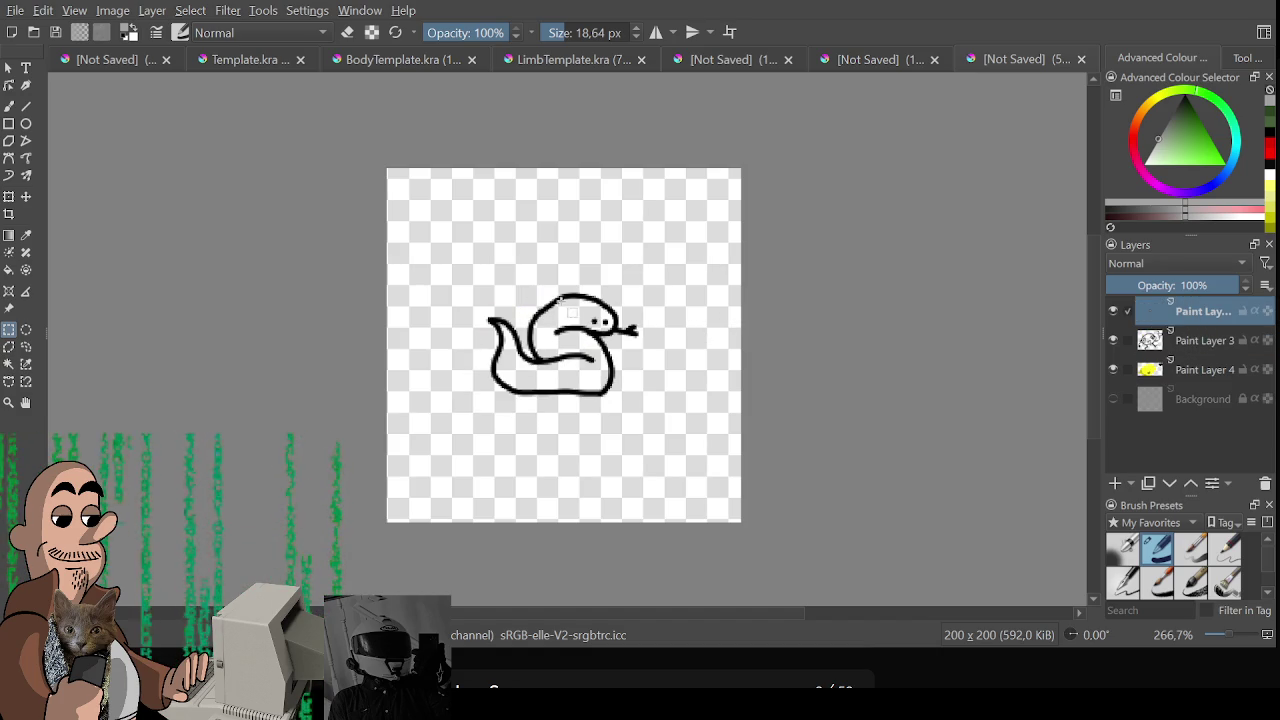
{"action": "left_click", "coordinate": [107, 59]}
{"action": "key", "text": "ctrl+c"}
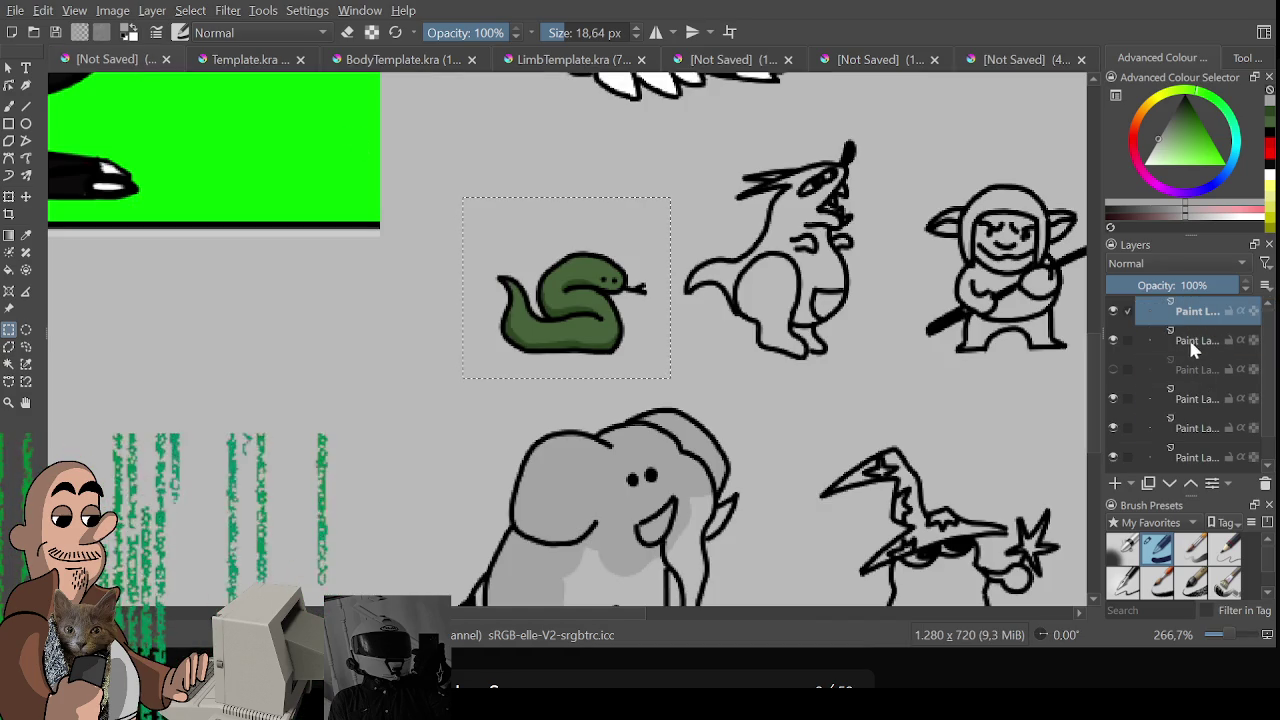
{"action": "left_click", "coordinate": [990, 60]}
{"action": "key", "text": "ctrl+v"}
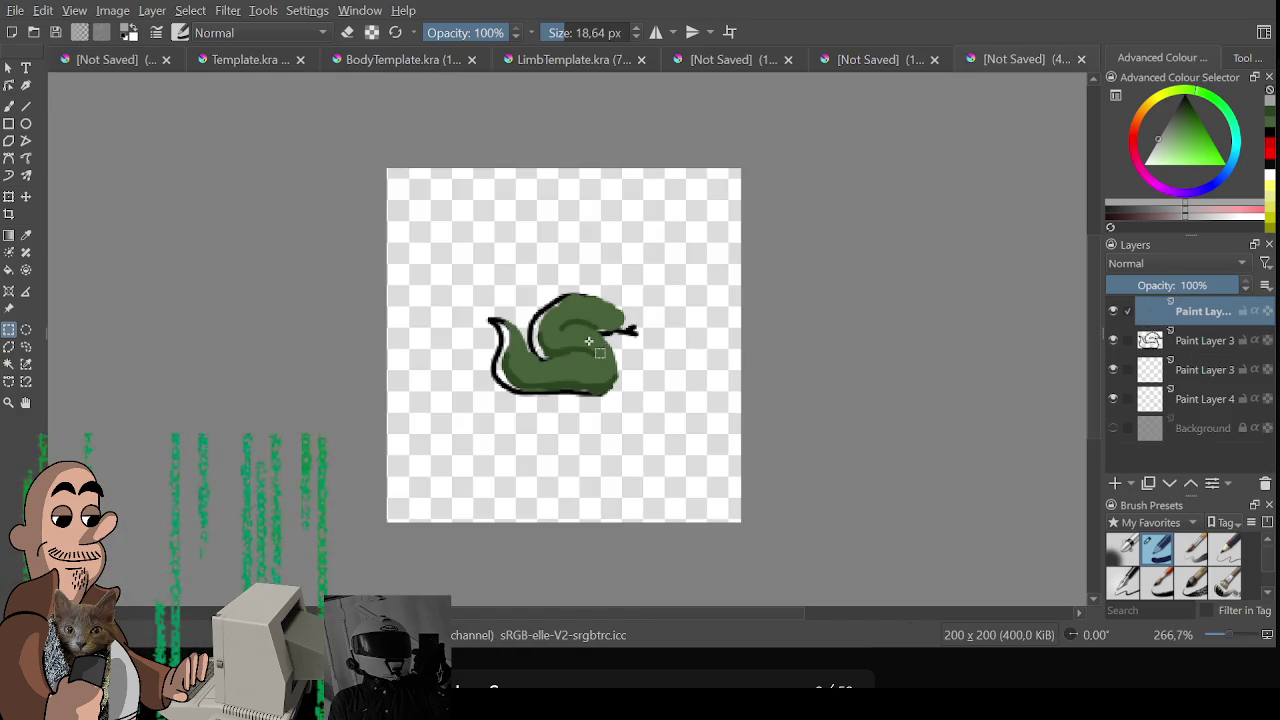
Move the green fill layer below the outline and align it inside the snake outline
{"action": "key", "text": "ctrl+t"}
{"action": "left_click_drag", "start_coordinate": [1184, 315], "coordinate": [1190, 362]}
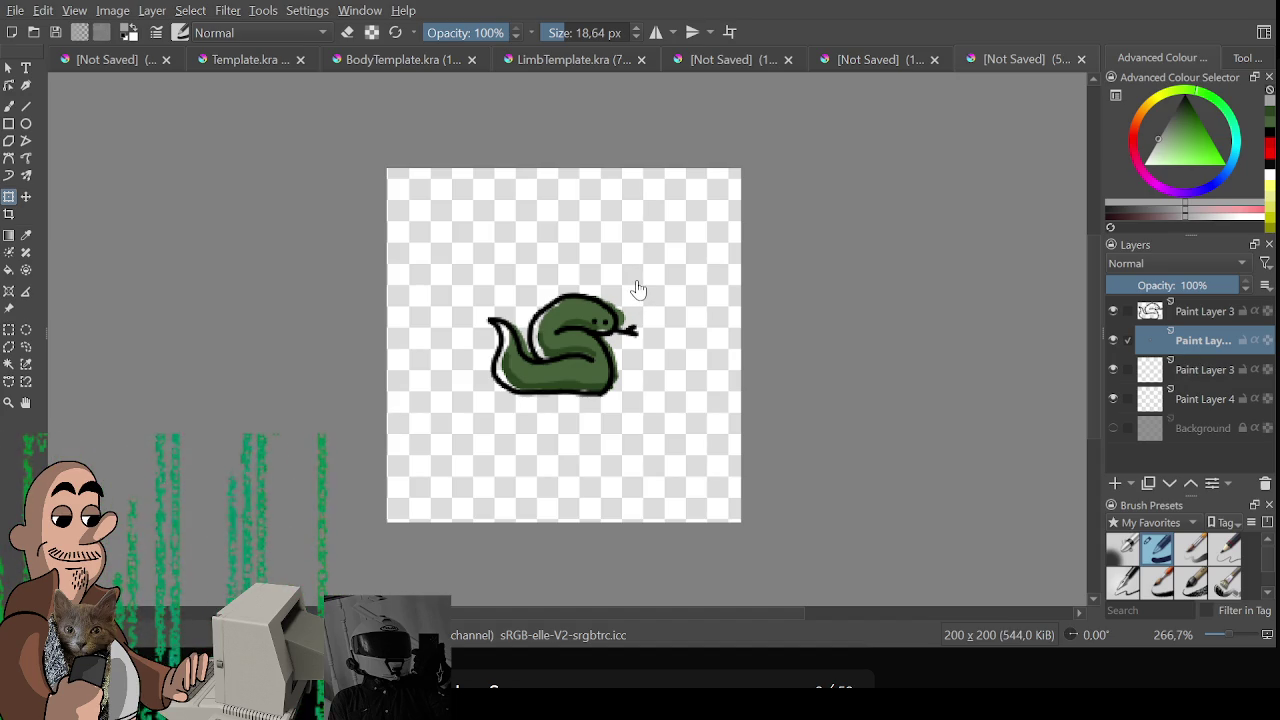
{"action": "left_click_drag", "start_coordinate": [638, 290], "coordinate": [609, 337]}
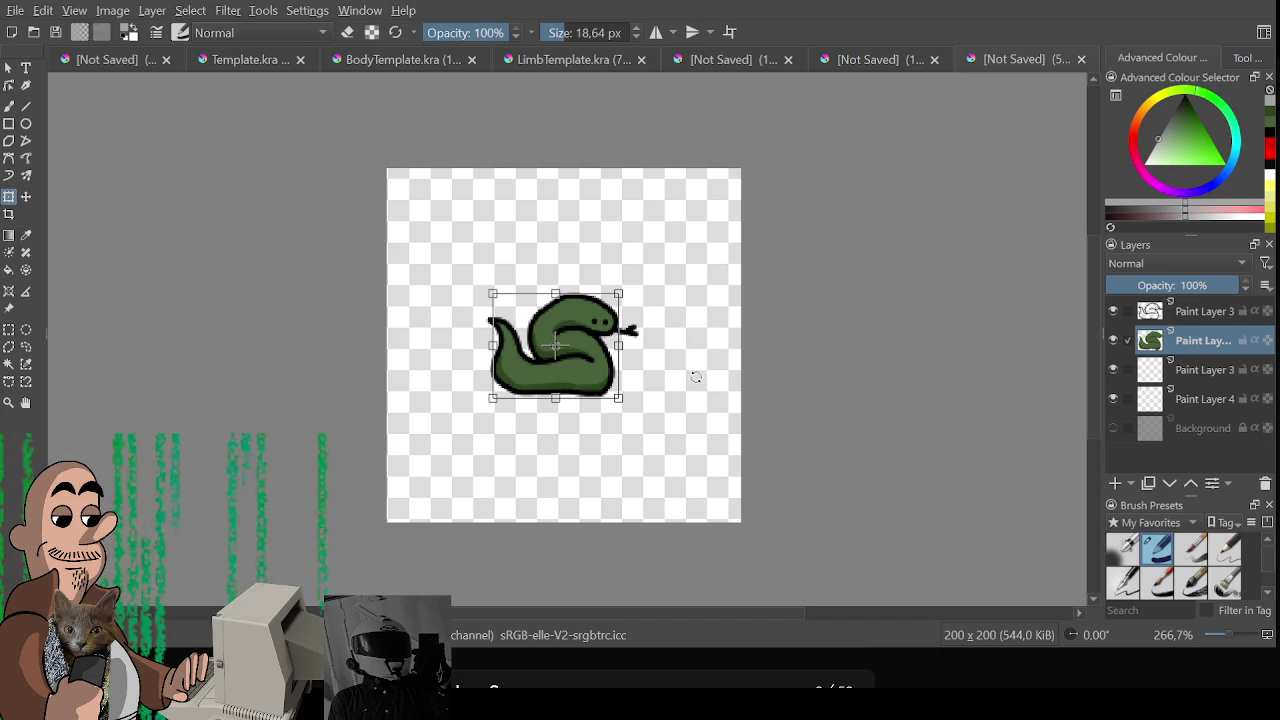
{"action": "key", "text": "ctrl+r"}
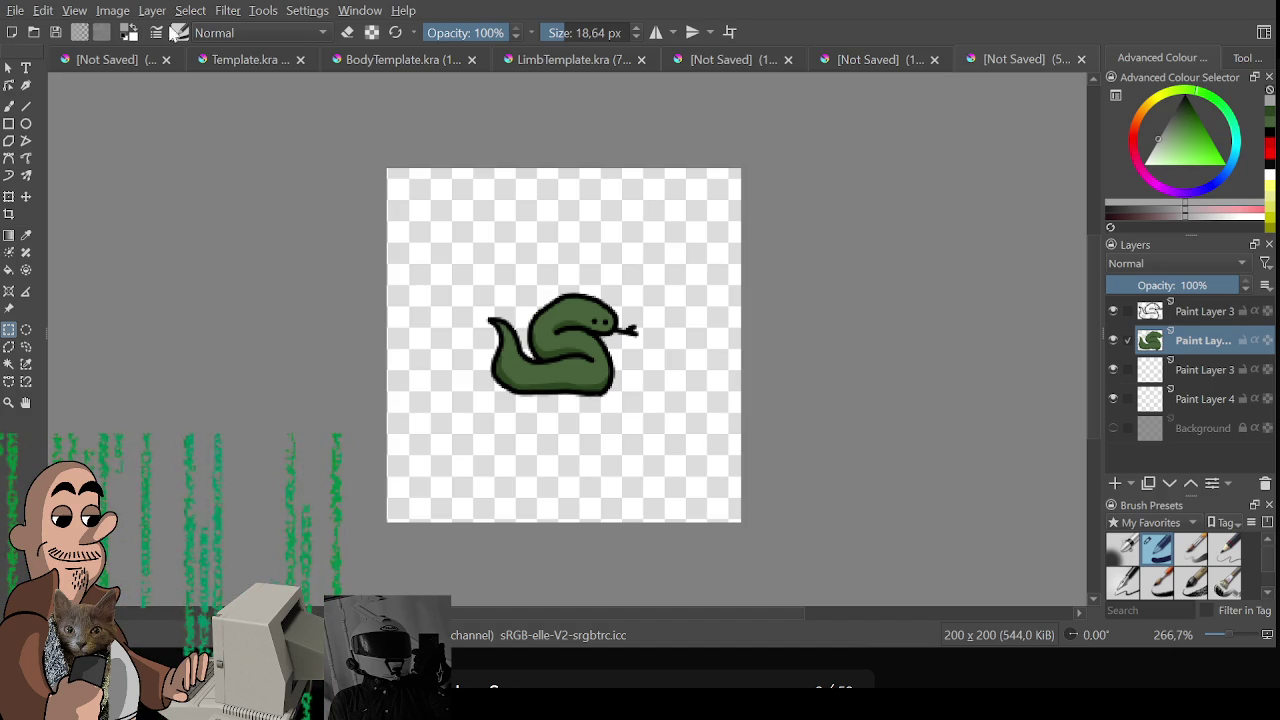
{"action": "left_click", "coordinate": [140, 60]}
Cancel the snake transform and extend the elephant's grey fill across its belly and between its legs
{"action": "left_click_drag", "start_coordinate": [513, 273], "coordinate": [469, 287]}
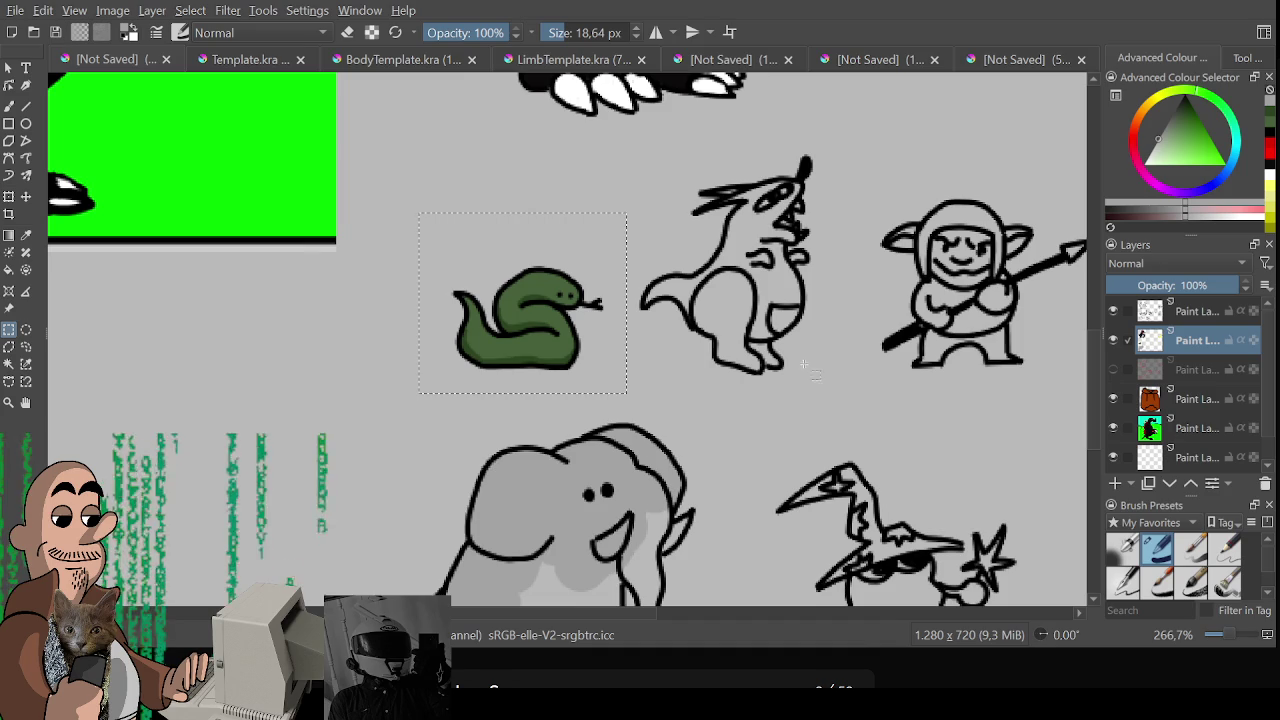
{"action": "key", "text": "ctrl+t"}
{"action": "key", "text": "ctrl+r"}
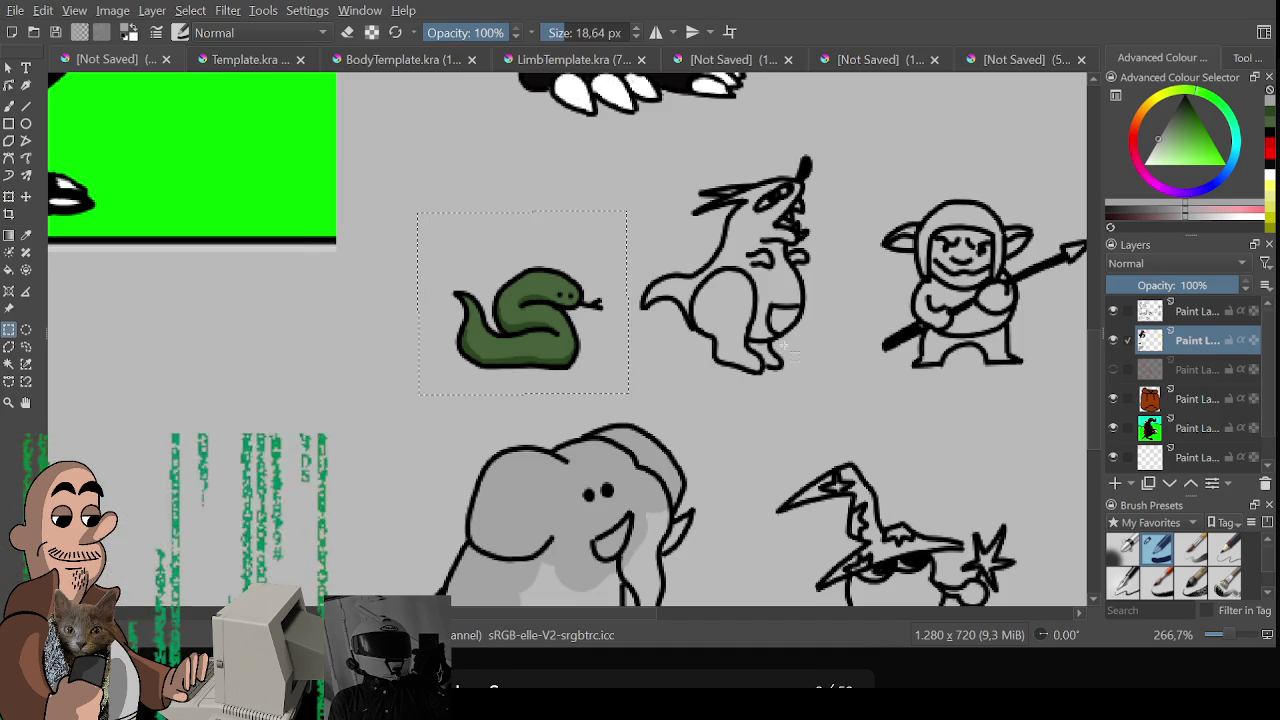
{"action": "left_click_drag", "start_coordinate": [556, 490], "coordinate": [570, 341]}
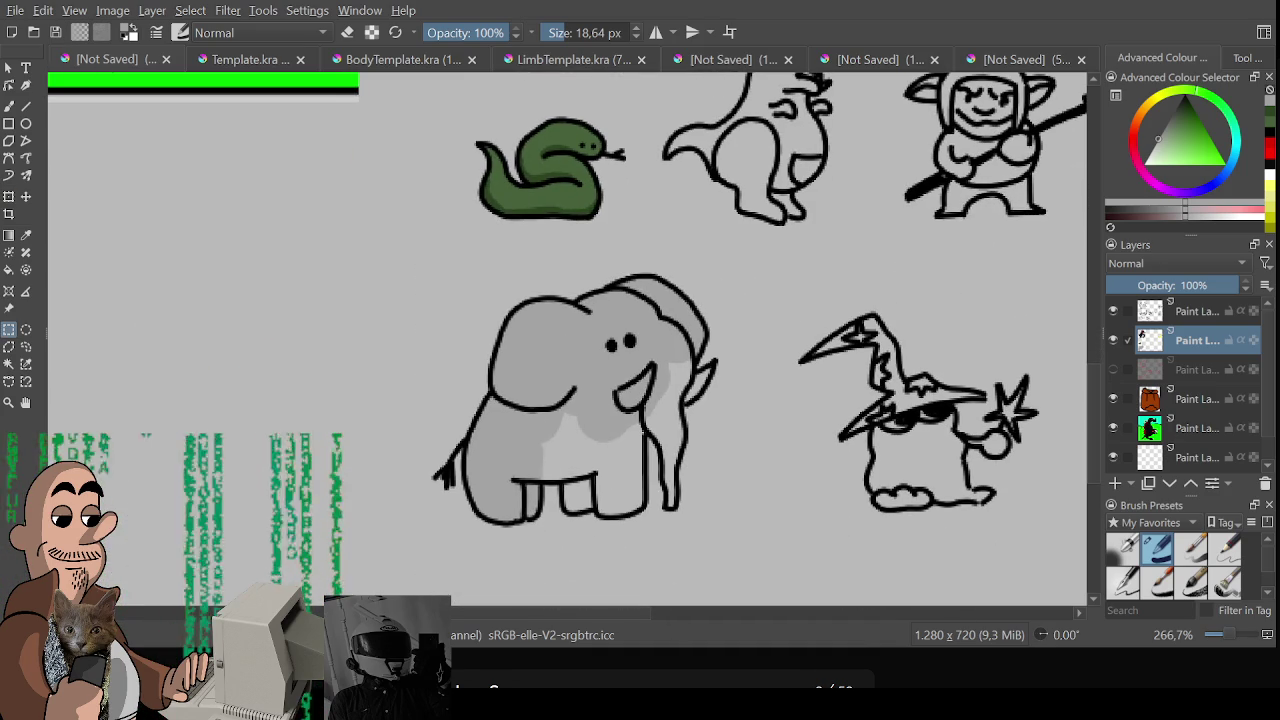
{"action": "scroll", "coordinate": [426, 286], "scroll_direction": "up", "scroll_amount": 1}
{"action": "scroll", "coordinate": [426, 286], "scroll_direction": "down", "scroll_amount": 1}
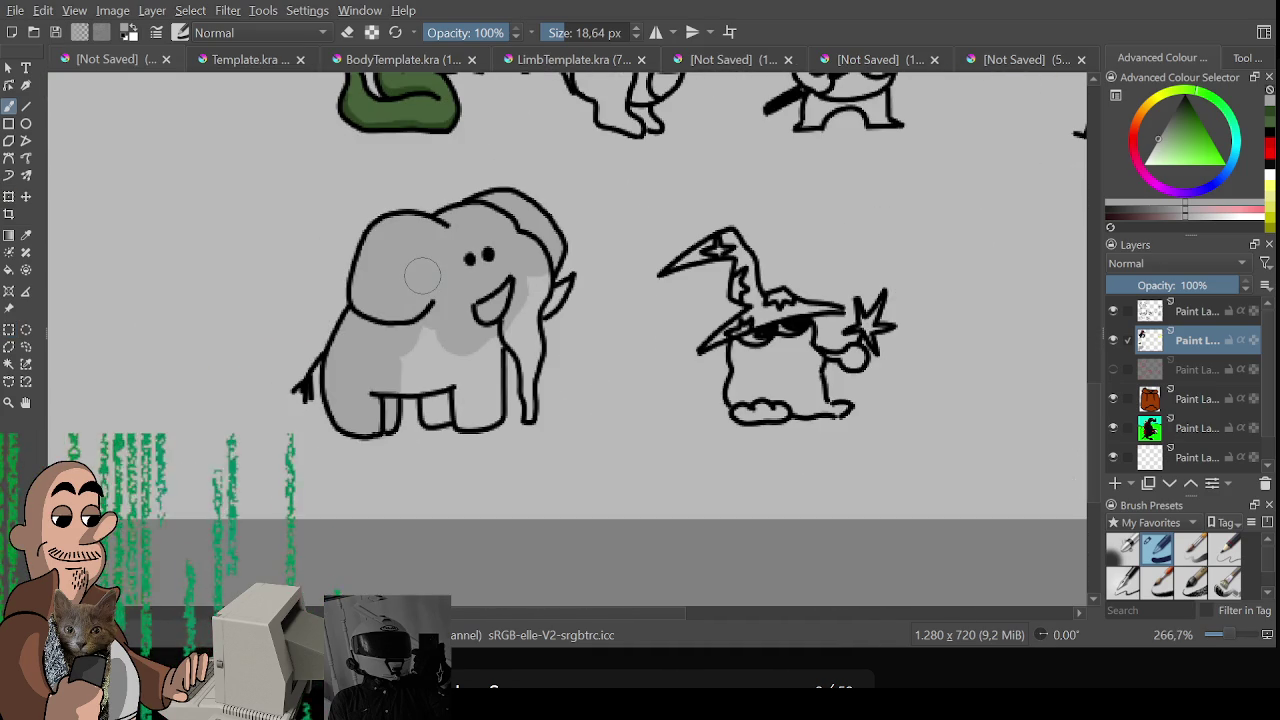
{"action": "left_click_drag", "start_coordinate": [398, 378], "coordinate": [441, 408]}
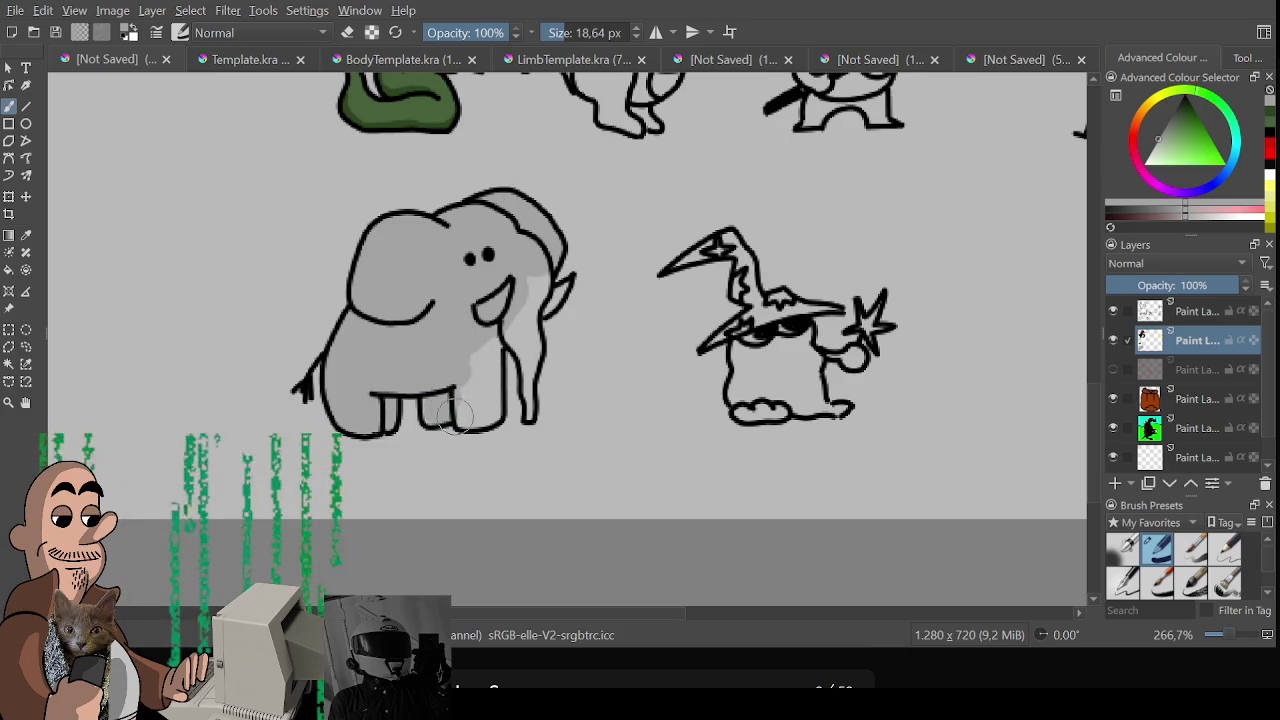
{"action": "key", "text": "bracketleft"}
{"action": "mouse_move", "coordinate": [433, 412]}
{"action": "left_mouse_down"}
{"action": "mouse_move", "coordinate": [489, 409]}
{"action": "mouse_move", "coordinate": [520, 310]}
{"action": "mouse_move", "coordinate": [519, 338]}
{"action": "left_mouse_up"}
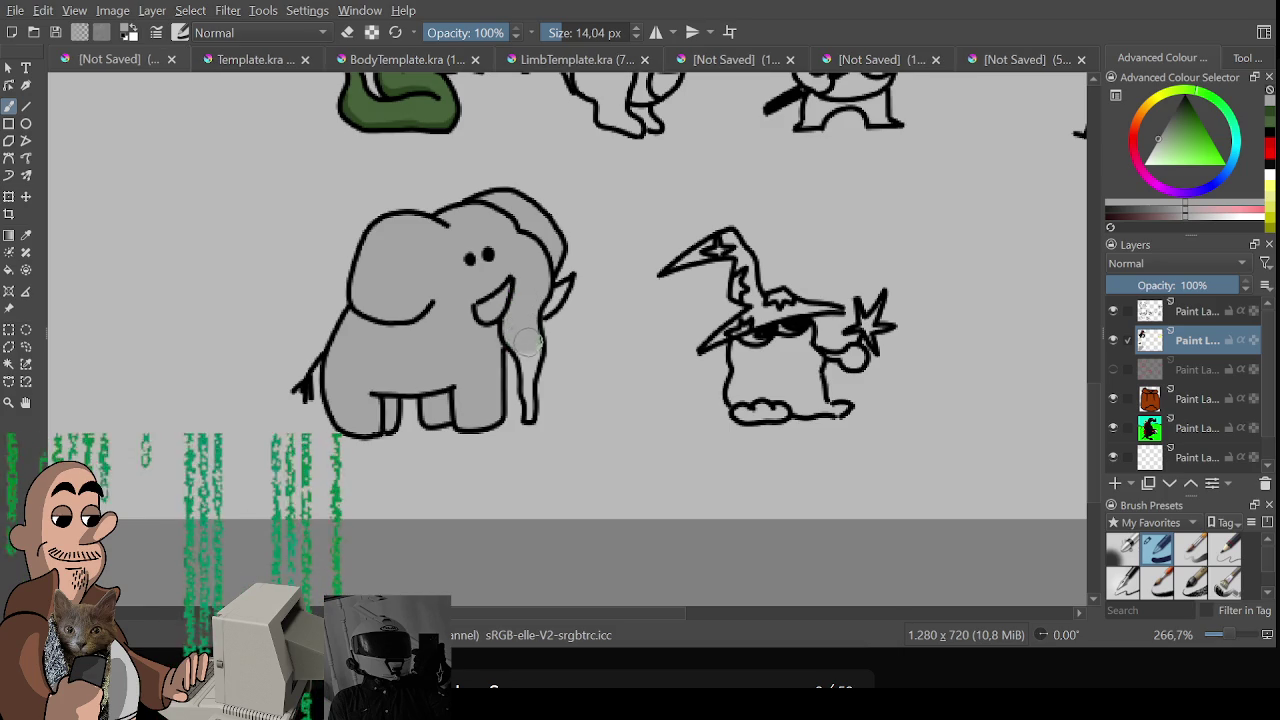
Redraw the elephant's trunk line and paint a white tusk at its mouth
{"action": "key", "text": "bracketleft"}
{"action": "key", "text": "bracketleft"}
{"action": "key", "text": "bracketleft"}
{"action": "left_click_drag", "start_coordinate": [525, 363], "coordinate": [522, 422]}
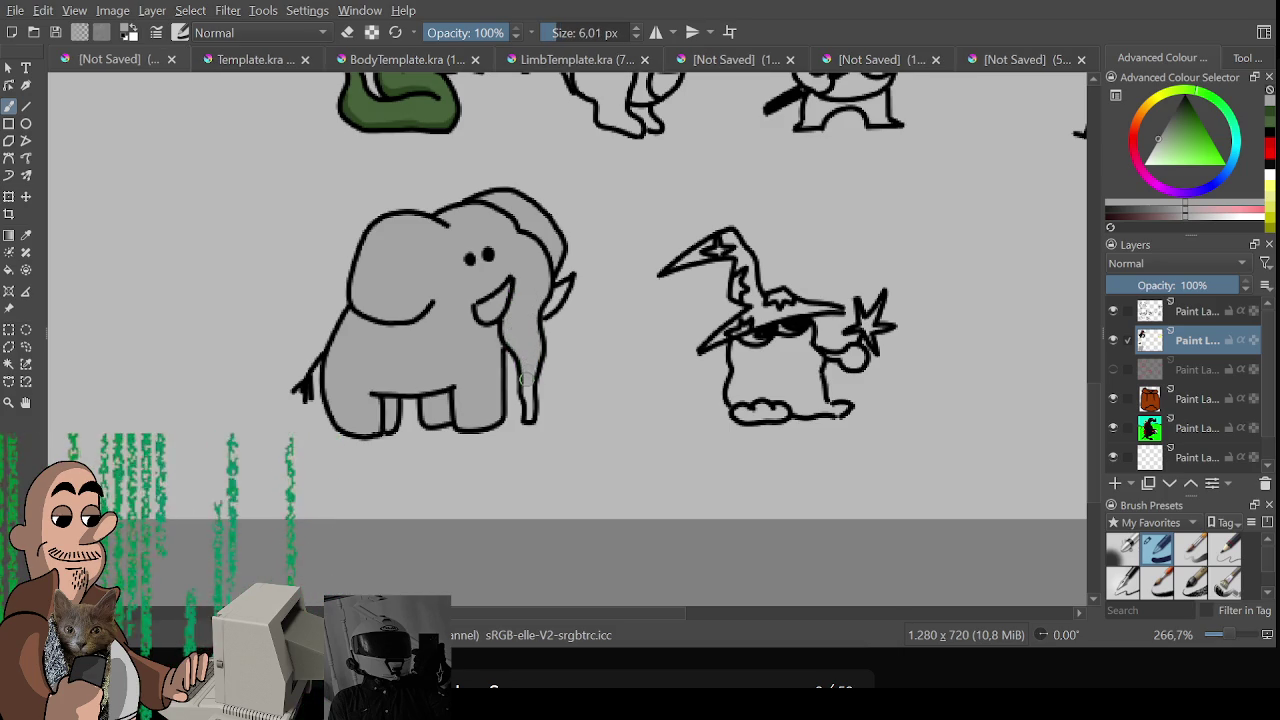
{"action": "key", "text": "bracketright"}
{"action": "key", "text": "bracketright"}
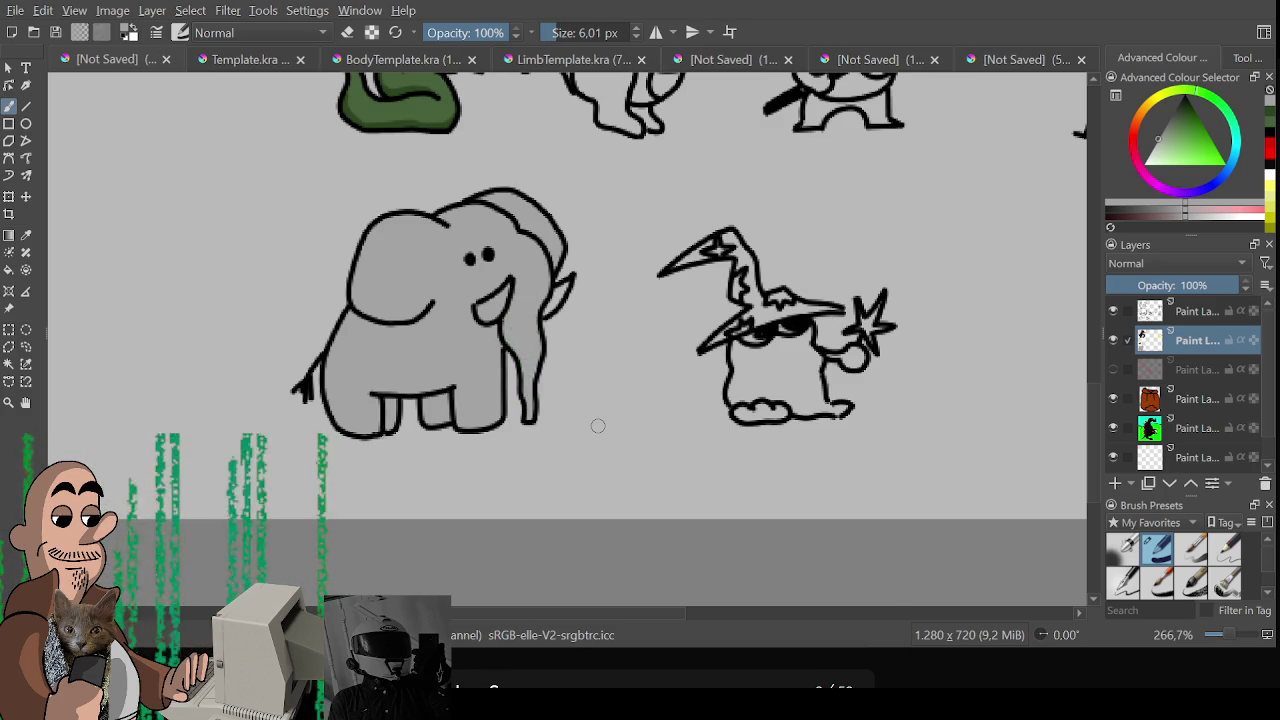
{"action": "key", "text": "x"}
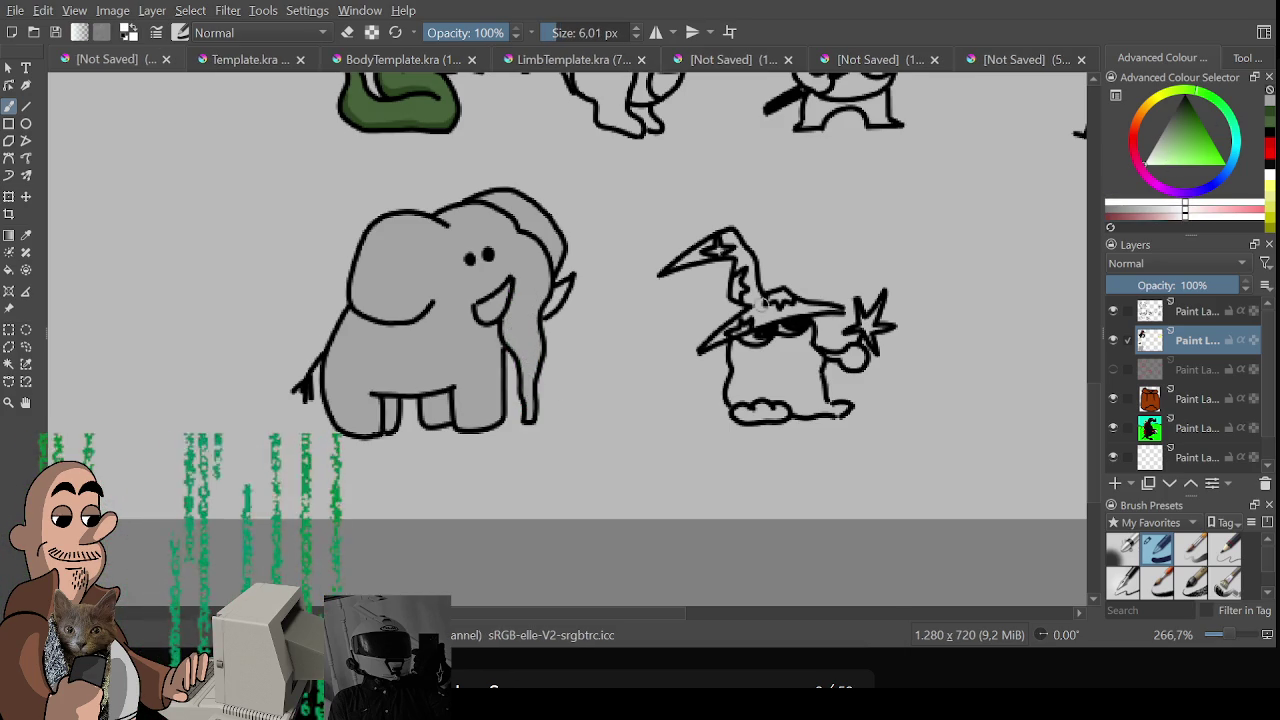
{"action": "mouse_move", "coordinate": [481, 311]}
{"action": "left_mouse_down"}
{"action": "mouse_move", "coordinate": [505, 288]}
{"action": "mouse_move", "coordinate": [496, 316]}
{"action": "mouse_move", "coordinate": [498, 300]}
{"action": "mouse_move", "coordinate": [566, 285]}
{"action": "mouse_move", "coordinate": [548, 308]}
{"action": "mouse_move", "coordinate": [560, 290]}
{"action": "left_mouse_up"}
{"action": "key", "text": "bracketleft"}
{"action": "key", "text": "bracketleft"}
{"action": "key", "text": "bracketleft"}
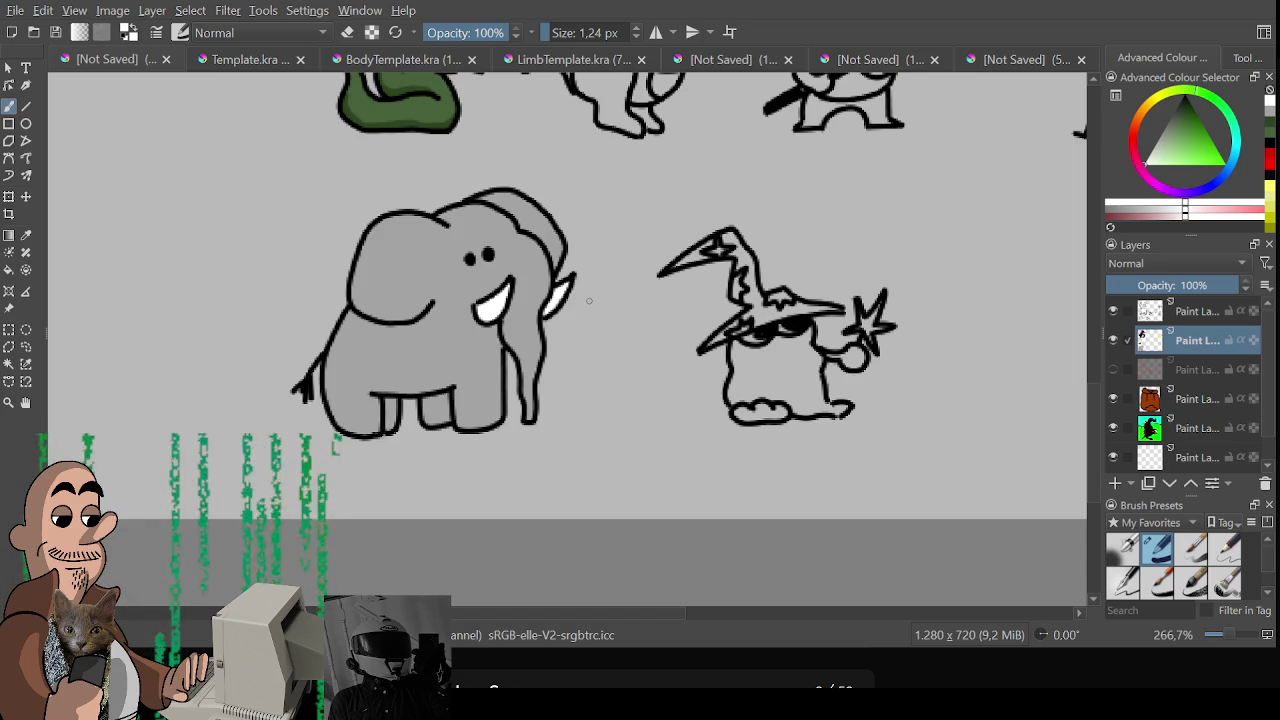
Pick a darker grey and shade the gaps between the elephant's front and back legs
{"action": "scroll", "coordinate": [589, 300], "scroll_direction": "up", "scroll_amount": 1}
{"action": "scroll", "coordinate": [595, 360], "scroll_direction": "up", "scroll_amount": 2}
{"action": "left_click", "coordinate": [603, 430], "text": "ctrl"}
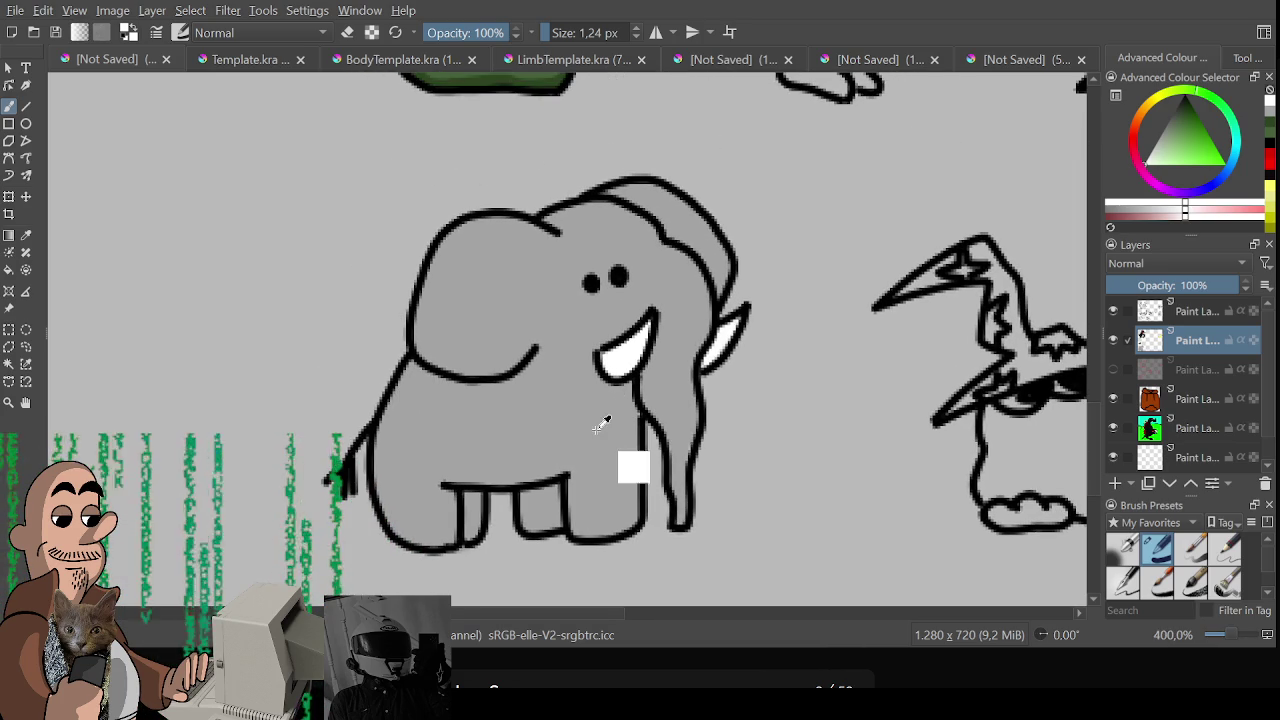
{"action": "left_click", "coordinate": [1157, 214]}
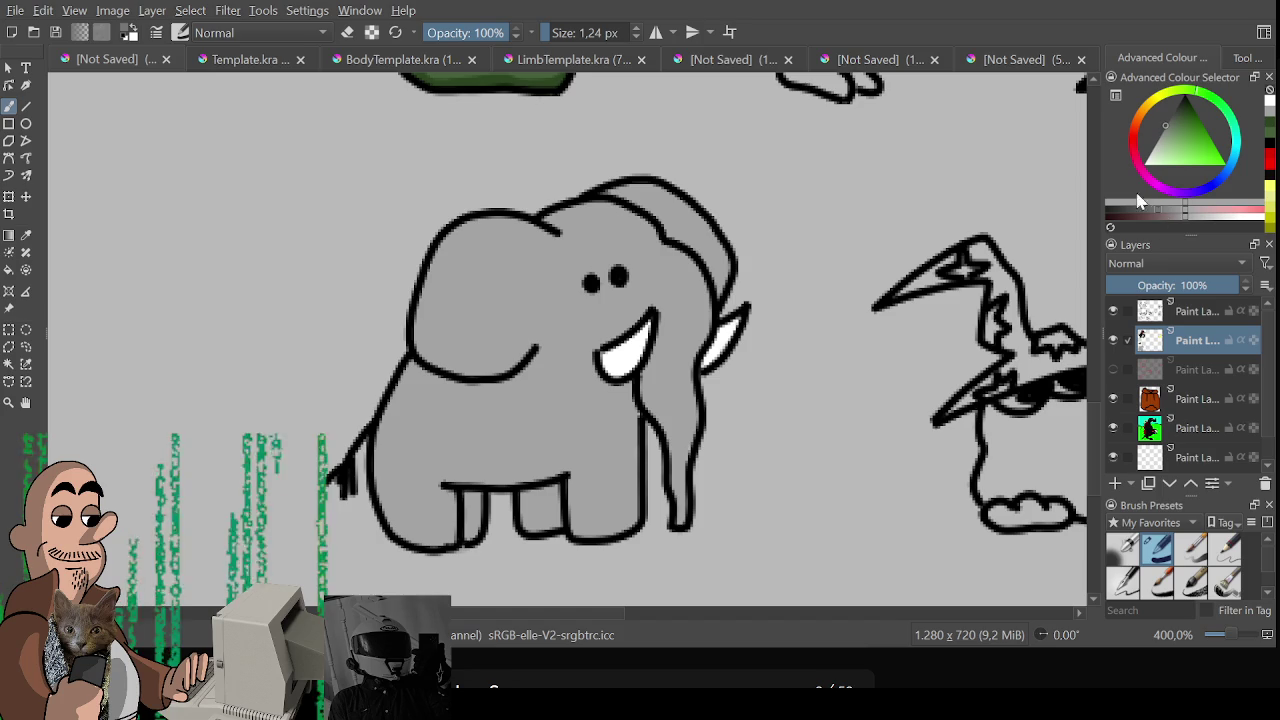
{"action": "left_click_drag", "start_coordinate": [464, 496], "coordinate": [480, 540]}
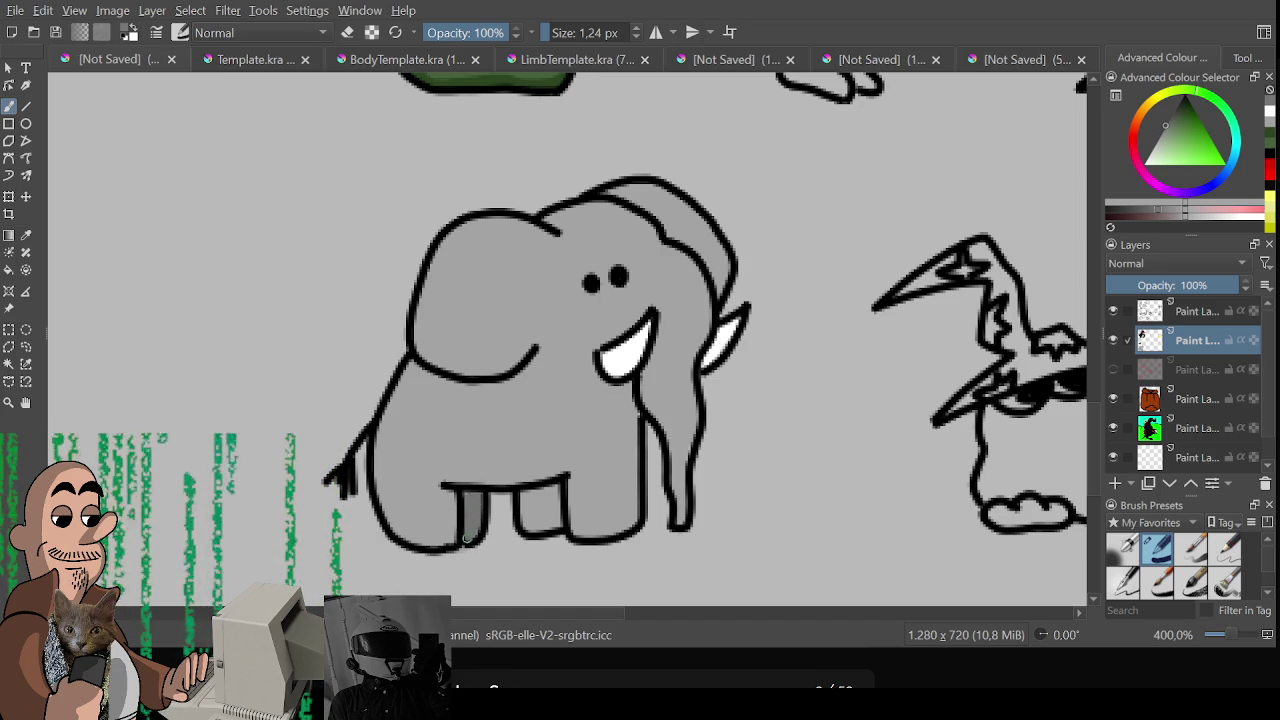
{"action": "mouse_move", "coordinate": [518, 497]}
{"action": "left_mouse_down"}
{"action": "mouse_move", "coordinate": [559, 486]}
{"action": "mouse_move", "coordinate": [554, 526]}
{"action": "mouse_move", "coordinate": [526, 530]}
{"action": "mouse_move", "coordinate": [560, 519]}
{"action": "left_mouse_up"}
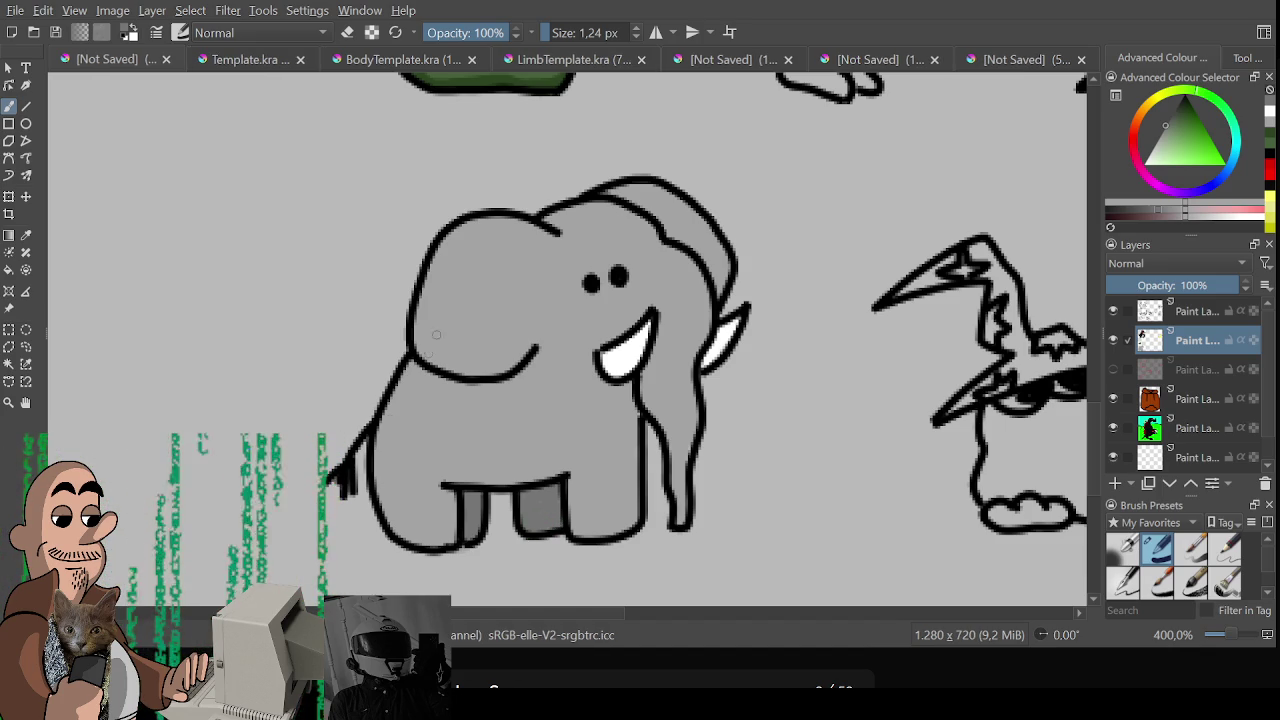
Shade the ear's lower edge, the top of the head, the trunk and under the tusk
{"action": "mouse_move", "coordinate": [428, 286]}
{"action": "left_mouse_down"}
{"action": "mouse_move", "coordinate": [512, 356]}
{"action": "mouse_move", "coordinate": [535, 346]}
{"action": "left_mouse_up"}
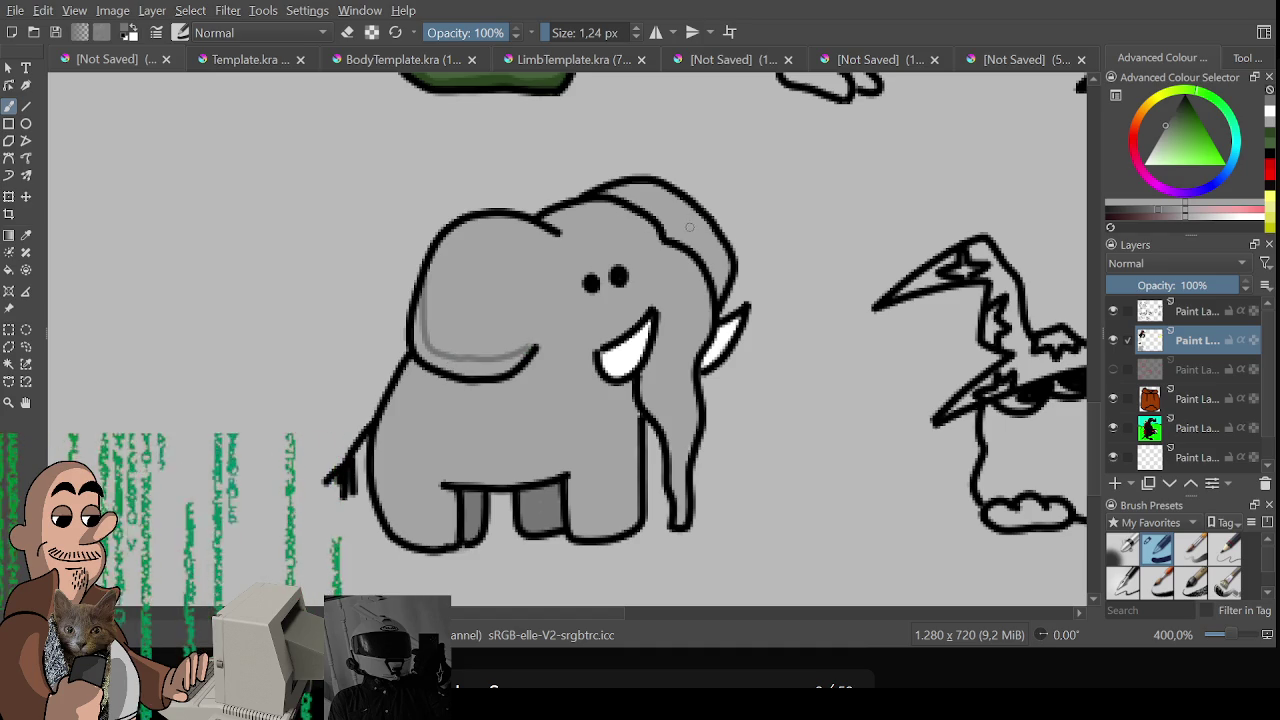
{"action": "mouse_move", "coordinate": [600, 192]}
{"action": "left_mouse_down"}
{"action": "mouse_move", "coordinate": [665, 198]}
{"action": "mouse_move", "coordinate": [670, 234]}
{"action": "mouse_move", "coordinate": [645, 200]}
{"action": "mouse_move", "coordinate": [662, 232]}
{"action": "mouse_move", "coordinate": [615, 185]}
{"action": "mouse_move", "coordinate": [705, 222]}
{"action": "left_mouse_up"}
{"action": "key", "text": "ctrl+z"}
{"action": "mouse_move", "coordinate": [615, 188]}
{"action": "left_mouse_down"}
{"action": "mouse_move", "coordinate": [705, 225]}
{"action": "mouse_move", "coordinate": [714, 278]}
{"action": "mouse_move", "coordinate": [728, 255]}
{"action": "mouse_move", "coordinate": [710, 270]}
{"action": "mouse_move", "coordinate": [632, 200]}
{"action": "mouse_move", "coordinate": [703, 258]}
{"action": "left_mouse_up"}
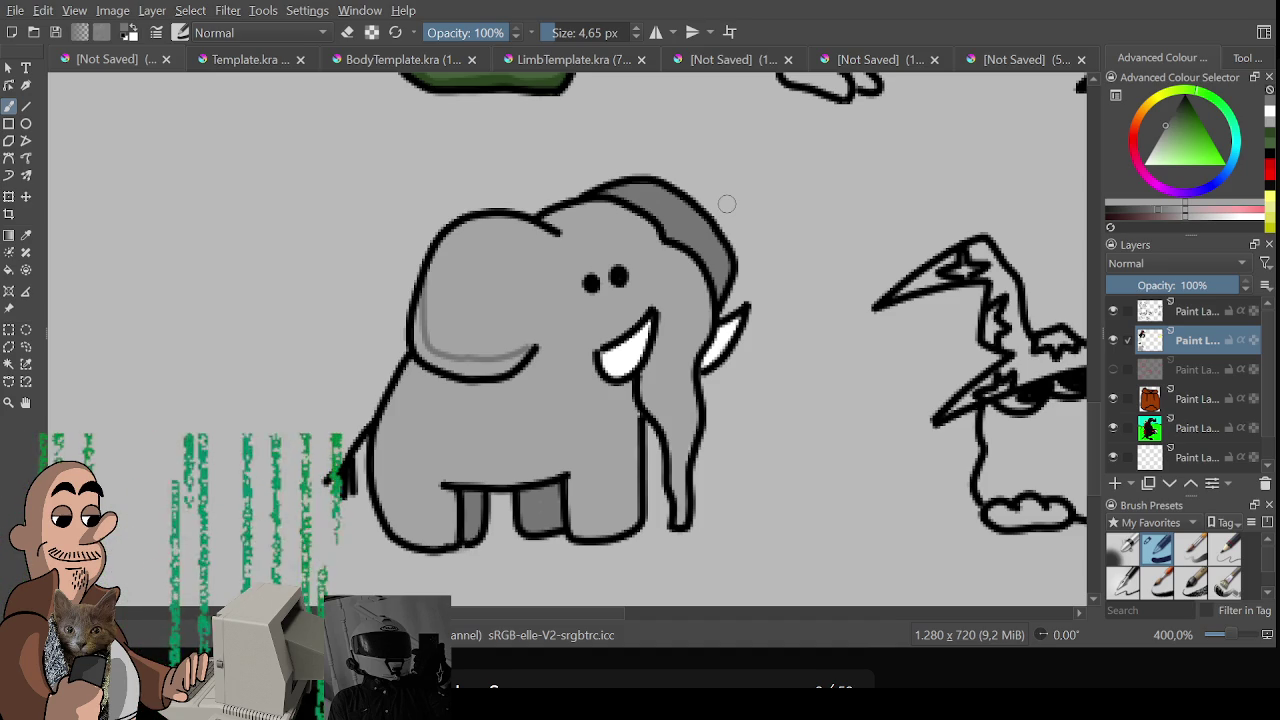
{"action": "mouse_move", "coordinate": [480, 306]}
{"action": "left_mouse_down"}
{"action": "mouse_move", "coordinate": [420, 340]}
{"action": "mouse_move", "coordinate": [421, 356]}
{"action": "mouse_move", "coordinate": [471, 369]}
{"action": "mouse_move", "coordinate": [528, 353]}
{"action": "mouse_move", "coordinate": [495, 375]}
{"action": "mouse_move", "coordinate": [505, 372]}
{"action": "left_mouse_up"}
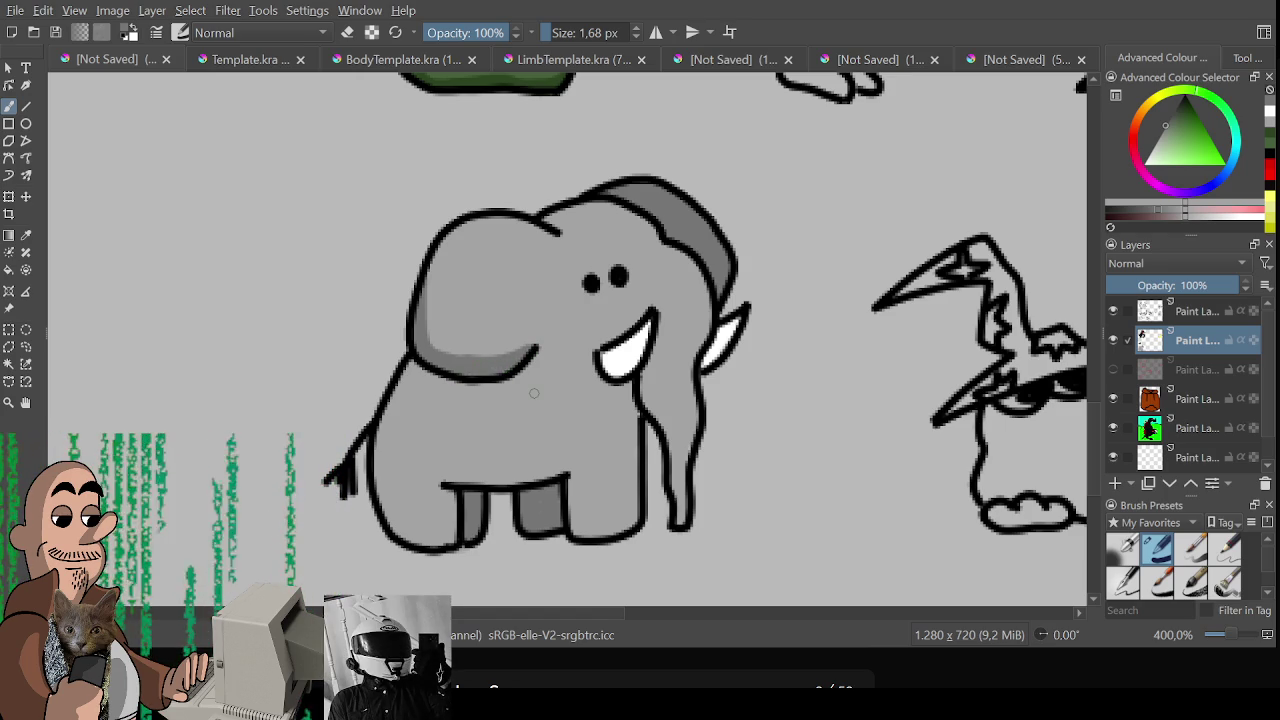
{"action": "left_click_drag", "start_coordinate": [650, 369], "coordinate": [681, 524]}
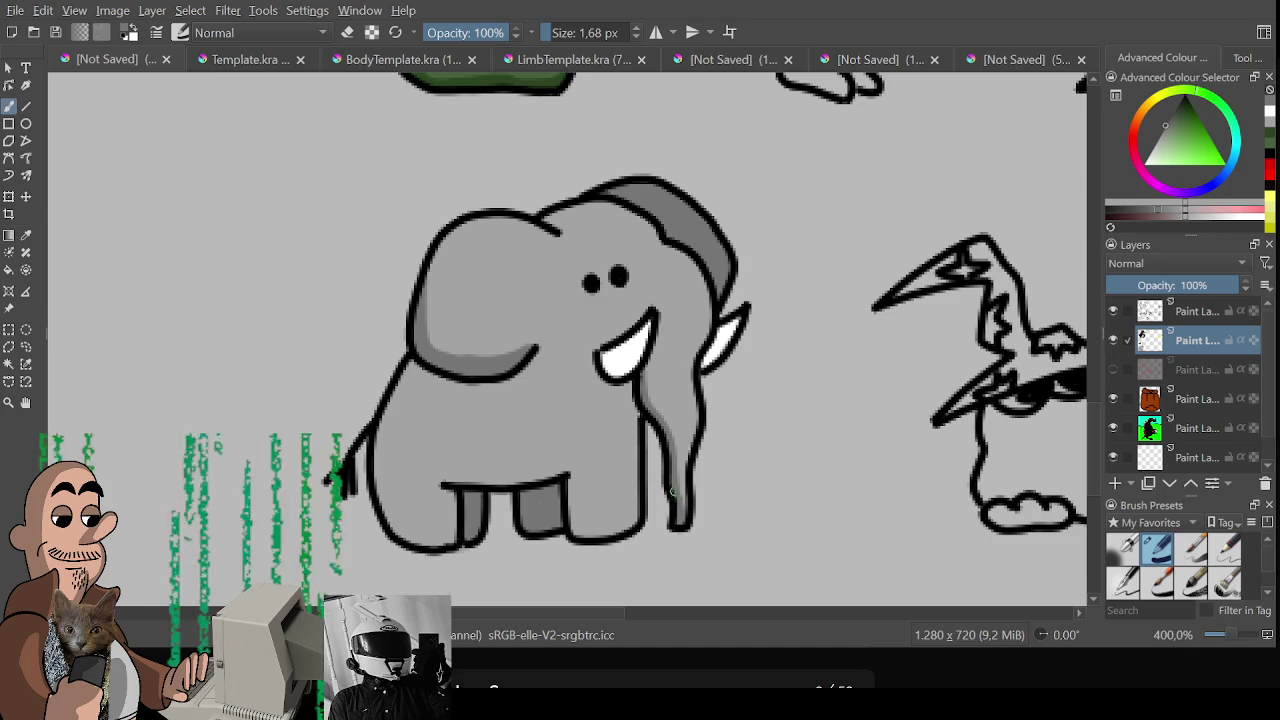
{"action": "left_click_drag", "start_coordinate": [591, 355], "coordinate": [600, 386]}
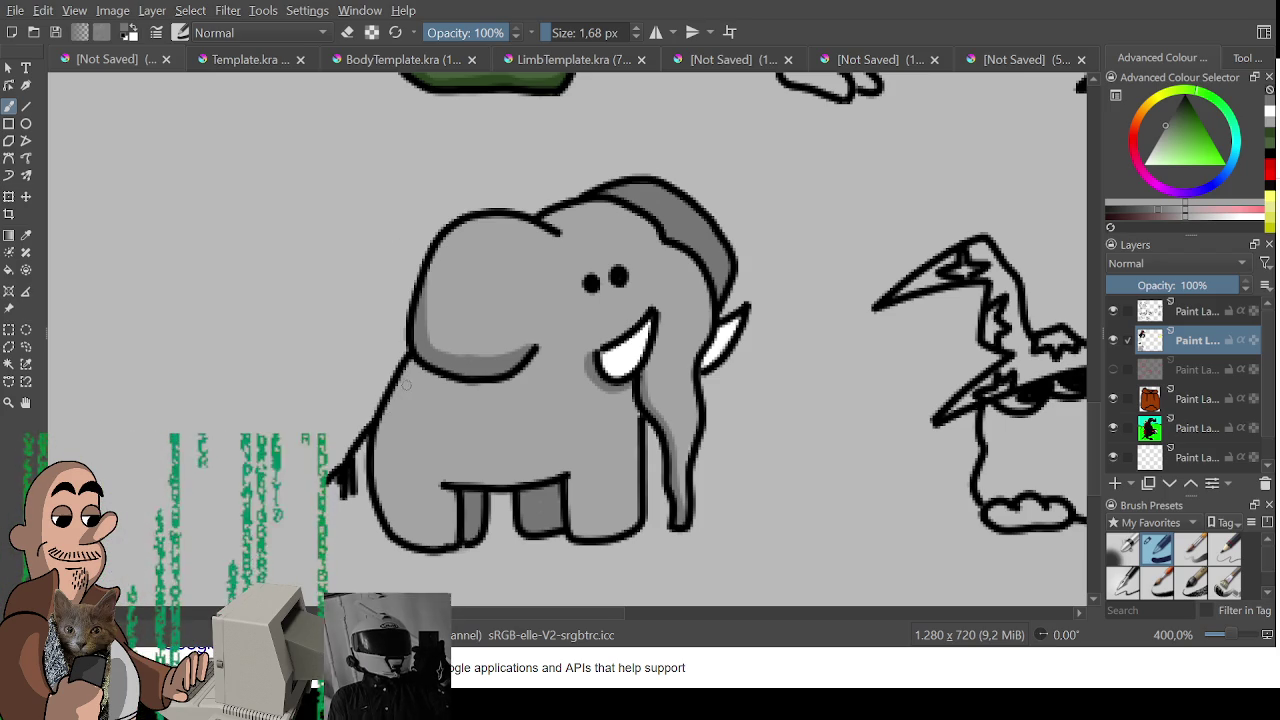
Shade the elephant's inner left body edge in dark grey and zoom out
{"action": "mouse_move", "coordinate": [398, 530]}
{"action": "left_mouse_down"}
{"action": "mouse_move", "coordinate": [405, 368]}
{"action": "mouse_move", "coordinate": [376, 448]}
{"action": "mouse_move", "coordinate": [398, 536]}
{"action": "left_mouse_up"}
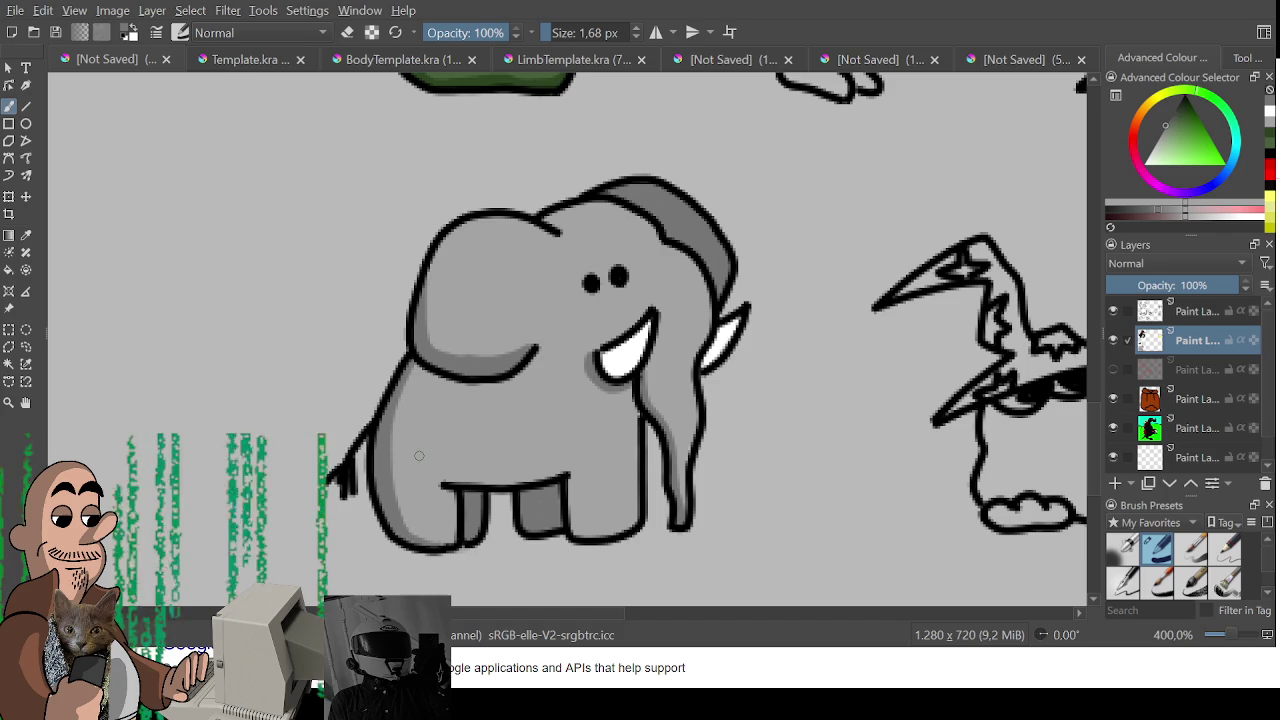
{"action": "scroll", "coordinate": [419, 456], "scroll_direction": "down", "scroll_amount": 3}
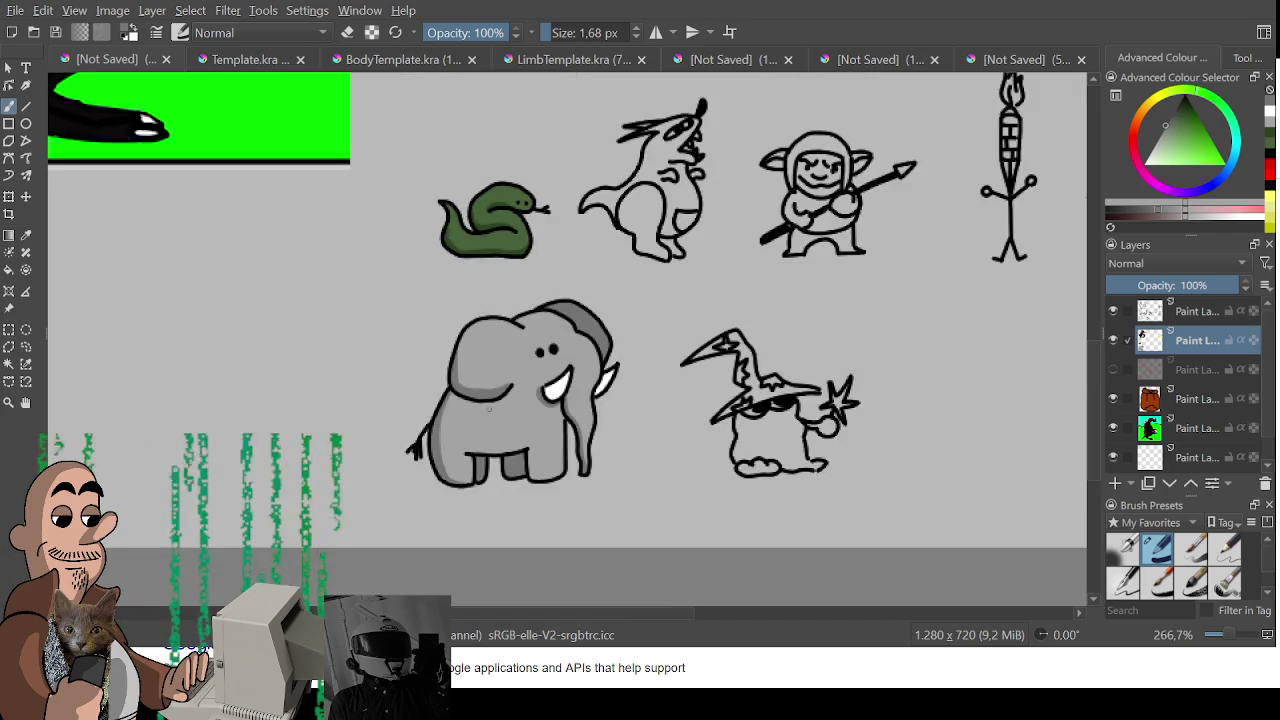
Paint the wizard's hat tip and brim in saturated purple
{"action": "scroll", "coordinate": [487, 444], "scroll_direction": "up", "scroll_amount": 1}
{"action": "mouse_move", "coordinate": [710, 345]}
{"action": "left_mouse_down"}
{"action": "mouse_move", "coordinate": [476, 348]}
{"action": "mouse_move", "coordinate": [528, 243]}
{"action": "mouse_move", "coordinate": [640, 443]}
{"action": "mouse_move", "coordinate": [682, 243]}
{"action": "left_mouse_up"}
{"action": "scroll", "coordinate": [640, 443], "scroll_direction": "up", "scroll_amount": 2}
{"action": "left_click", "coordinate": [1155, 181]}
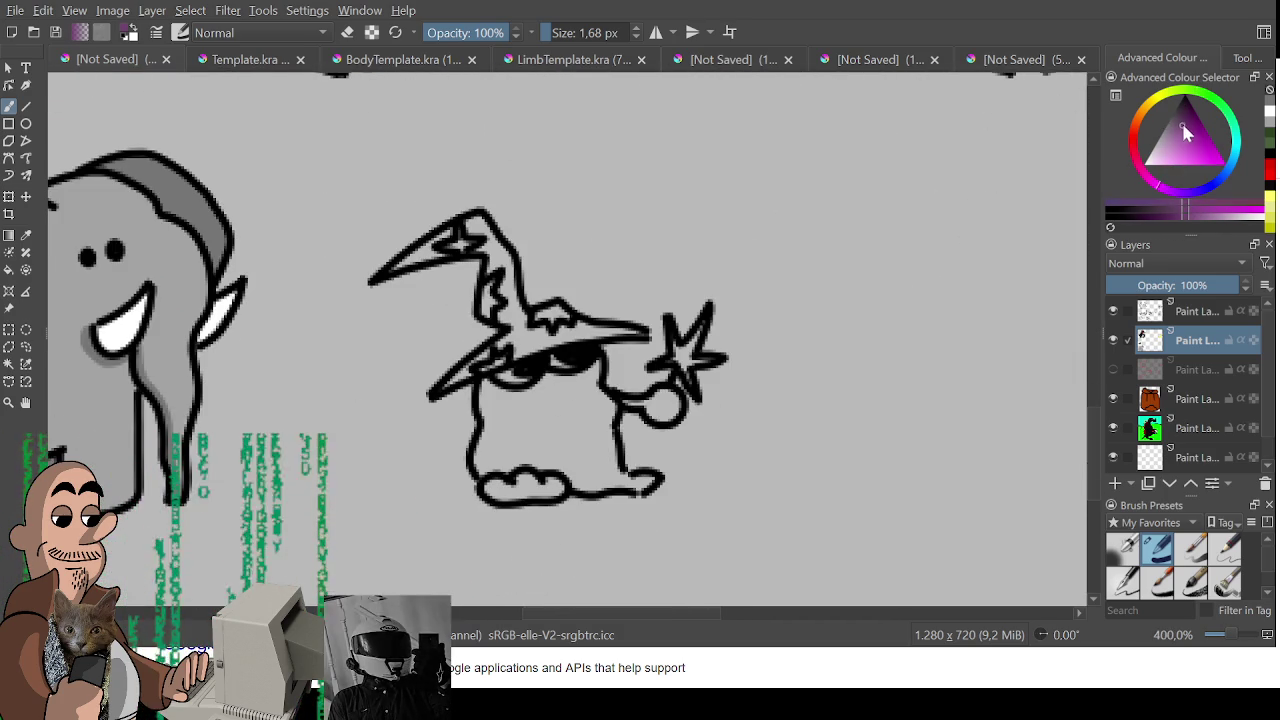
{"action": "left_click", "coordinate": [1184, 124]}
{"action": "mouse_move", "coordinate": [392, 272]}
{"action": "left_mouse_down"}
{"action": "mouse_move", "coordinate": [476, 216]}
{"action": "mouse_move", "coordinate": [440, 250]}
{"action": "mouse_move", "coordinate": [482, 222]}
{"action": "mouse_move", "coordinate": [482, 250]}
{"action": "mouse_move", "coordinate": [498, 258]}
{"action": "mouse_move", "coordinate": [484, 300]}
{"action": "mouse_move", "coordinate": [498, 270]}
{"action": "mouse_move", "coordinate": [514, 282]}
{"action": "mouse_move", "coordinate": [516, 322]}
{"action": "mouse_move", "coordinate": [502, 300]}
{"action": "mouse_move", "coordinate": [520, 330]}
{"action": "mouse_move", "coordinate": [505, 335]}
{"action": "left_mouse_up"}
{"action": "key", "text": "ctrl+z"}
{"action": "left_click_drag", "start_coordinate": [444, 390], "coordinate": [514, 330]}
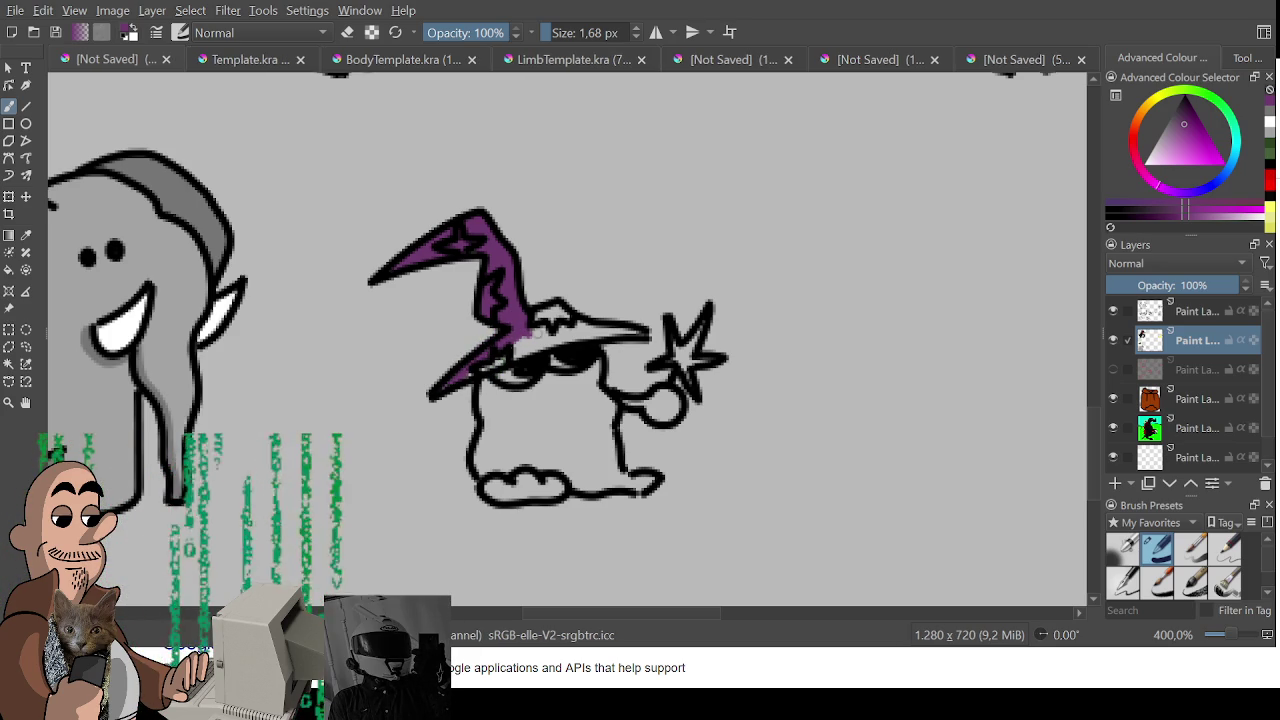
{"action": "mouse_move", "coordinate": [470, 372]}
{"action": "left_mouse_down"}
{"action": "mouse_move", "coordinate": [585, 335]}
{"action": "mouse_move", "coordinate": [522, 341]}
{"action": "mouse_move", "coordinate": [556, 308]}
{"action": "mouse_move", "coordinate": [590, 333]}
{"action": "mouse_move", "coordinate": [642, 333]}
{"action": "left_mouse_up"}
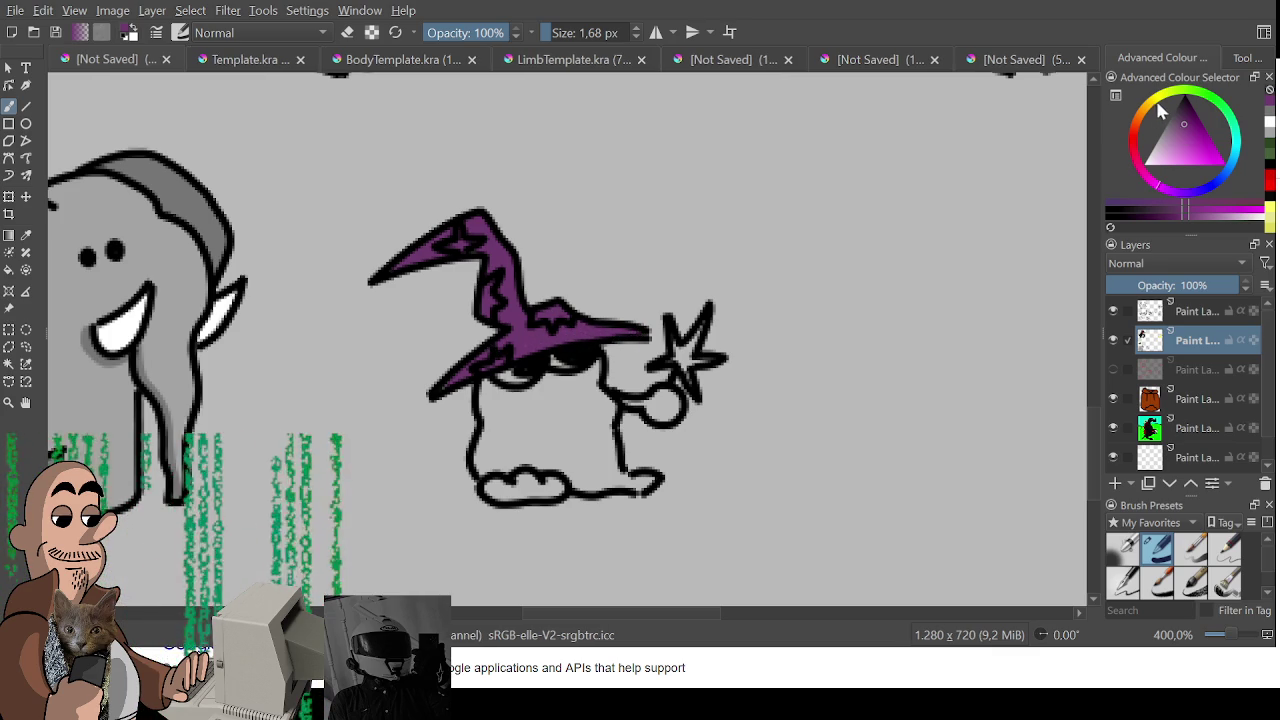
Pick a yellow and dot stars across the hat's tip, front fold and brim
{"action": "left_click", "coordinate": [1171, 99]}
{"action": "left_click", "coordinate": [1212, 157]}
{"action": "left_click", "coordinate": [1214, 156]}
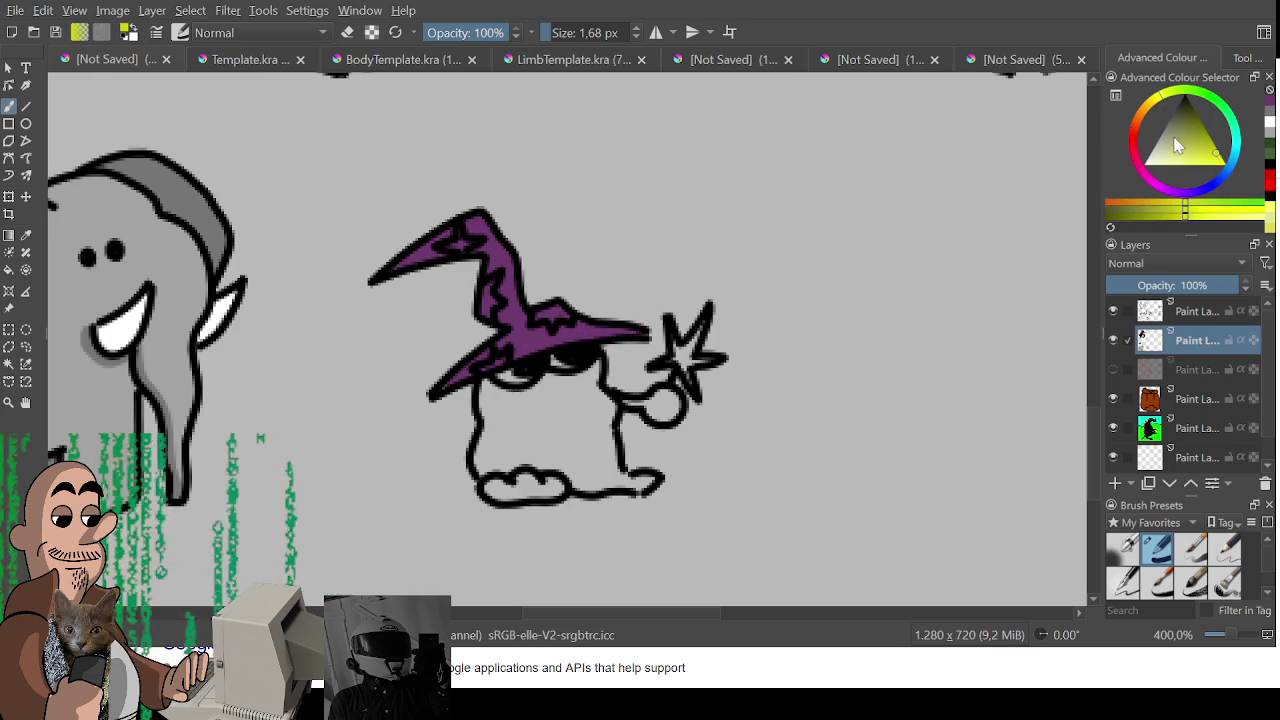
{"action": "left_click_drag", "start_coordinate": [461, 244], "coordinate": [457, 242]}
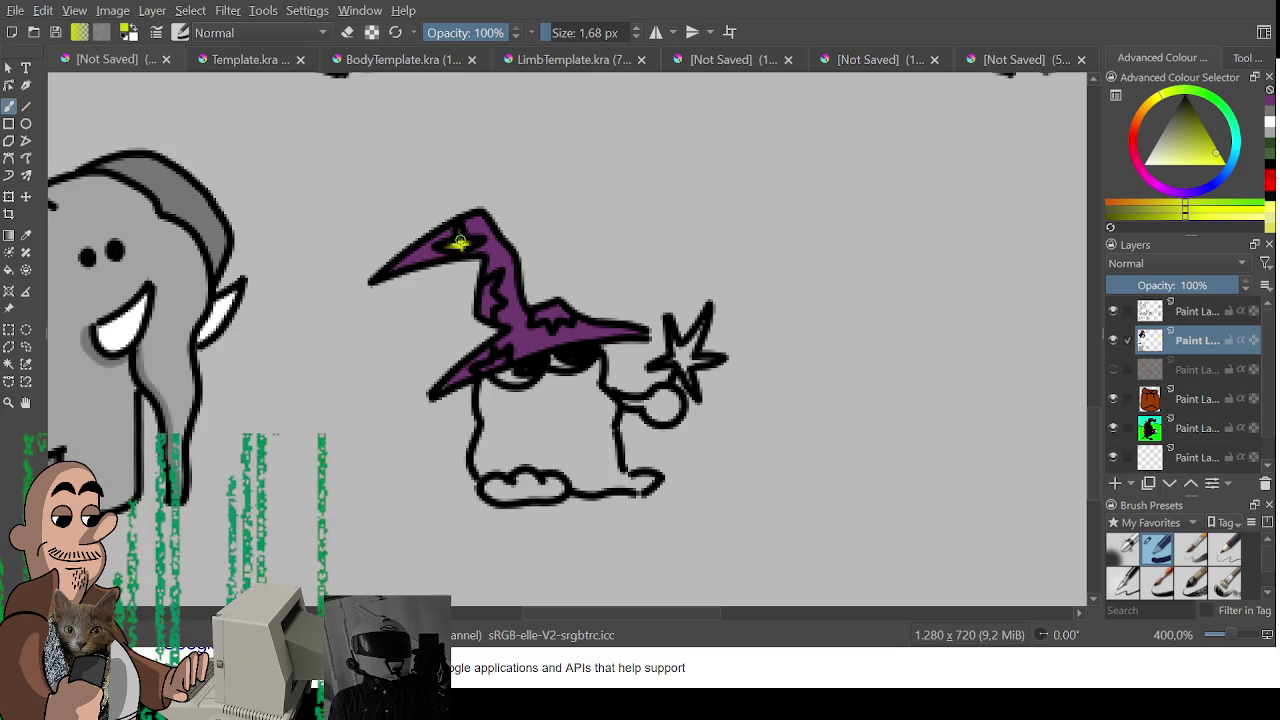
{"action": "left_click_drag", "start_coordinate": [486, 290], "coordinate": [502, 366]}
{"action": "mouse_move", "coordinate": [538, 322]}
{"action": "left_mouse_down"}
{"action": "mouse_move", "coordinate": [552, 308]}
{"action": "mouse_move", "coordinate": [570, 320]}
{"action": "left_mouse_up"}
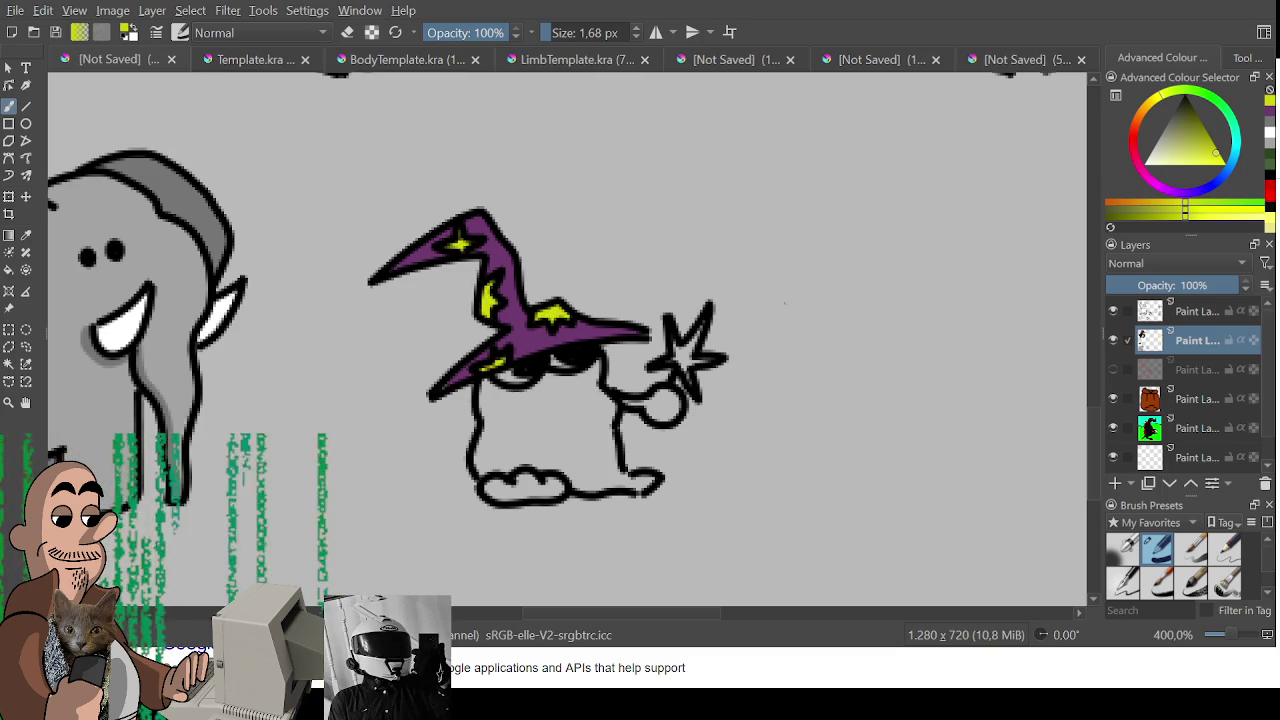
Fill the wizard's eyes with white
{"action": "left_click", "coordinate": [1182, 130]}
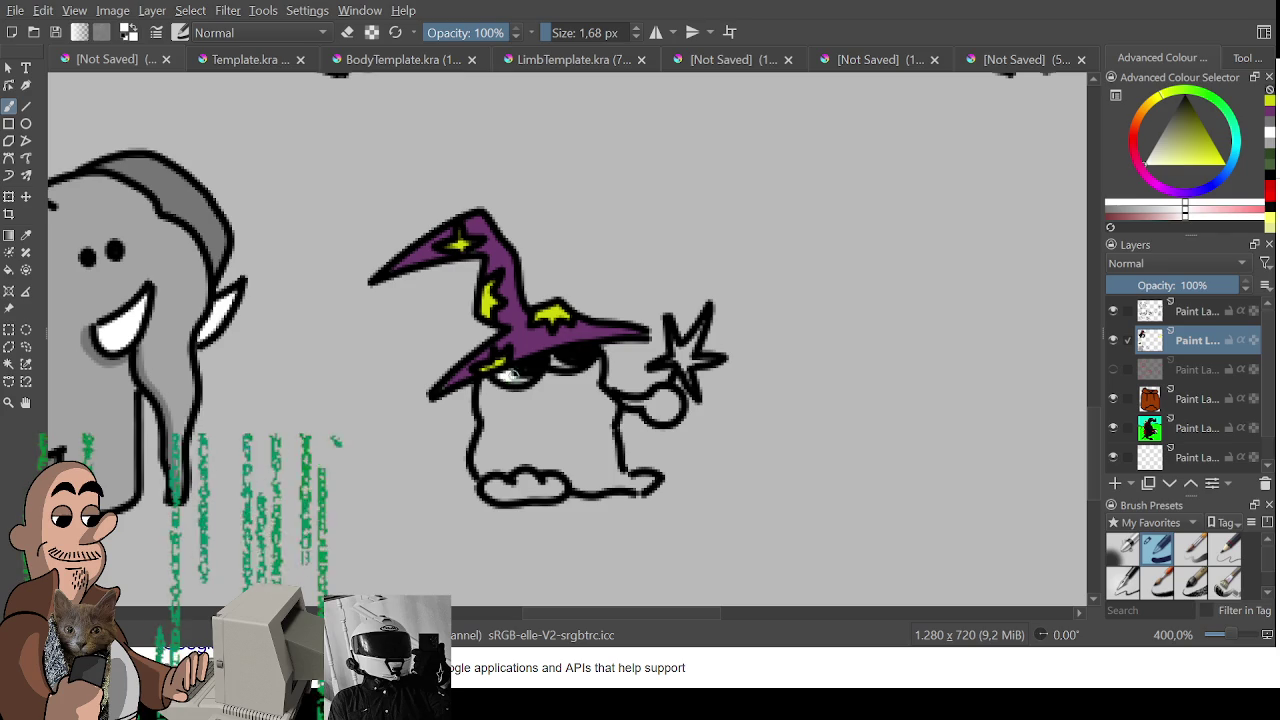
{"action": "left_click_drag", "start_coordinate": [512, 374], "coordinate": [566, 364]}
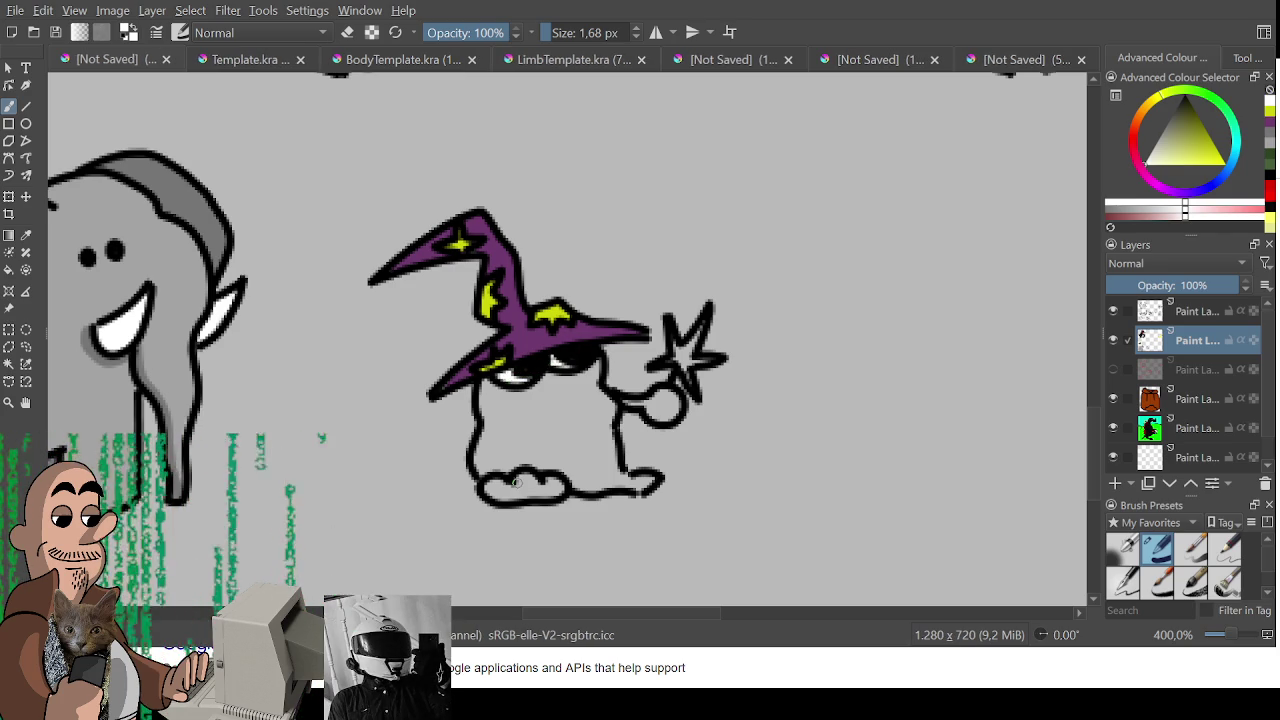
{"action": "scroll", "coordinate": [517, 483], "scroll_direction": "down", "scroll_amount": 3}
Sample the light skin tone from the hand in the LimbTemplate arm document
{"action": "scroll", "coordinate": [517, 483], "scroll_direction": "down", "scroll_amount": 2}
{"action": "scroll", "coordinate": [581, 353], "scroll_direction": "up", "scroll_amount": 2}
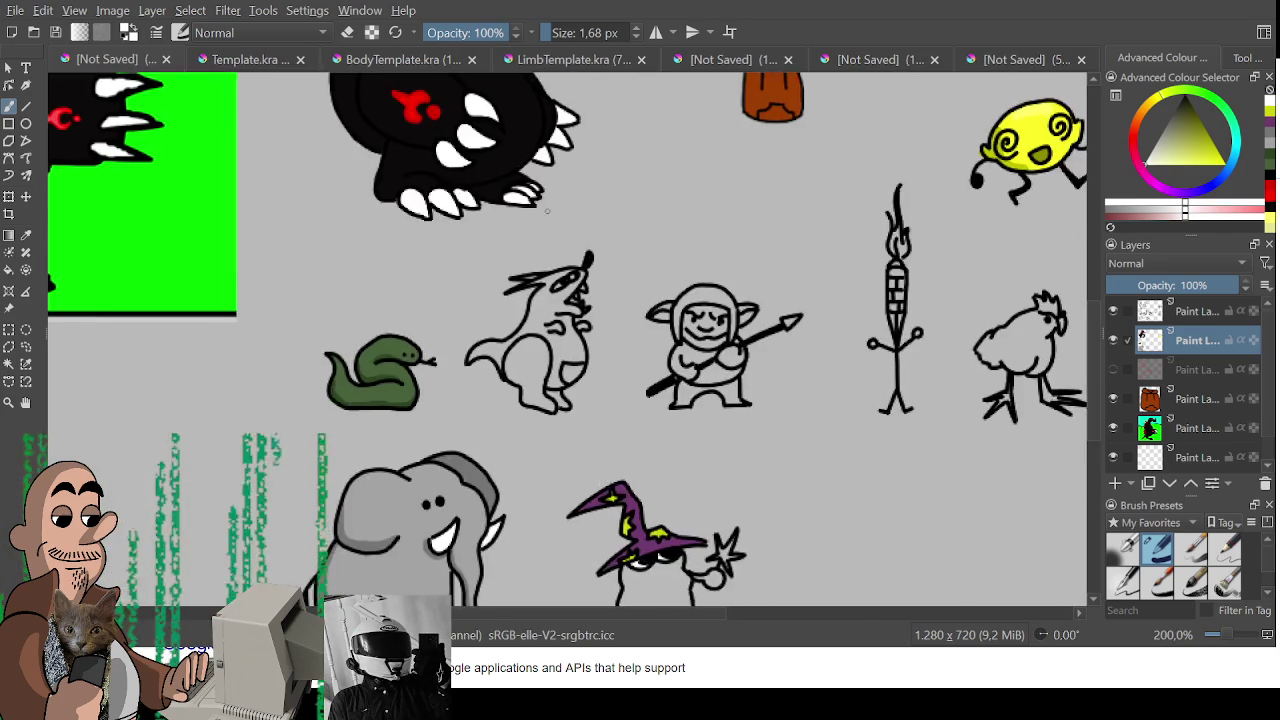
{"action": "scroll", "coordinate": [581, 353], "scroll_direction": "up", "scroll_amount": 2}
{"action": "scroll", "coordinate": [581, 353], "scroll_direction": "down", "scroll_amount": 1}
{"action": "scroll", "coordinate": [560, 340], "scroll_direction": "down", "scroll_amount": 2}
{"action": "scroll", "coordinate": [500, 310], "scroll_direction": "up", "scroll_amount": 1}
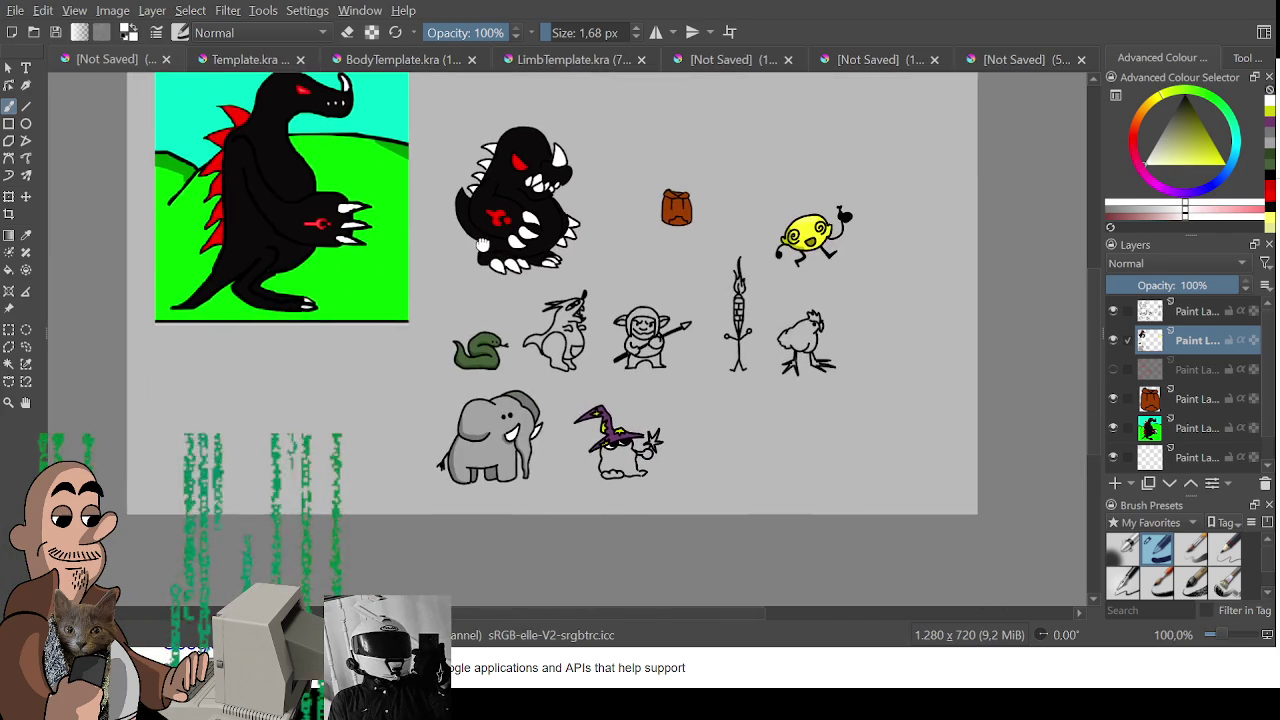
{"action": "scroll", "coordinate": [467, 287], "scroll_direction": "up", "scroll_amount": 1}
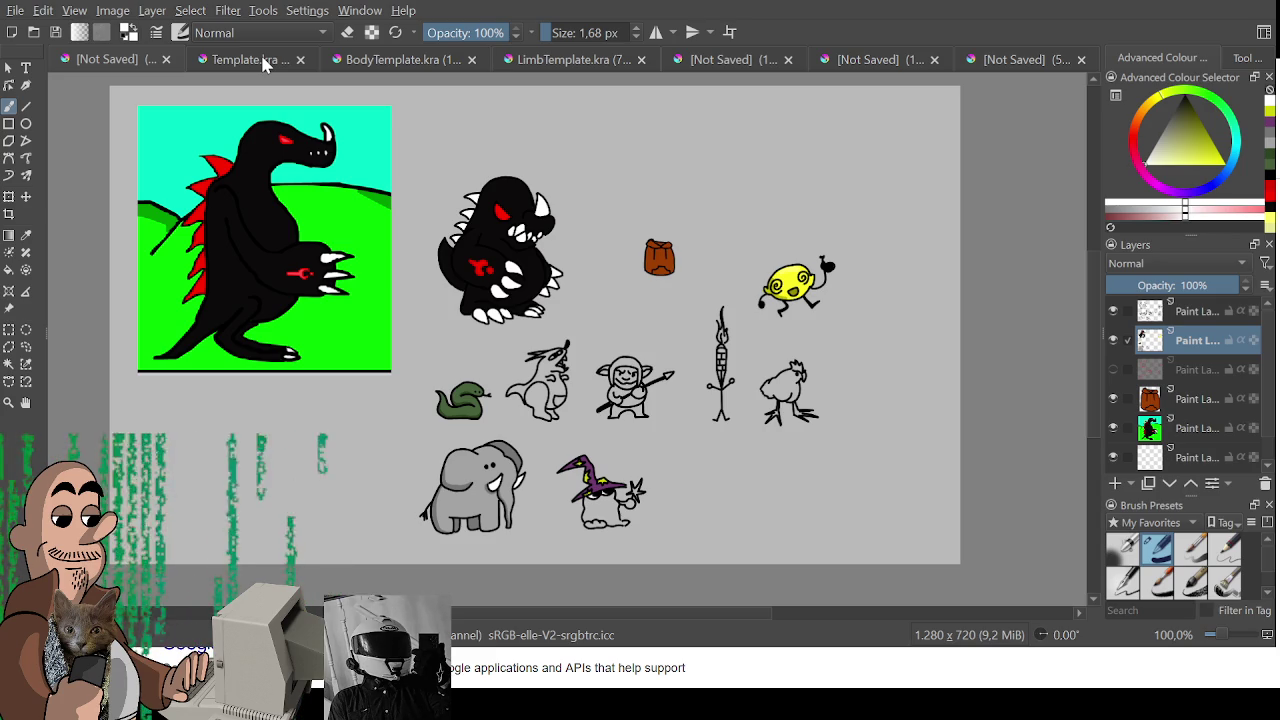
{"action": "left_click", "coordinate": [263, 60]}
{"action": "left_click", "coordinate": [392, 62]}
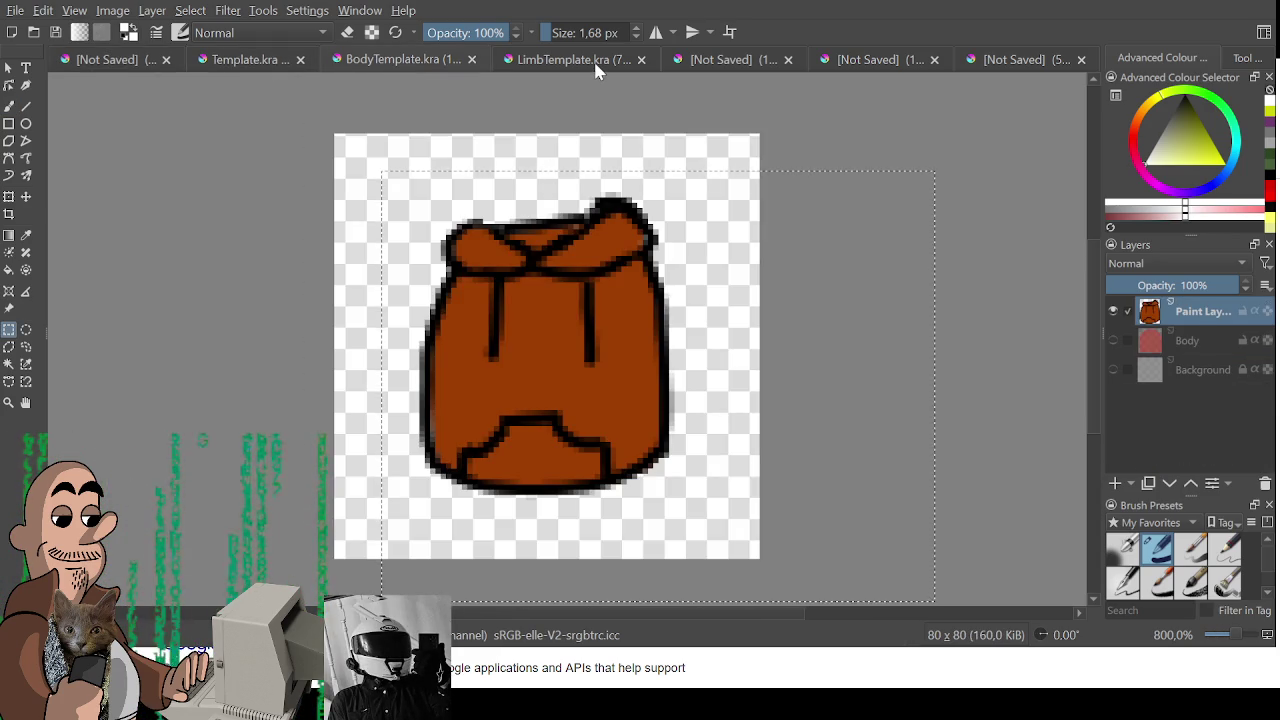
{"action": "left_click", "coordinate": [600, 62]}
{"action": "left_click", "coordinate": [632, 331], "text": "ctrl"}
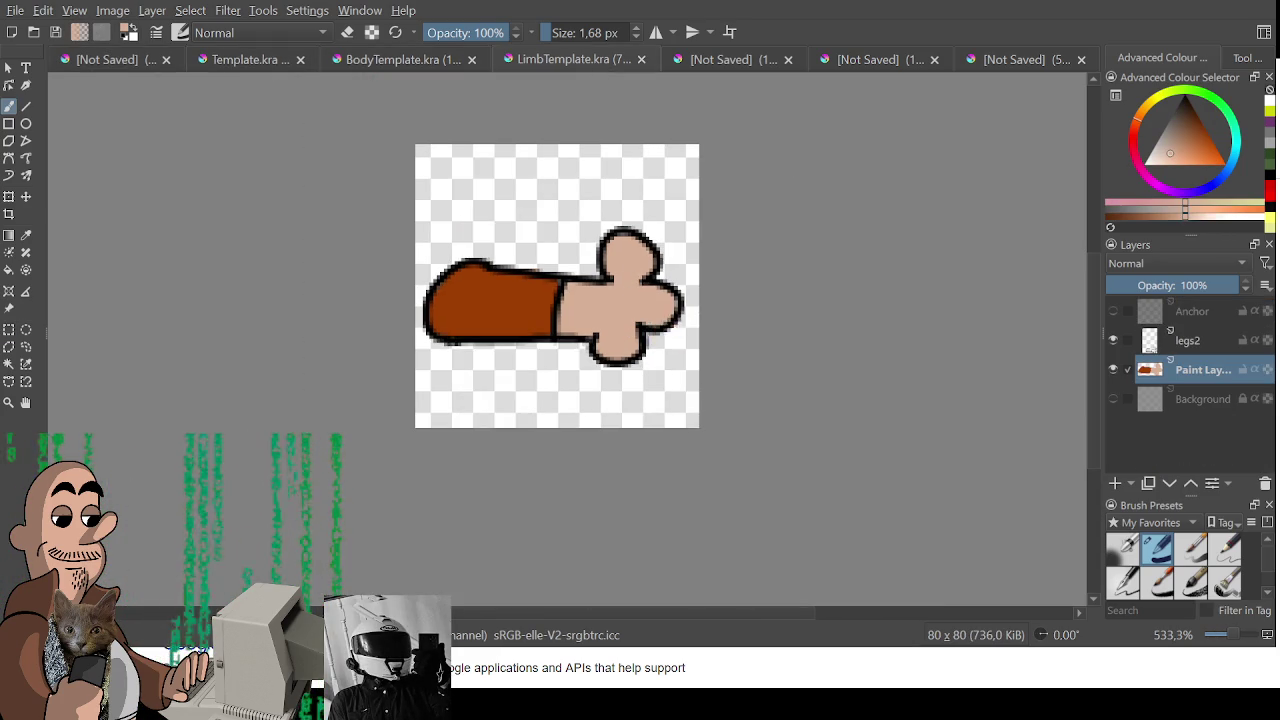
Return to the unsaved character sheet and zoom in on it
{"action": "left_click", "coordinate": [110, 60]}
{"action": "scroll", "coordinate": [433, 108], "scroll_direction": "up", "scroll_amount": 2}
{"action": "scroll", "coordinate": [433, 108], "scroll_direction": "up", "scroll_amount": 2}
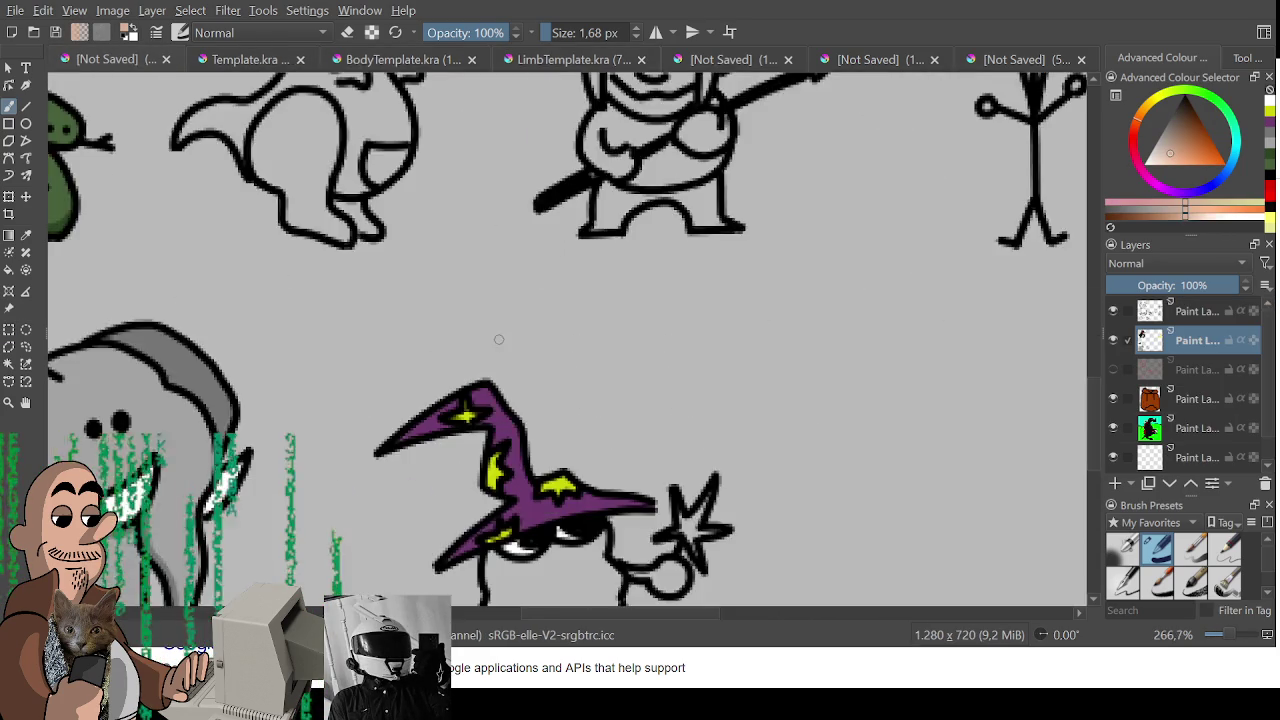
Paint the wizard's hand and feet skin tone and fill the star yellow
{"action": "scroll", "coordinate": [433, 108], "scroll_direction": "up", "scroll_amount": 1}
{"action": "mouse_move", "coordinate": [566, 342]}
{"action": "left_mouse_down"}
{"action": "mouse_move", "coordinate": [612, 334]}
{"action": "mouse_move", "coordinate": [622, 350]}
{"action": "left_mouse_up"}
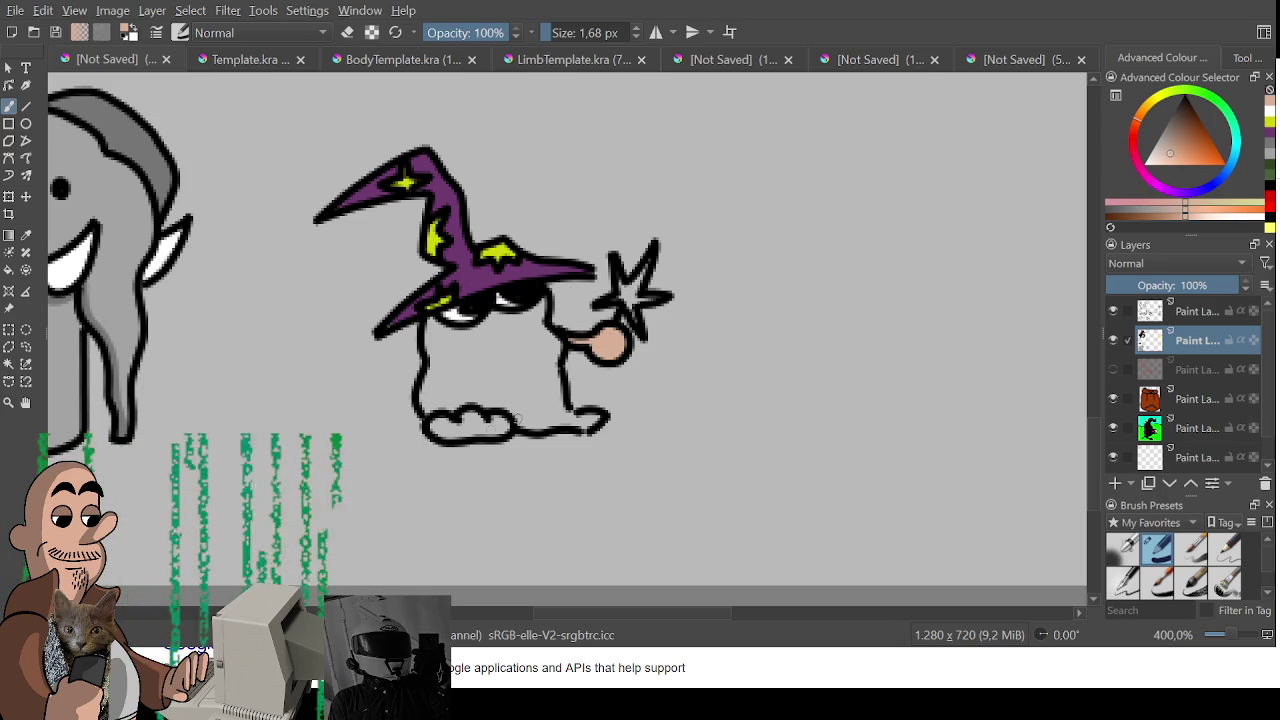
{"action": "left_click_drag", "start_coordinate": [441, 430], "coordinate": [506, 421]}
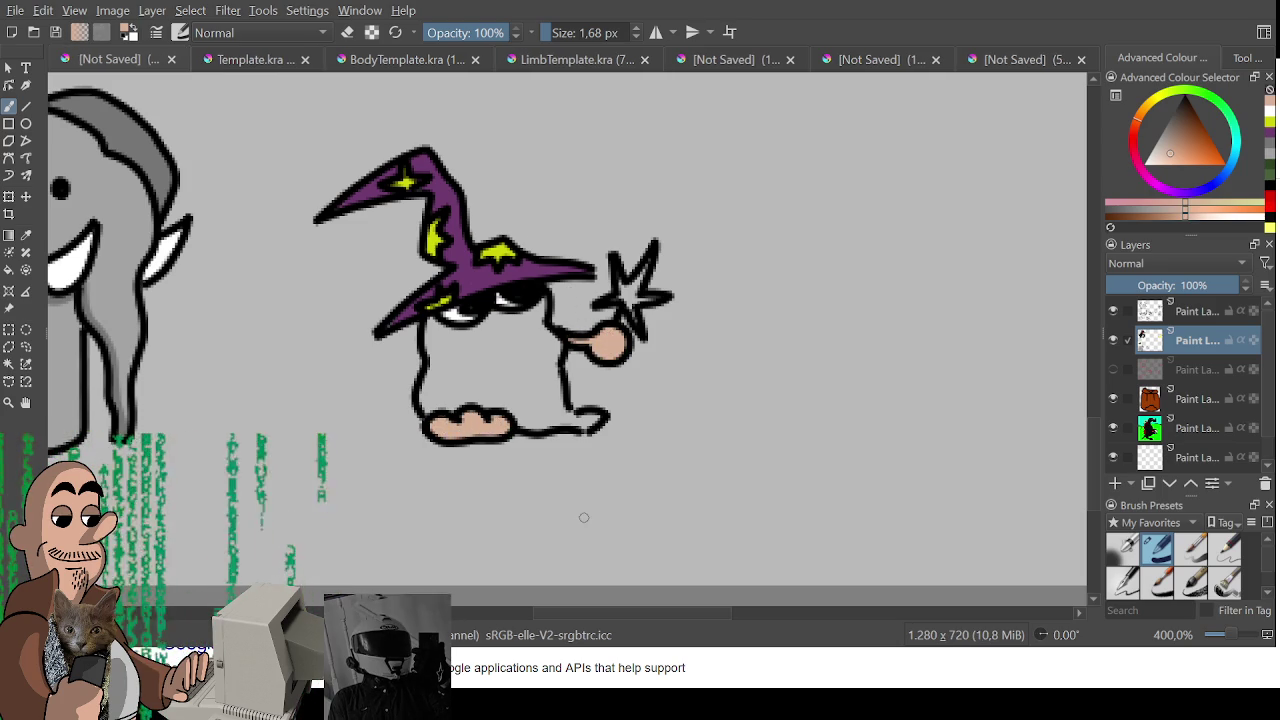
{"action": "left_click", "coordinate": [497, 252], "text": "ctrl"}
{"action": "mouse_move", "coordinate": [652, 250]}
{"action": "left_mouse_down"}
{"action": "mouse_move", "coordinate": [622, 305]}
{"action": "mouse_move", "coordinate": [632, 308]}
{"action": "left_mouse_up"}
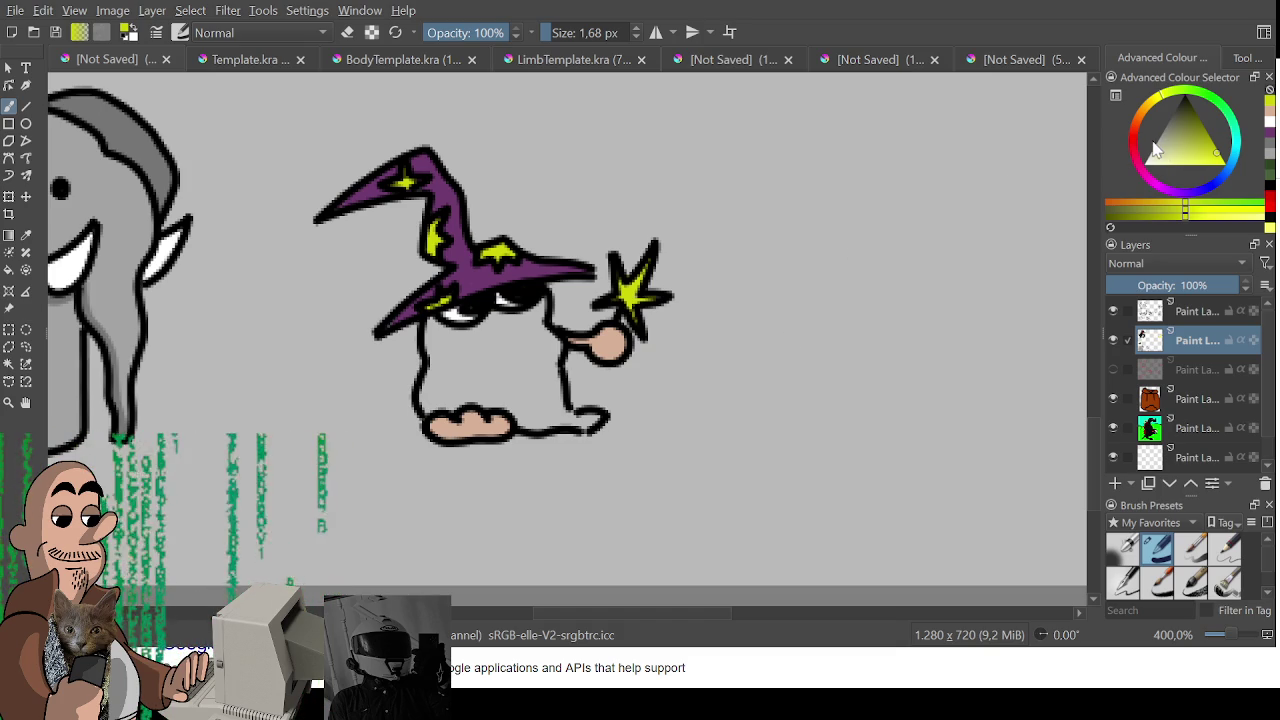
Try a darker grey stroke across the wizard's body, then undo it
{"action": "left_click_drag", "start_coordinate": [478, 343], "coordinate": [512, 331]}
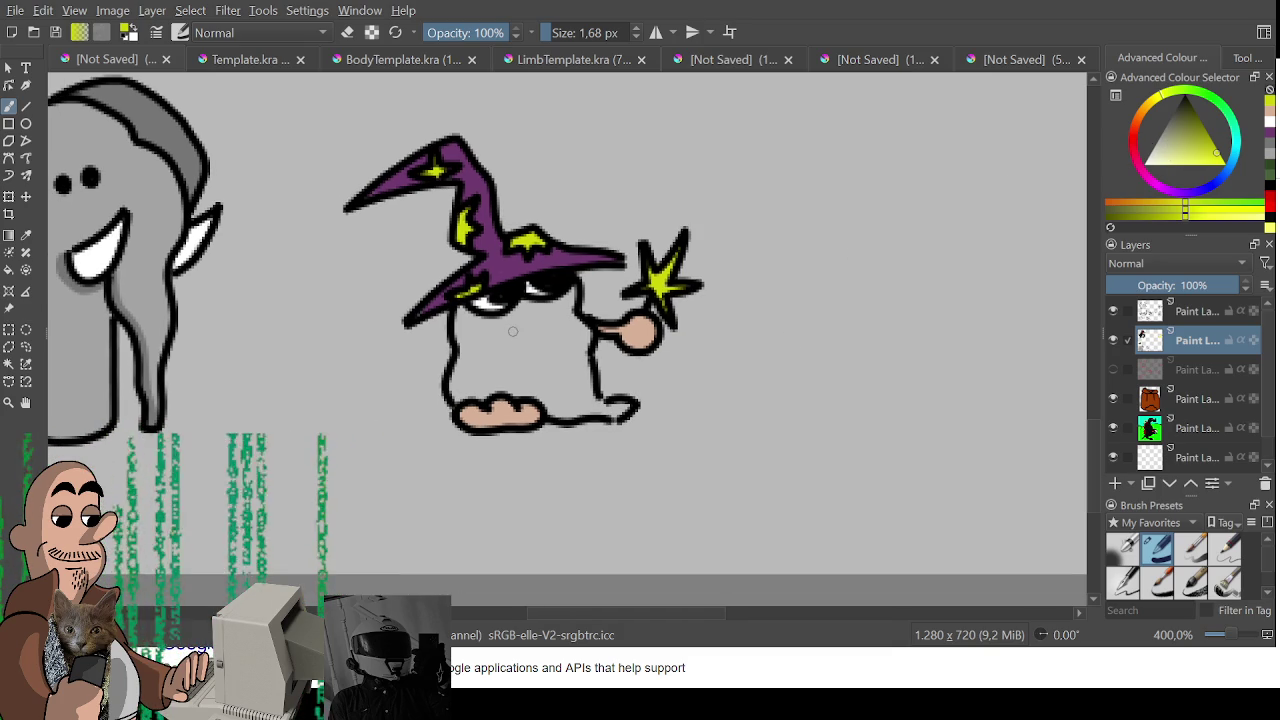
{"action": "left_click_drag", "start_coordinate": [1170, 148], "coordinate": [1158, 158]}
{"action": "left_click", "coordinate": [1155, 152]}
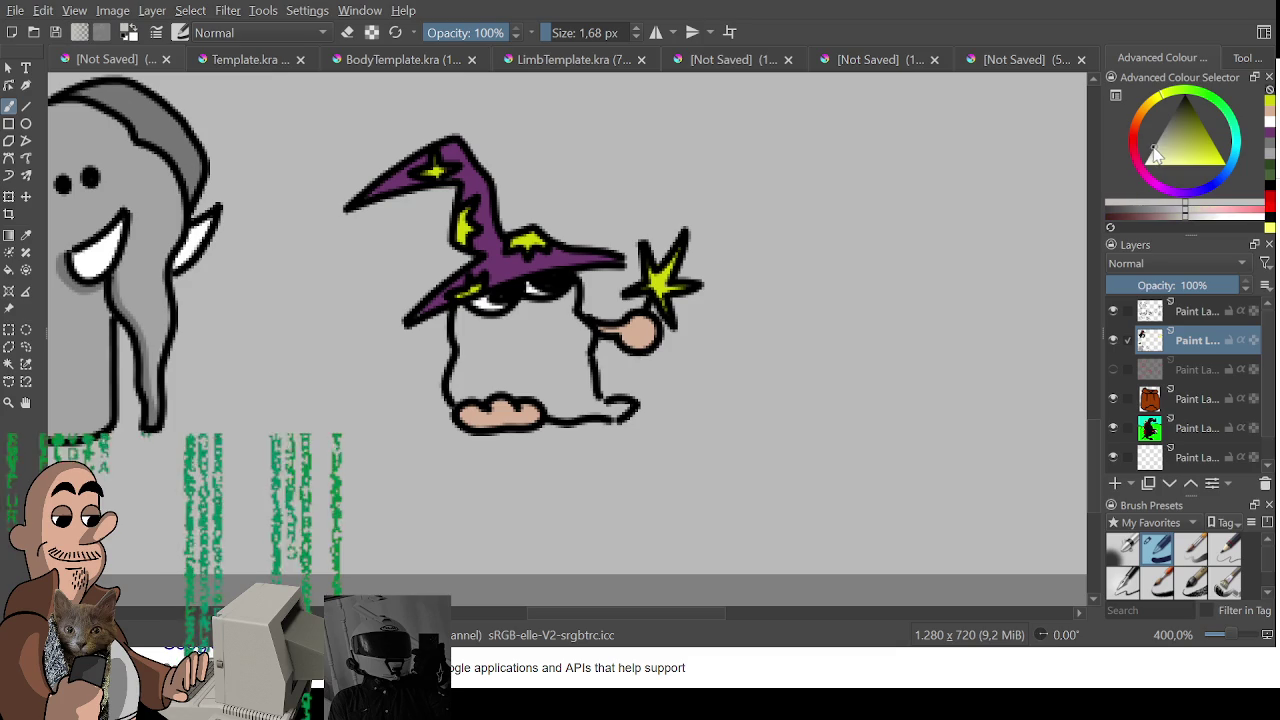
{"action": "left_click_drag", "start_coordinate": [1150, 155], "coordinate": [1159, 135]}
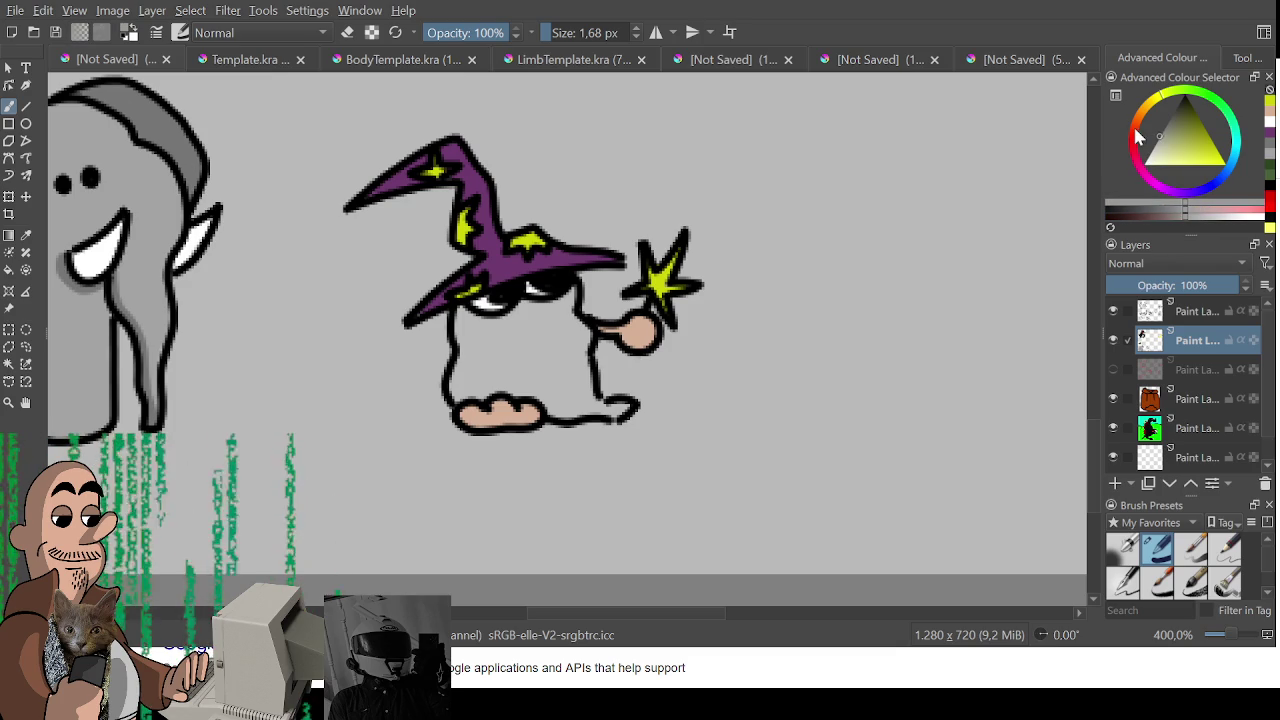
{"action": "left_click_drag", "start_coordinate": [528, 328], "coordinate": [487, 373]}
{"action": "key", "text": "ctrl+z"}
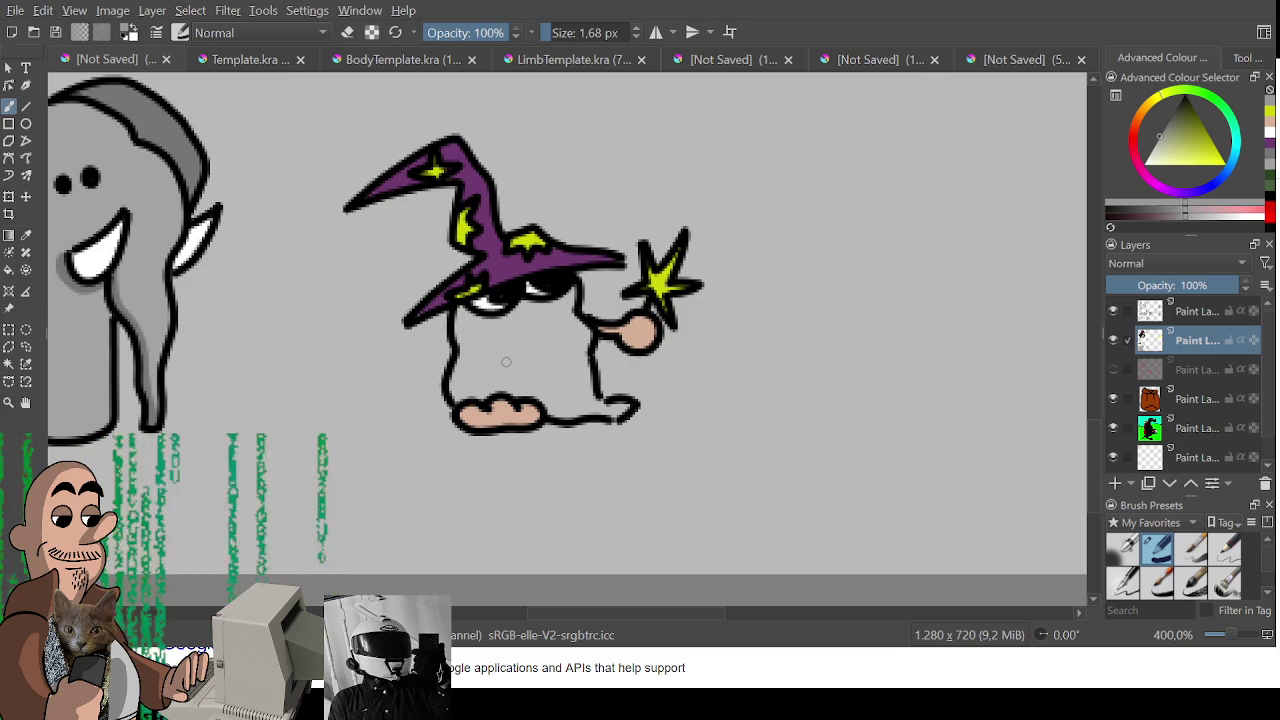
Shade the wizard's robe in mottled greys, resizing the brush with ] and [
{"action": "mouse_move", "coordinate": [465, 358]}
{"action": "left_mouse_down"}
{"action": "mouse_move", "coordinate": [458, 309]}
{"action": "mouse_move", "coordinate": [492, 316]}
{"action": "left_mouse_up"}
{"action": "key", "text": "bracketright"}
{"action": "key", "text": "bracketright"}
{"action": "key", "text": "bracketright"}
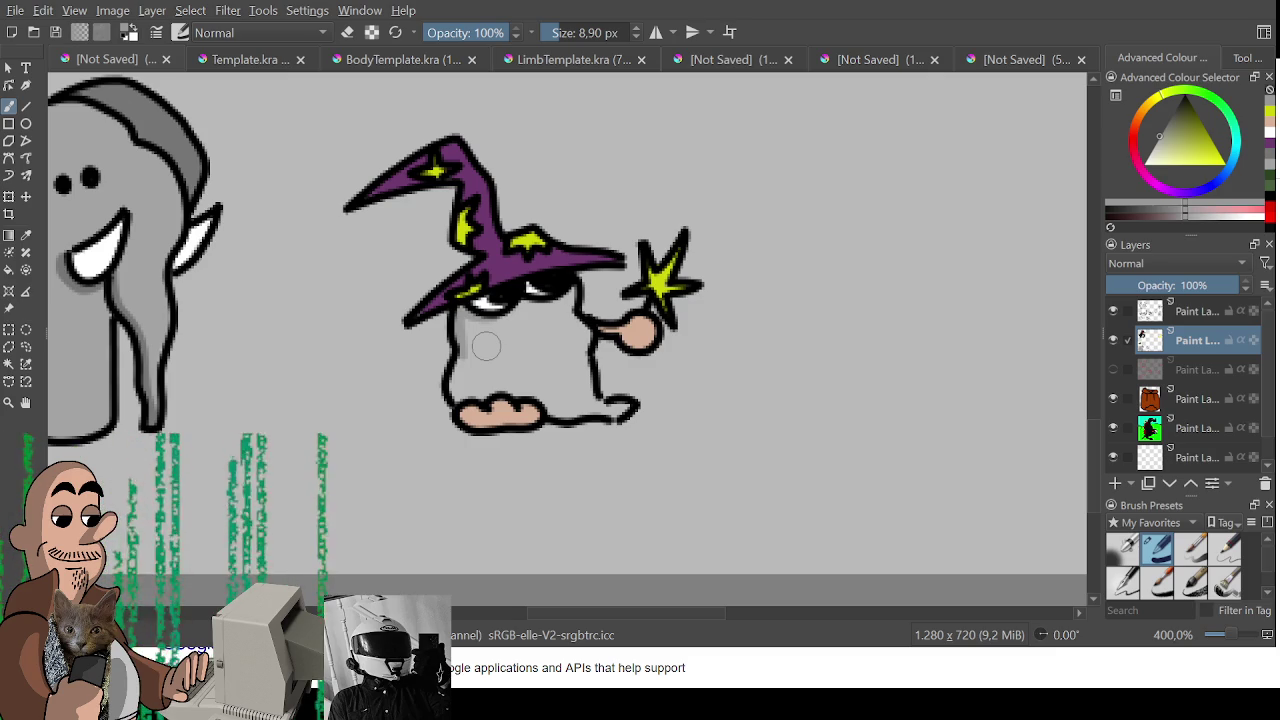
{"action": "mouse_move", "coordinate": [520, 308]}
{"action": "left_mouse_down"}
{"action": "mouse_move", "coordinate": [472, 388]}
{"action": "mouse_move", "coordinate": [519, 358]}
{"action": "mouse_move", "coordinate": [525, 312]}
{"action": "mouse_move", "coordinate": [565, 300]}
{"action": "mouse_move", "coordinate": [530, 365]}
{"action": "mouse_move", "coordinate": [580, 340]}
{"action": "mouse_move", "coordinate": [572, 332]}
{"action": "mouse_move", "coordinate": [535, 398]}
{"action": "mouse_move", "coordinate": [552, 375]}
{"action": "mouse_move", "coordinate": [505, 380]}
{"action": "mouse_move", "coordinate": [568, 412]}
{"action": "mouse_move", "coordinate": [605, 412]}
{"action": "mouse_move", "coordinate": [565, 400]}
{"action": "left_mouse_up"}
{"action": "key", "text": "bracketleft"}
{"action": "key", "text": "bracketleft"}
{"action": "key", "text": "bracketleft"}
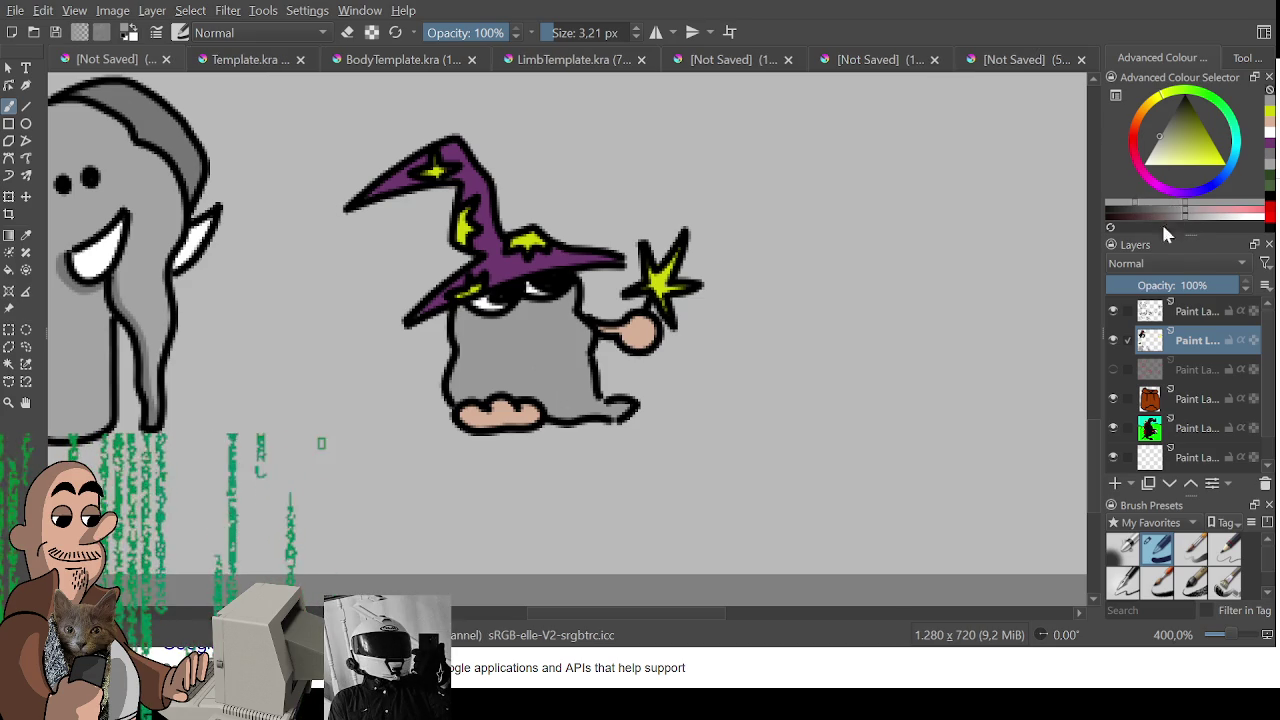
{"action": "left_click", "coordinate": [1204, 214]}
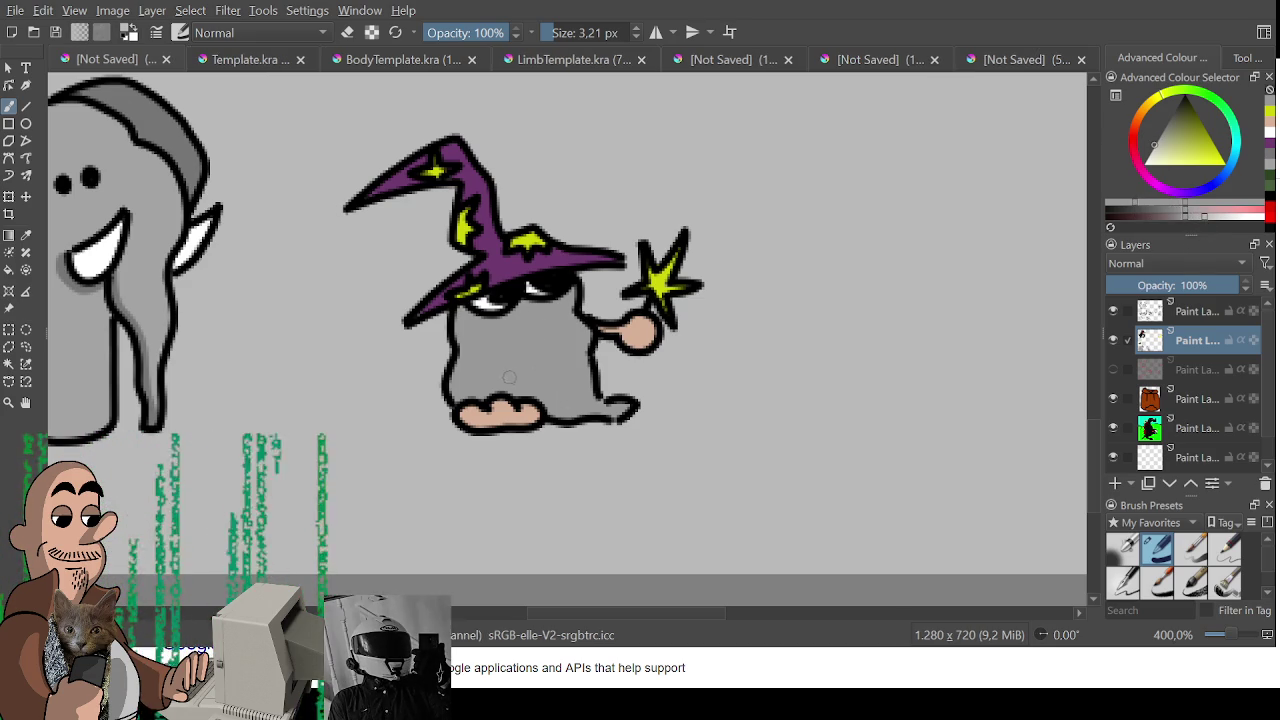
{"action": "mouse_move", "coordinate": [571, 293]}
{"action": "left_mouse_down"}
{"action": "mouse_move", "coordinate": [576, 350]}
{"action": "mouse_move", "coordinate": [550, 355]}
{"action": "mouse_move", "coordinate": [570, 380]}
{"action": "mouse_move", "coordinate": [548, 418]}
{"action": "mouse_move", "coordinate": [626, 410]}
{"action": "mouse_move", "coordinate": [592, 360]}
{"action": "mouse_move", "coordinate": [570, 402]}
{"action": "left_mouse_up"}
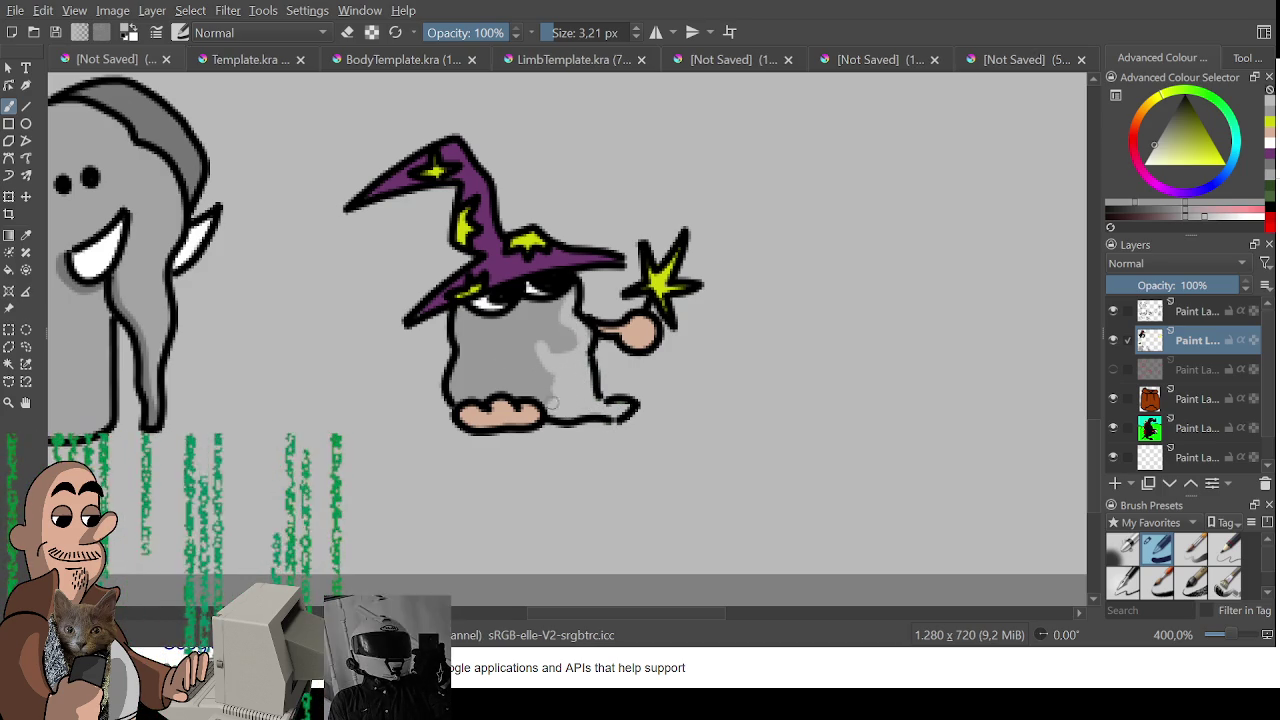
{"action": "left_click_drag", "start_coordinate": [462, 352], "coordinate": [452, 400]}
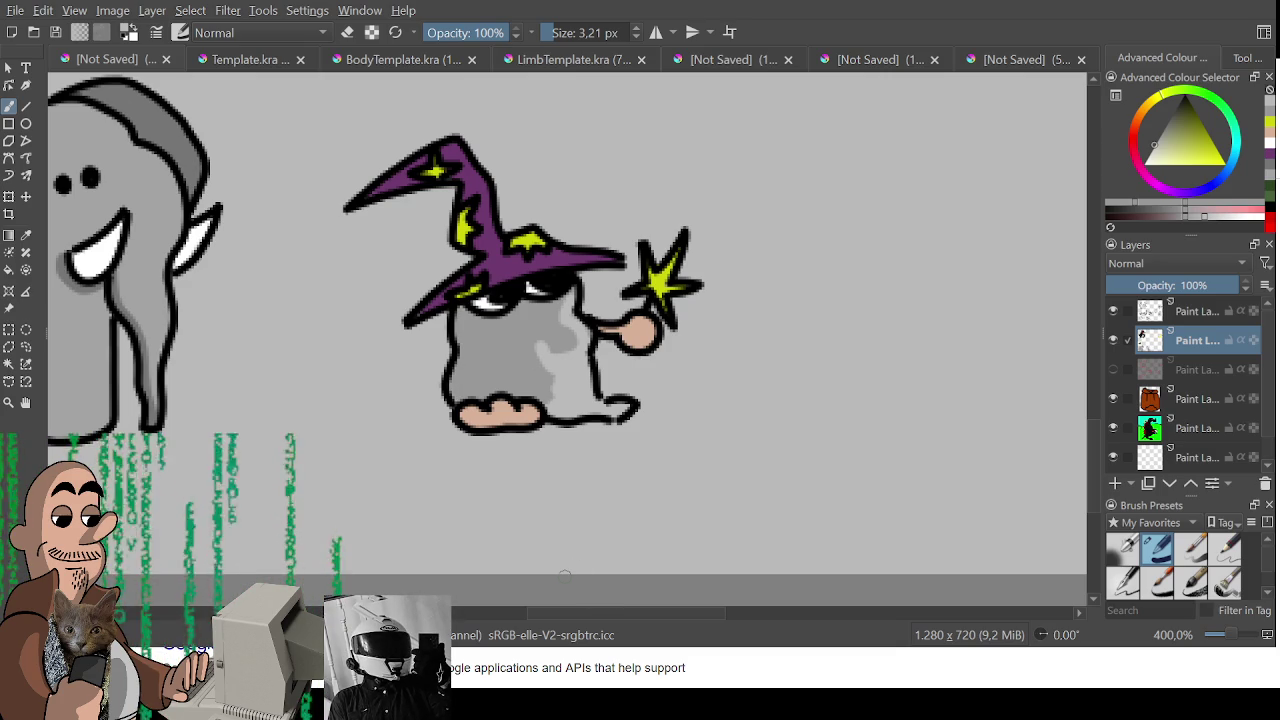
Retouch the outlines around the wizard's arm, hand and feet with a peach tone
{"action": "left_click", "coordinate": [640, 335], "text": "ctrl"}
{"action": "left_click", "coordinate": [576, 308], "text": "ctrl"}
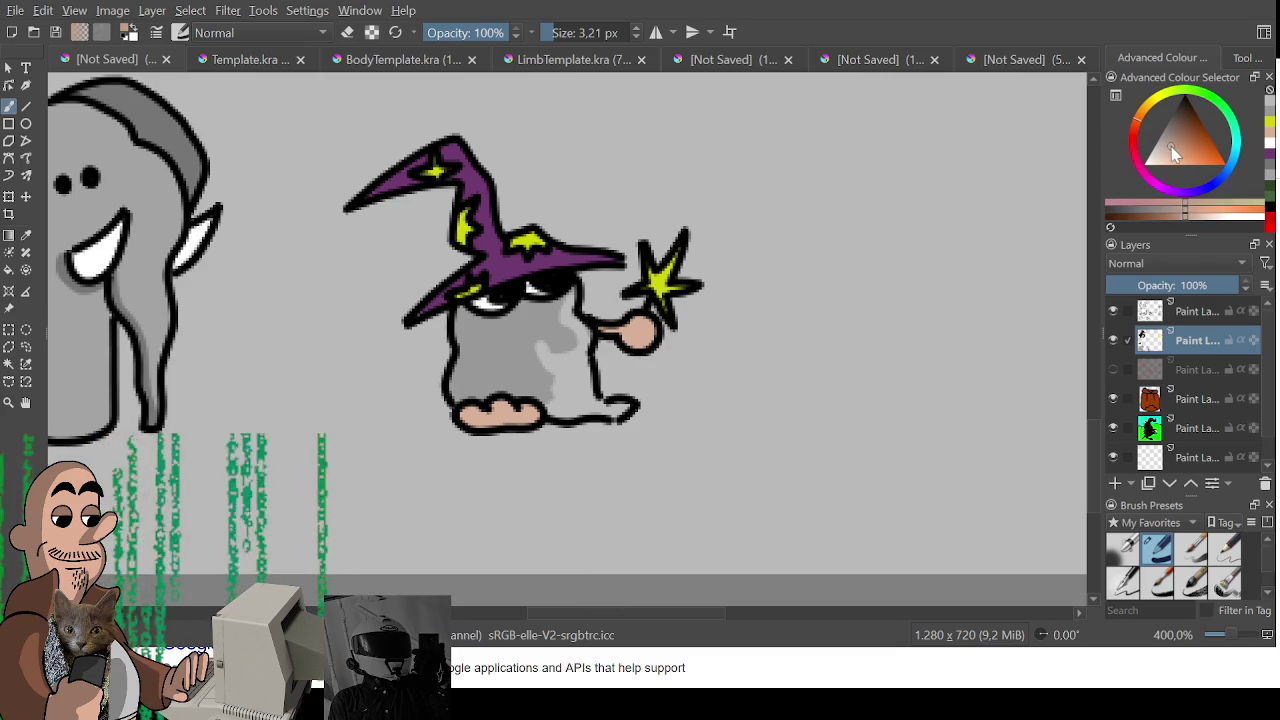
{"action": "left_click_drag", "start_coordinate": [600, 330], "coordinate": [645, 358]}
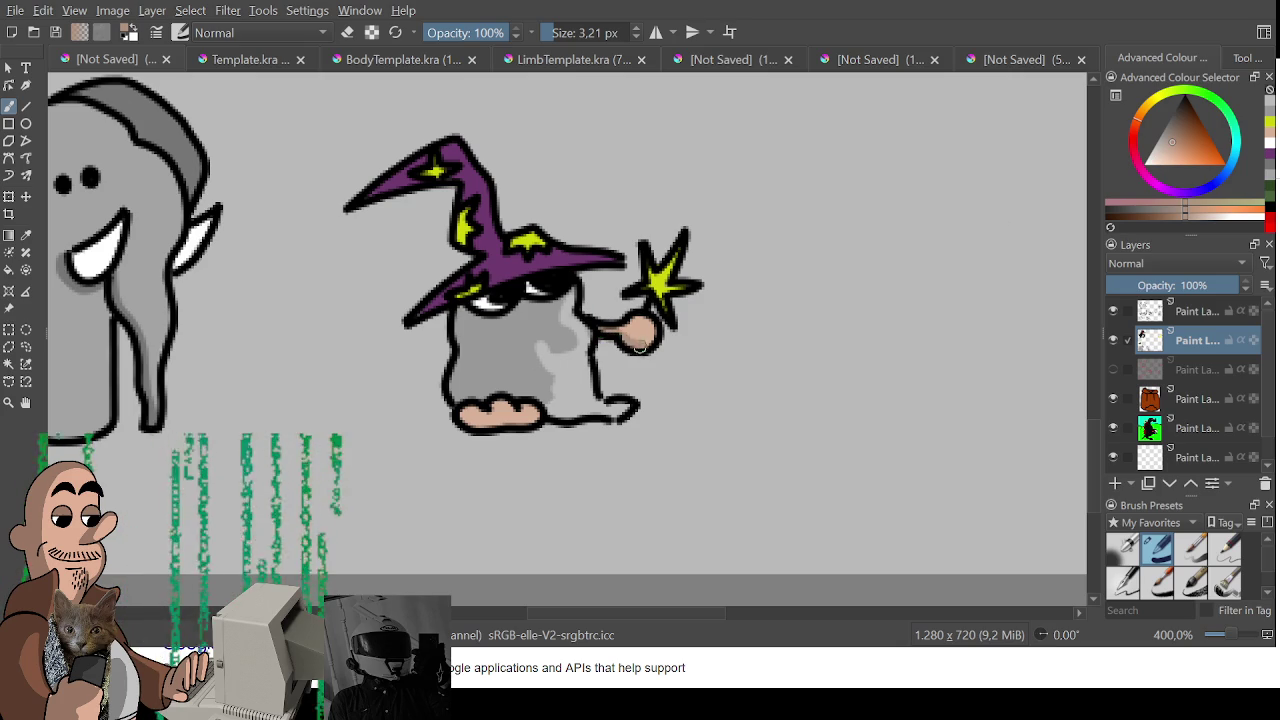
{"action": "mouse_move", "coordinate": [465, 413]}
{"action": "left_mouse_down"}
{"action": "mouse_move", "coordinate": [472, 426]}
{"action": "mouse_move", "coordinate": [540, 420]}
{"action": "left_mouse_up"}
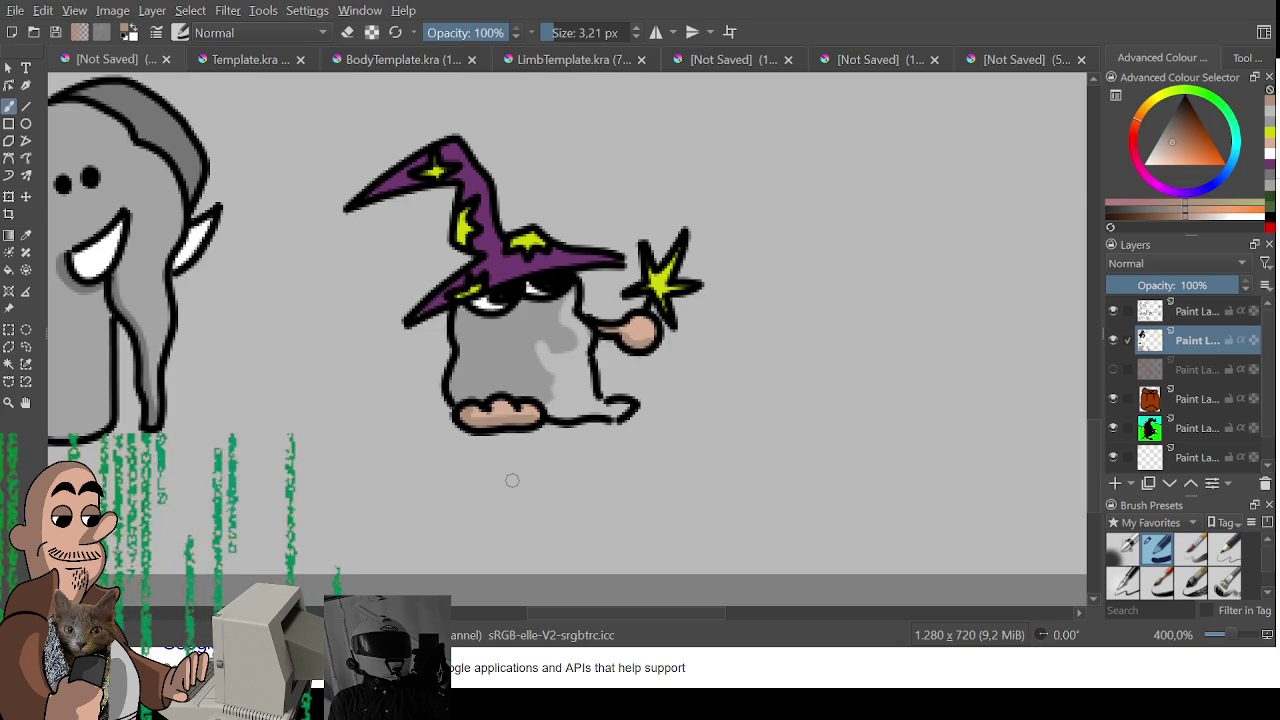
Paint a brown stripe down the horned creature beside the green snake
{"action": "scroll", "coordinate": [512, 480], "scroll_direction": "down", "scroll_amount": 3}
{"action": "scroll", "coordinate": [540, 480], "scroll_direction": "down", "scroll_amount": 1}
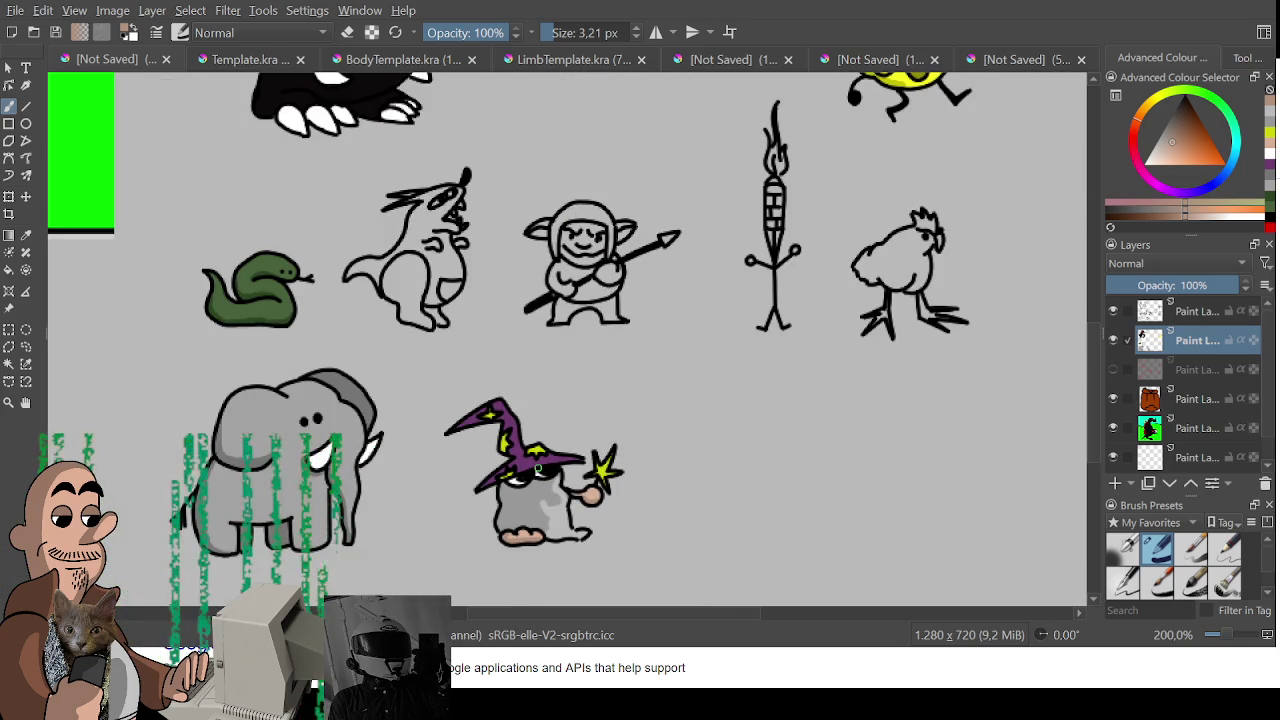
{"action": "scroll", "coordinate": [509, 354], "scroll_direction": "up", "scroll_amount": 2}
{"action": "scroll", "coordinate": [557, 263], "scroll_direction": "up", "scroll_amount": 1}
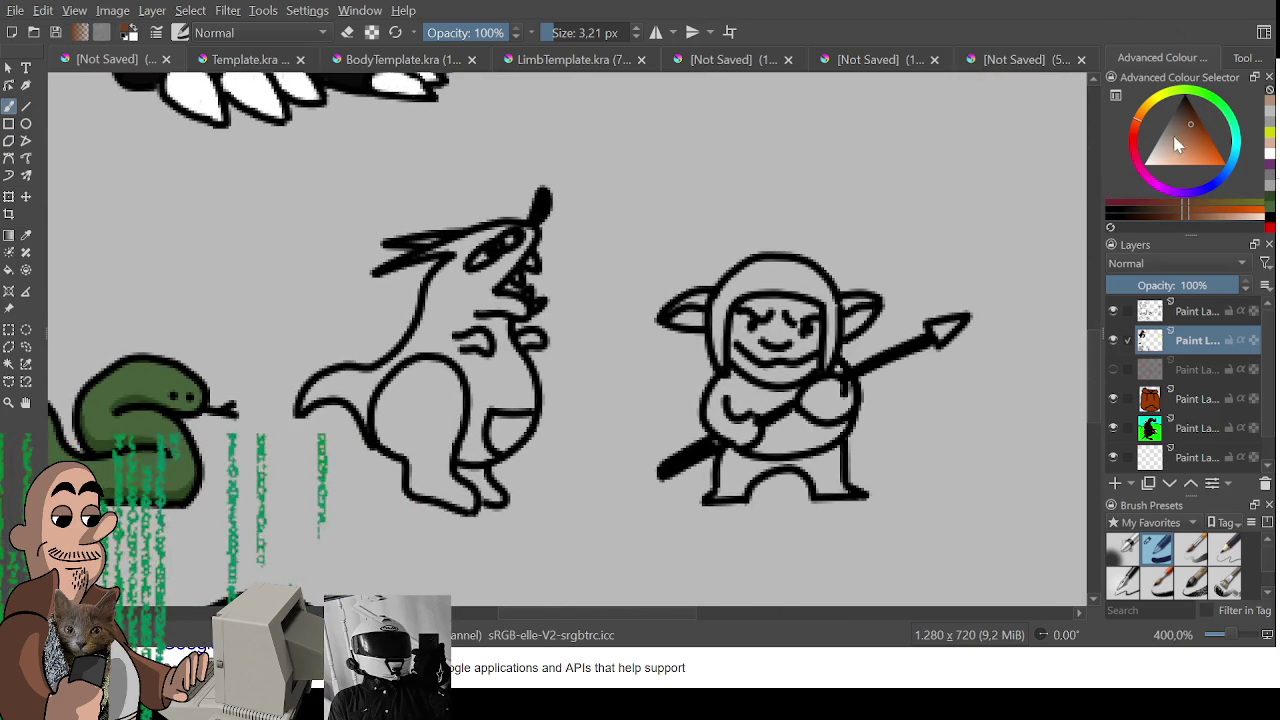
{"action": "scroll", "coordinate": [721, 390], "scroll_direction": "down", "scroll_amount": 2}
{"action": "left_click_drag", "start_coordinate": [696, 422], "coordinate": [590, 372]}
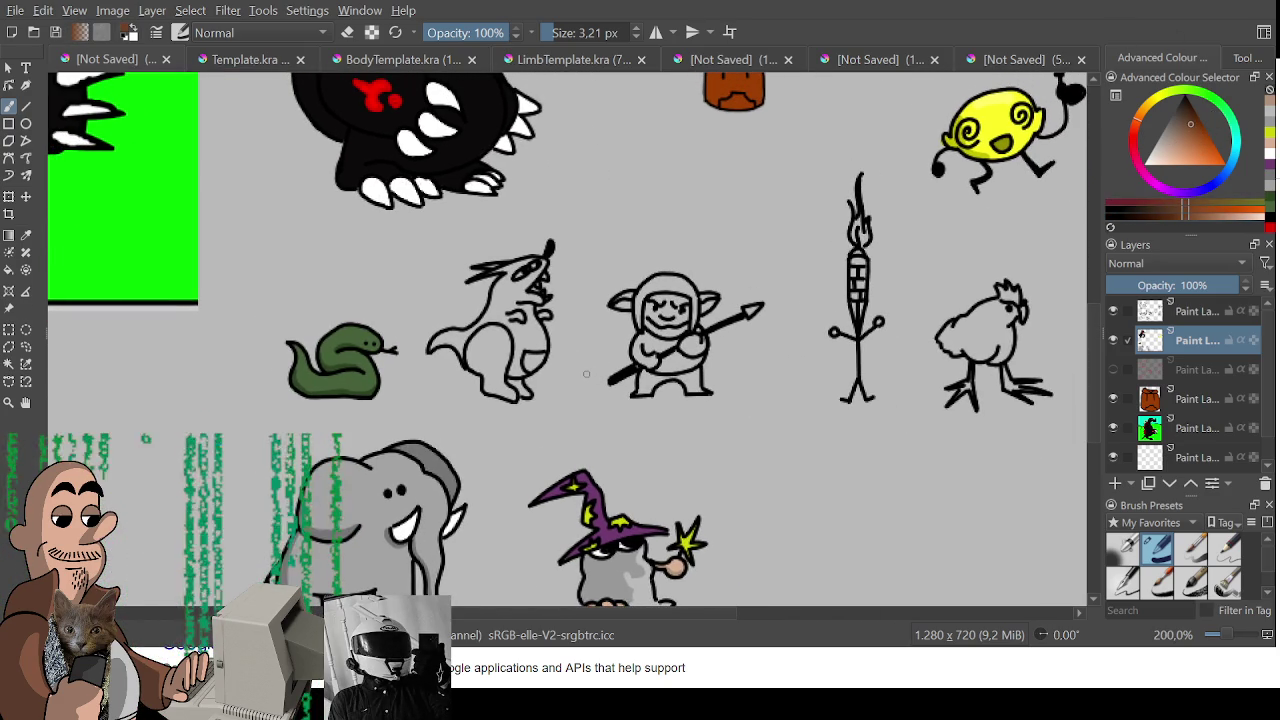
{"action": "mouse_move", "coordinate": [502, 308]}
{"action": "left_mouse_down"}
{"action": "mouse_move", "coordinate": [490, 344]}
{"action": "mouse_move", "coordinate": [500, 280]}
{"action": "mouse_move", "coordinate": [493, 300]}
{"action": "left_mouse_up"}
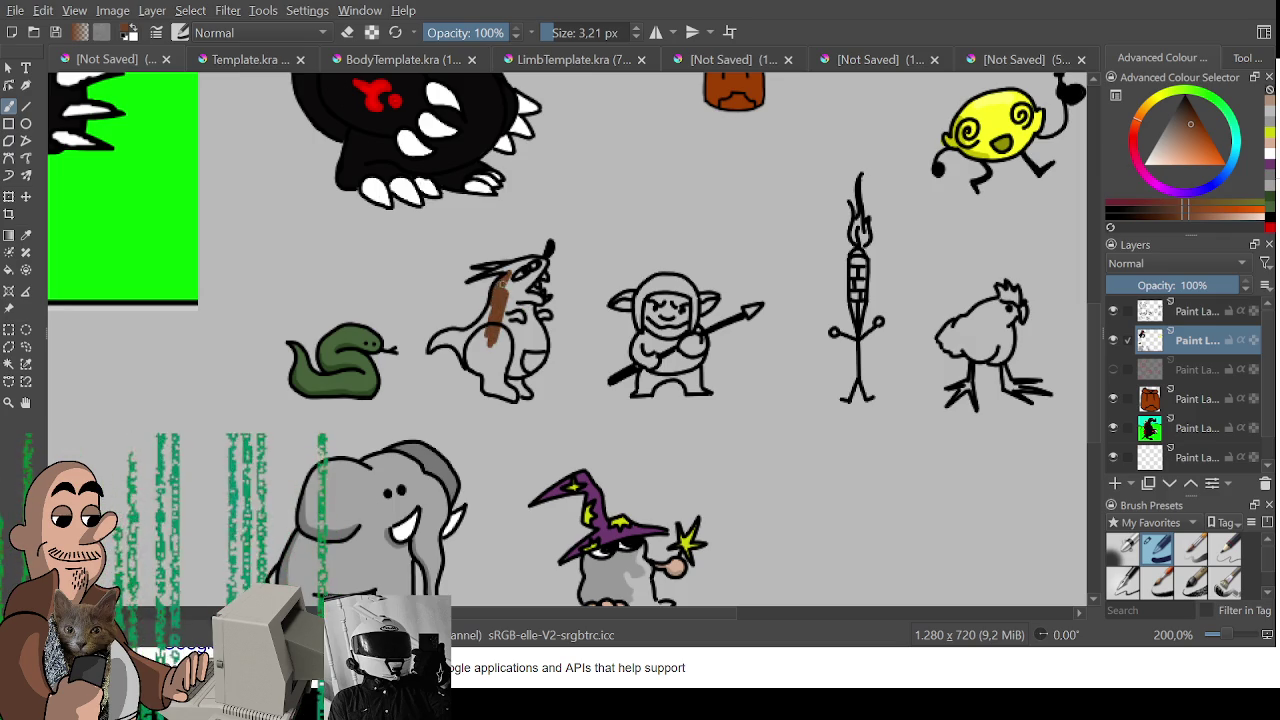